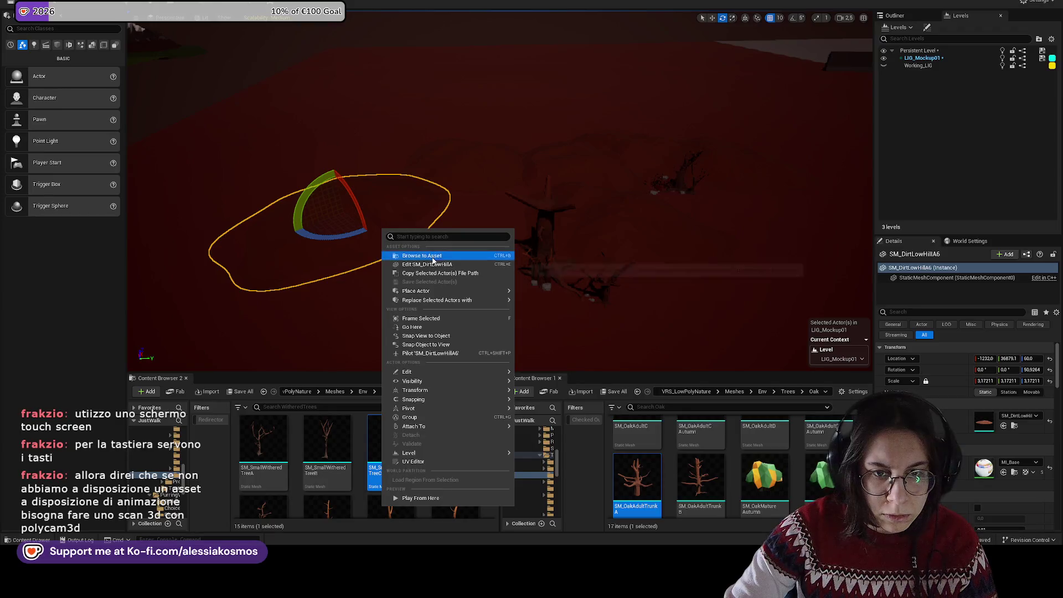
Step: Place SM_DarkDirtLowHillA on the ground and give it the ground plane's red material
left_click_drag(263, 443, 370, 290)
key("f")
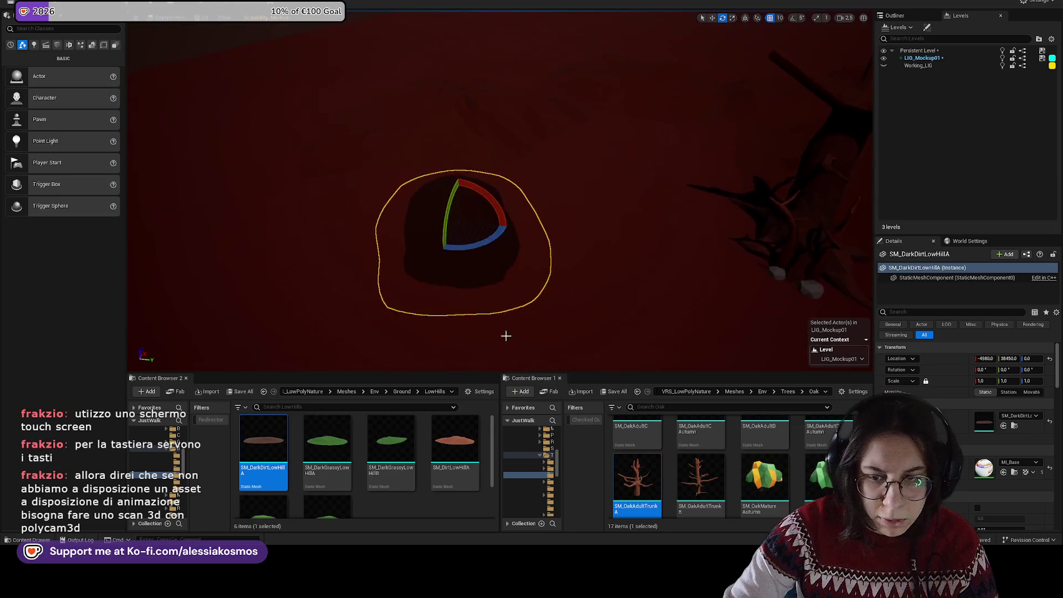
right_click(591, 196)
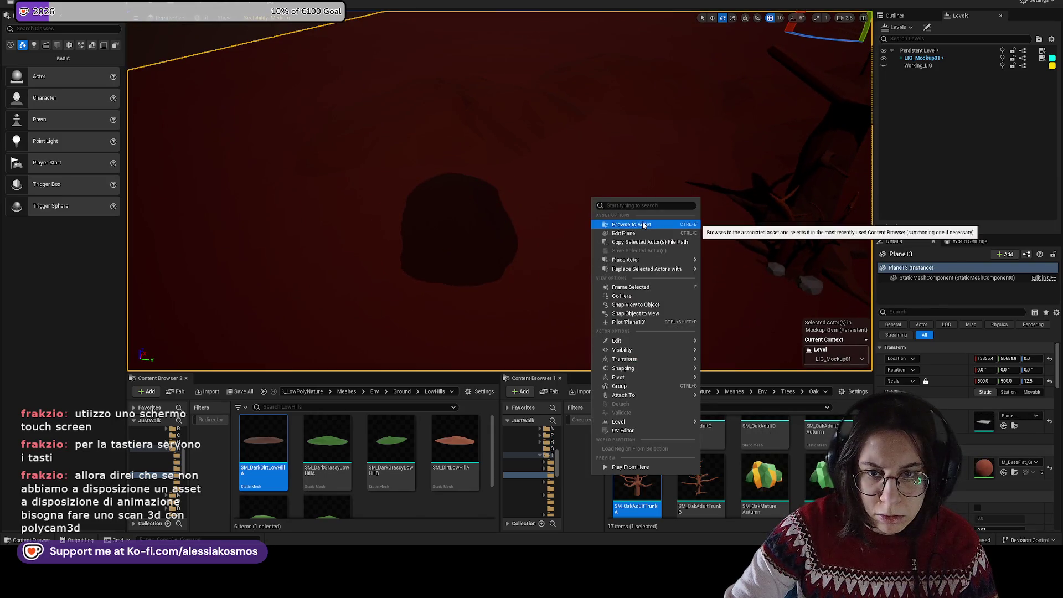
left_click(643, 226)
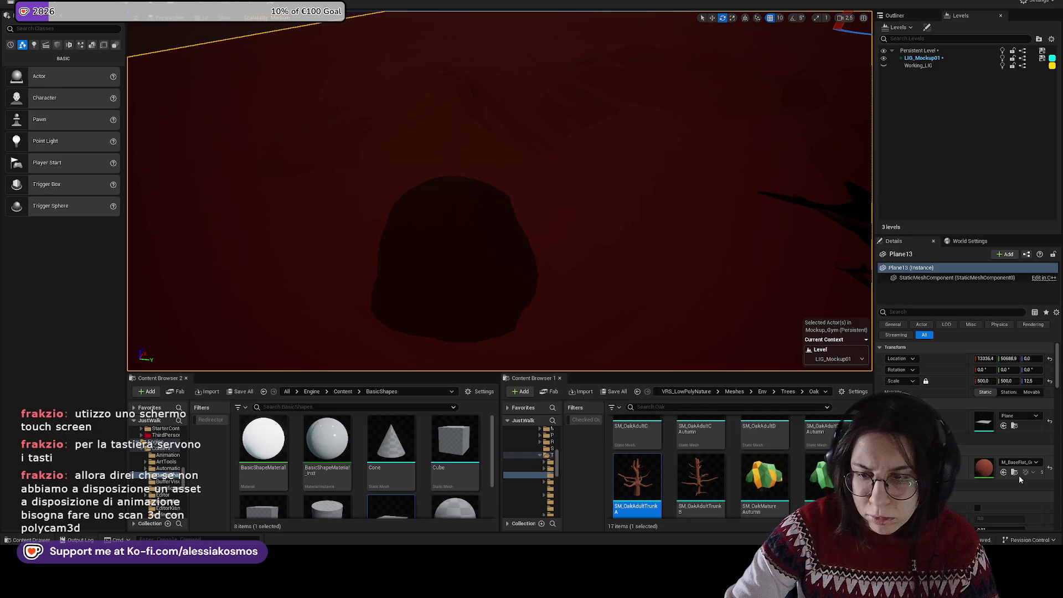
left_click(1017, 474)
left_click_drag(382, 486, 472, 252)
left_click(473, 247)
Step: Scale the hill up about 2.5 times and shift it left, then undo those changes
scroll("down", 3)
key("r")
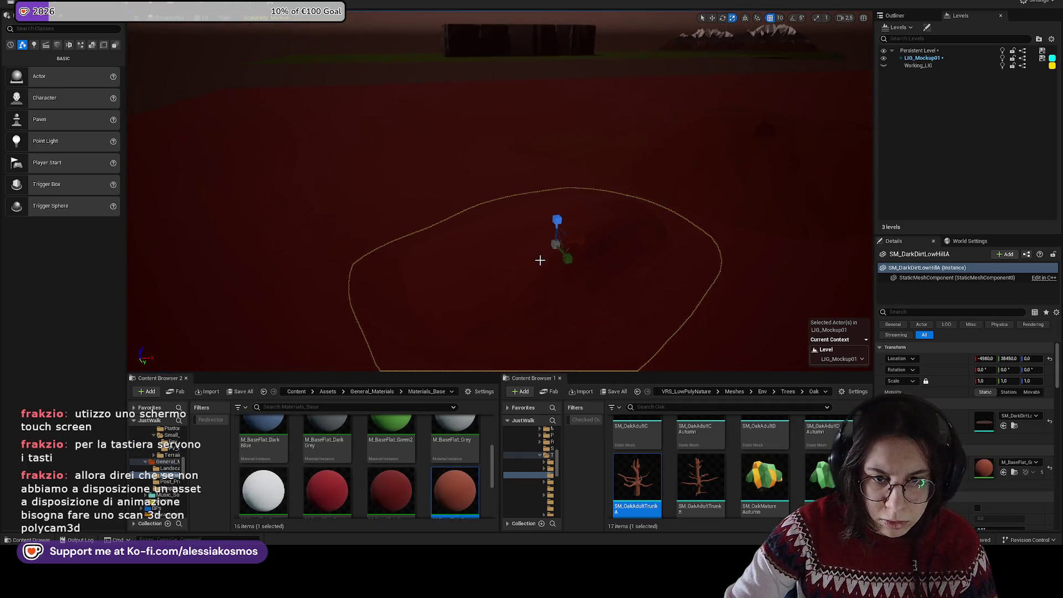
left_click_drag(483, 254, 487, 252)
key("w")
scroll("up", 3)
left_click_drag(570, 209, 480, 157)
key("ctrl+z")
key("ctrl+z")
key("ctrl+z")
Step: Select the second dark dirt hill and move it further left
left_click(555, 146)
left_click(621, 142)
key("r")
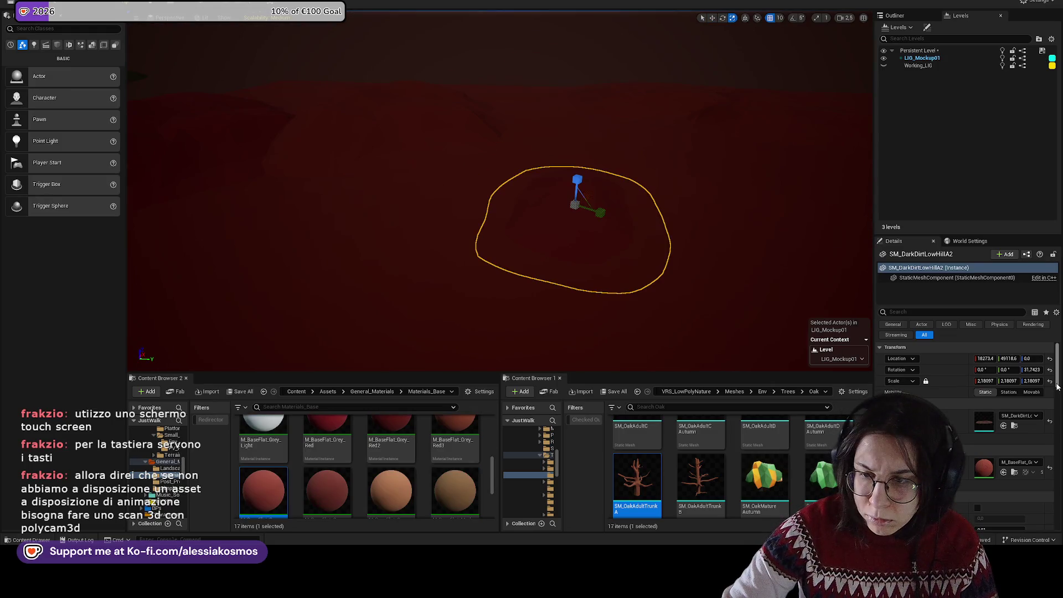
left_click_drag(560, 235, 470, 81)
key("r")
key("w")
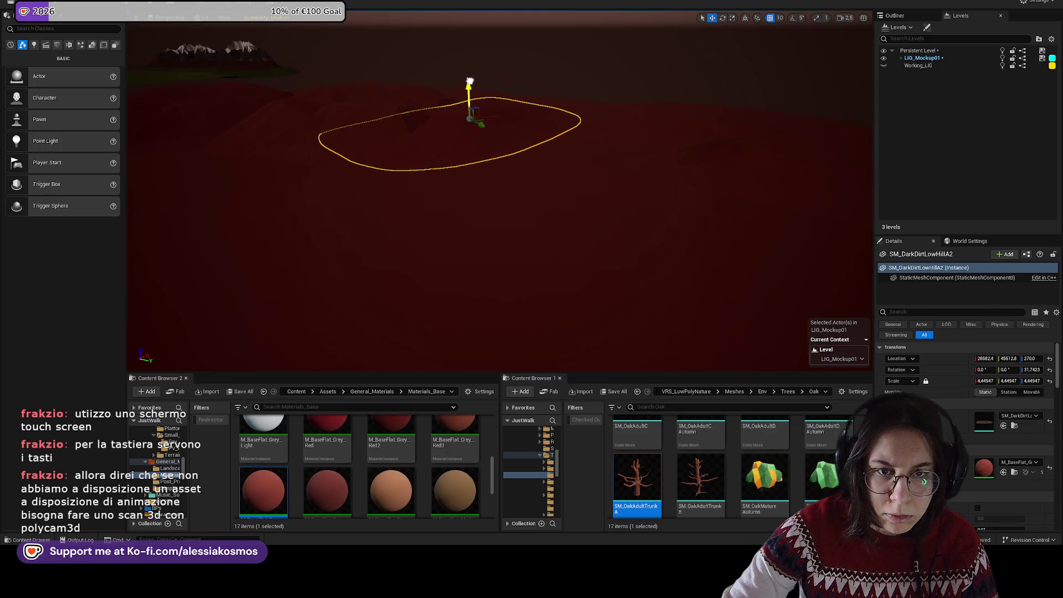
left_click_drag(501, 119, 427, 136)
scroll("down", 3)
left_click_drag(543, 119, 420, 103)
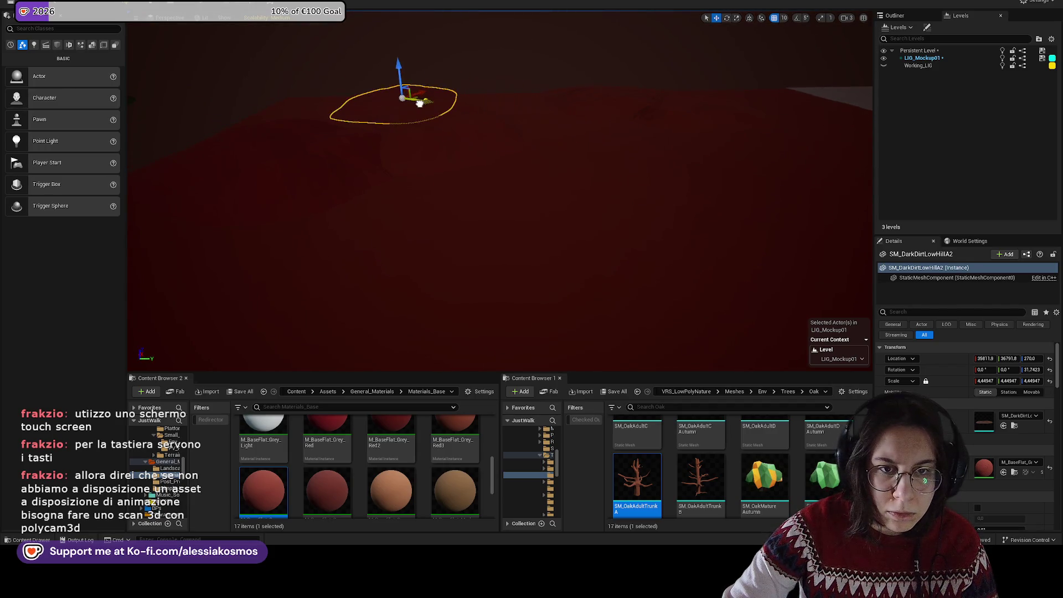
scroll("up", 3)
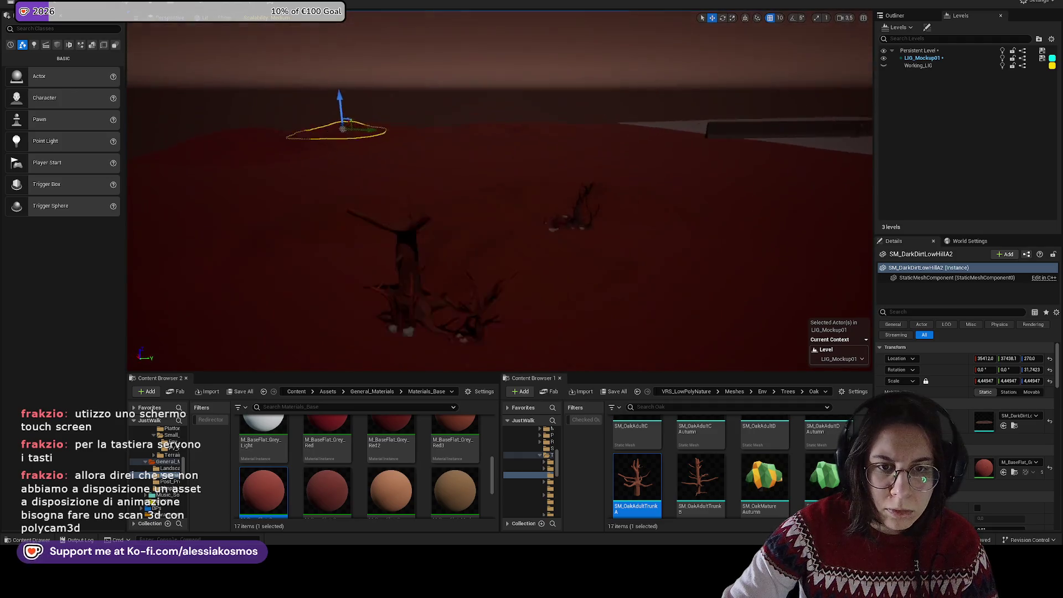
scroll("down", 3)
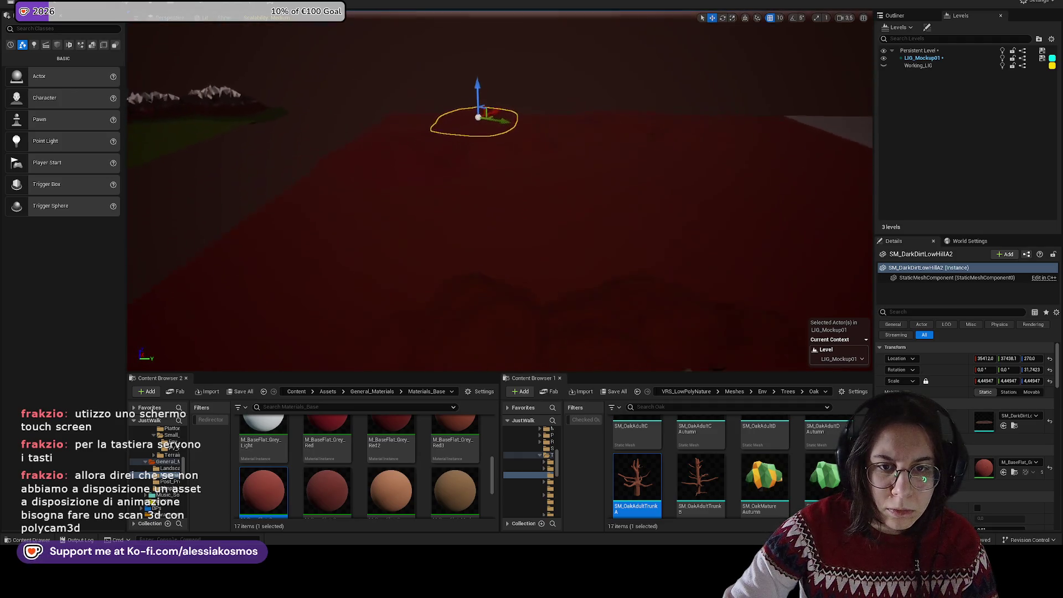
scroll("up", 3)
Step: Move the second hill toward the lower left of the ground and select the red ground plane
left_click_drag(548, 121, 166, 335)
scroll("down", 3)
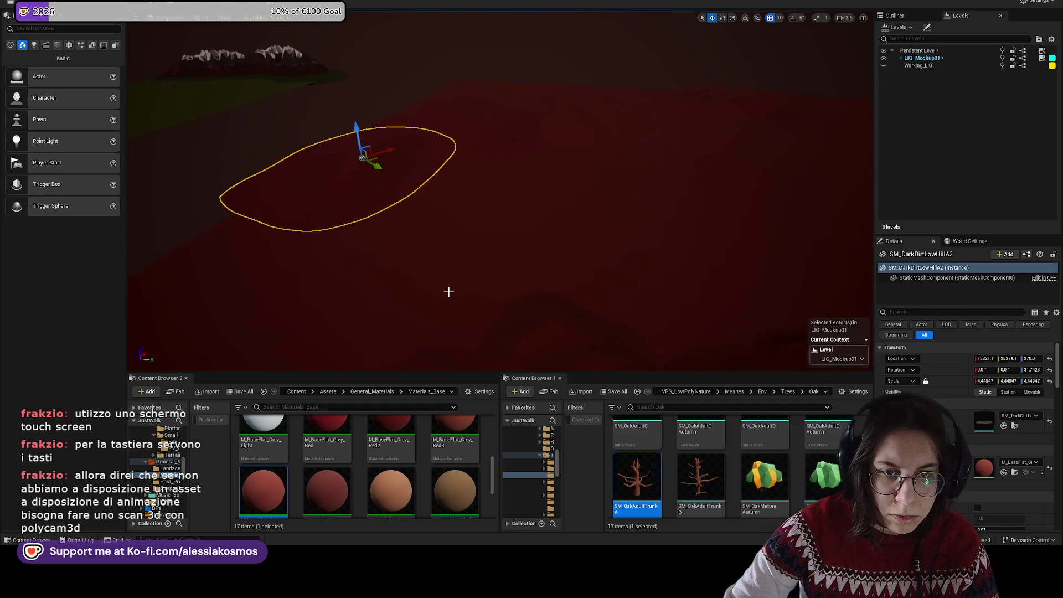
scroll("up", 3)
left_click_drag(456, 189, 423, 189)
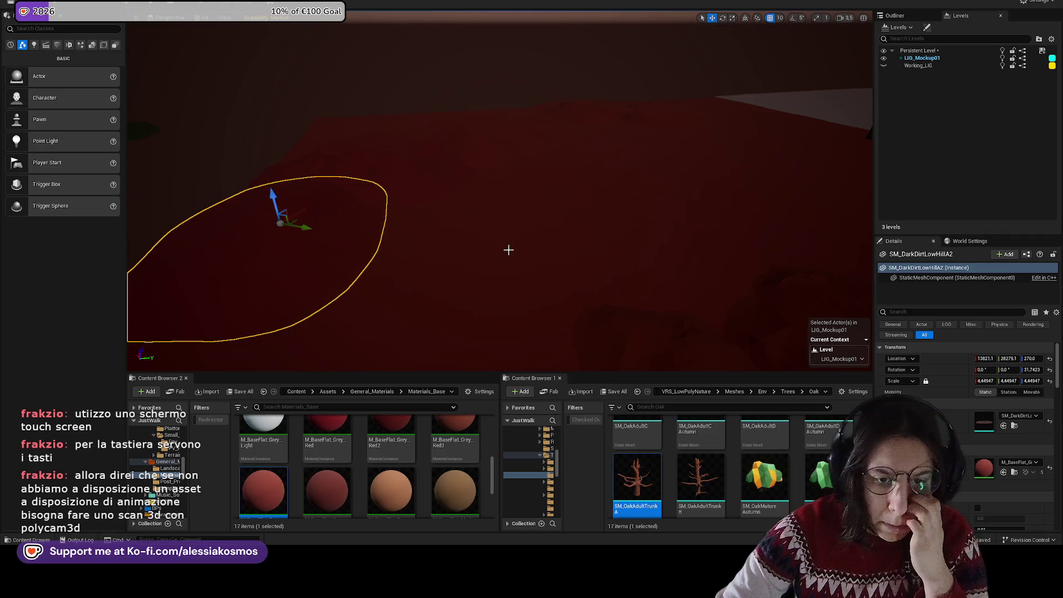
left_click_drag(551, 246, 489, 294)
left_click(480, 293)
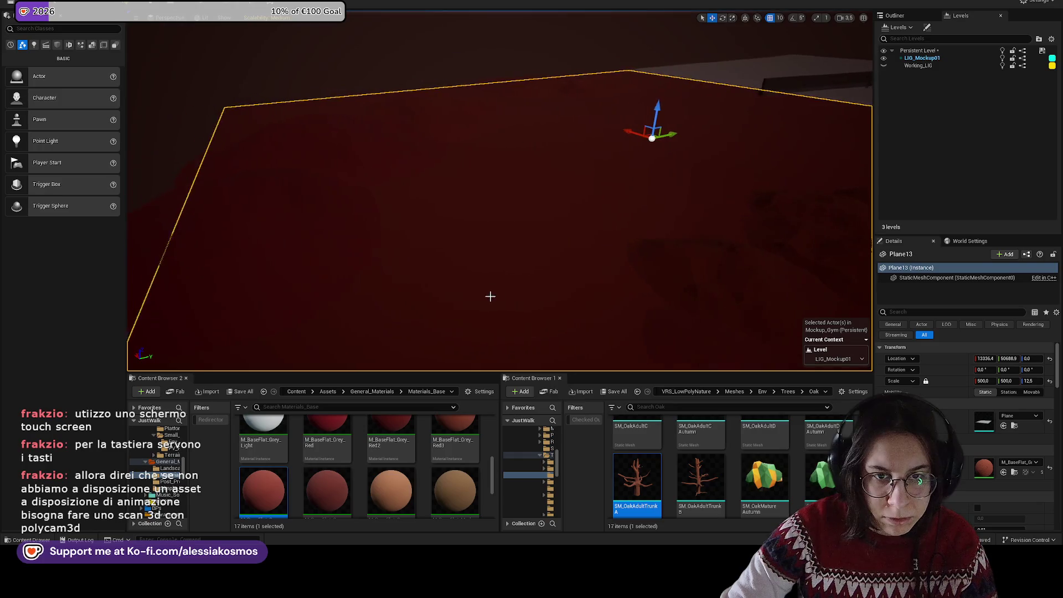
left_click(296, 392)
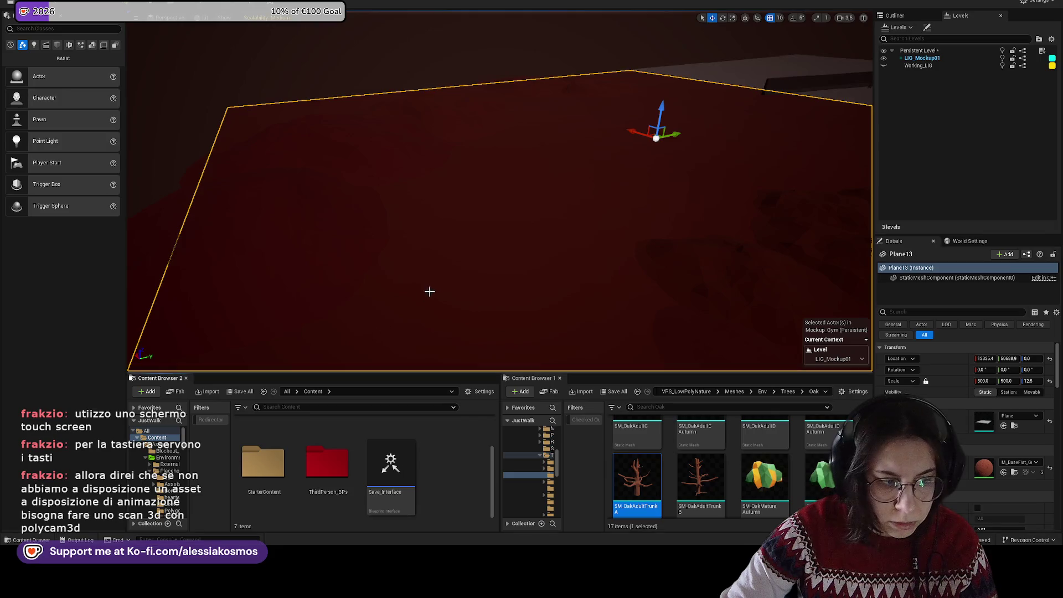
Step: Select SM_GrassyLowHillA and fly around it to inspect the grassy hill from several angles
left_click_drag(430, 291, 435, 285)
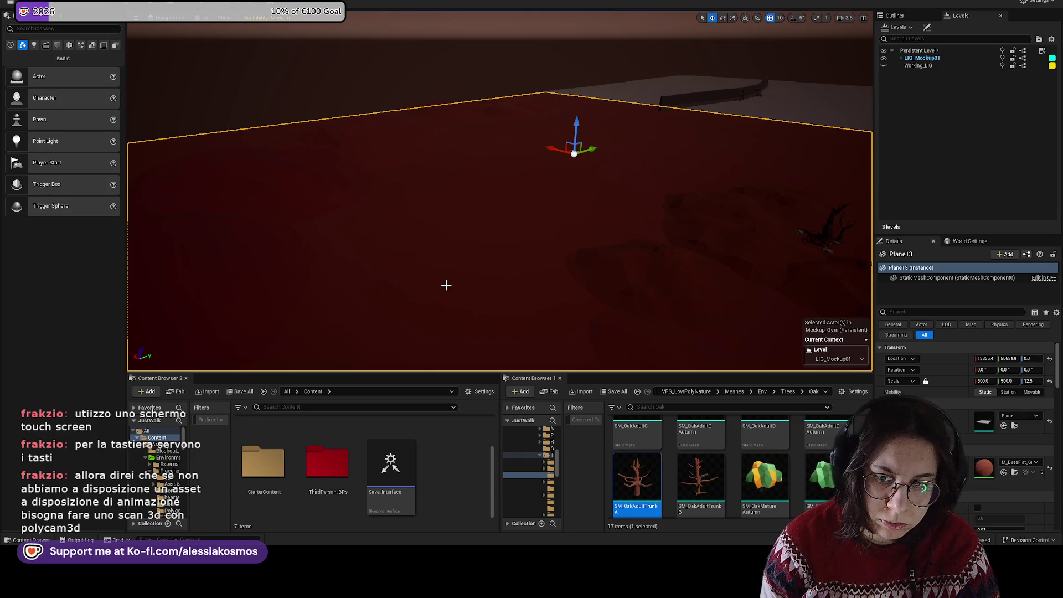
left_click_drag(428, 315, 355, 279)
left_click(420, 240)
key("e")
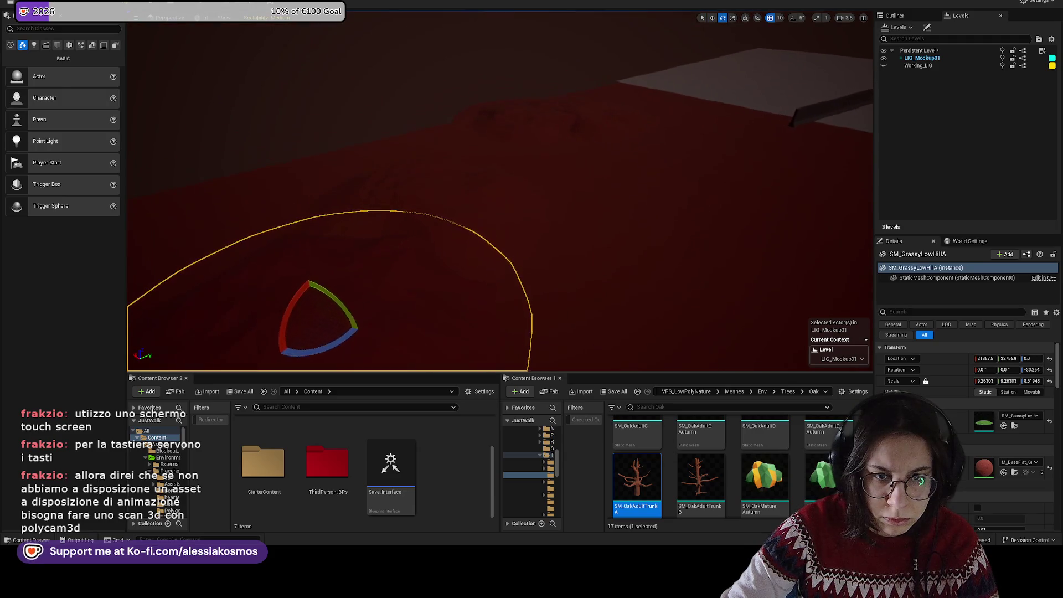
key("w")
left_click_drag(354, 280, 321, 318)
left_click_drag(544, 250, 523, 197)
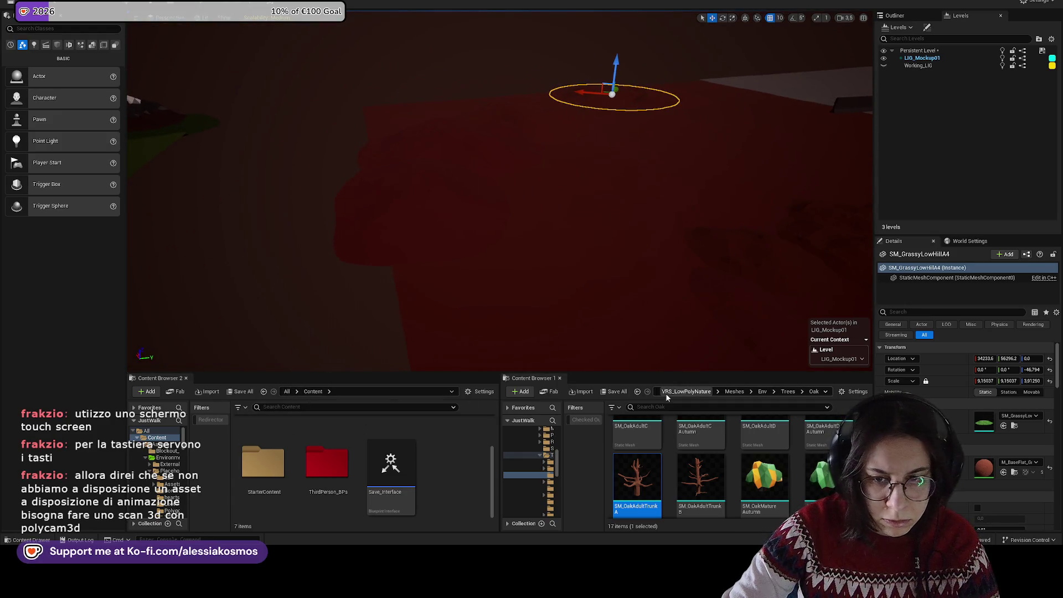
Step: Place a BP_SplineTool_Tiedtke_Deformation spline tool in the level and save
left_click(665, 393)
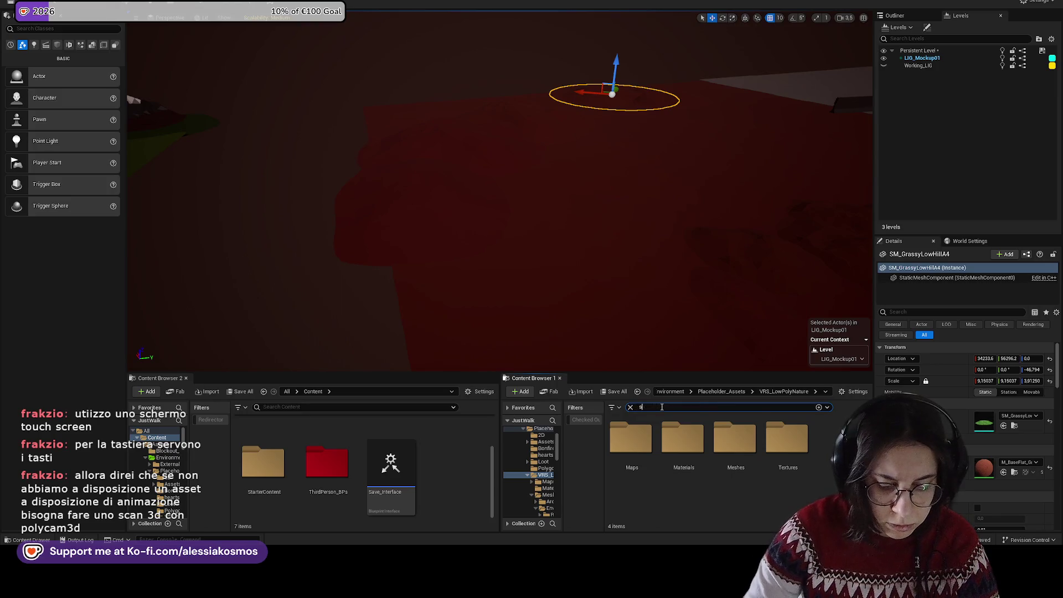
type("pline")
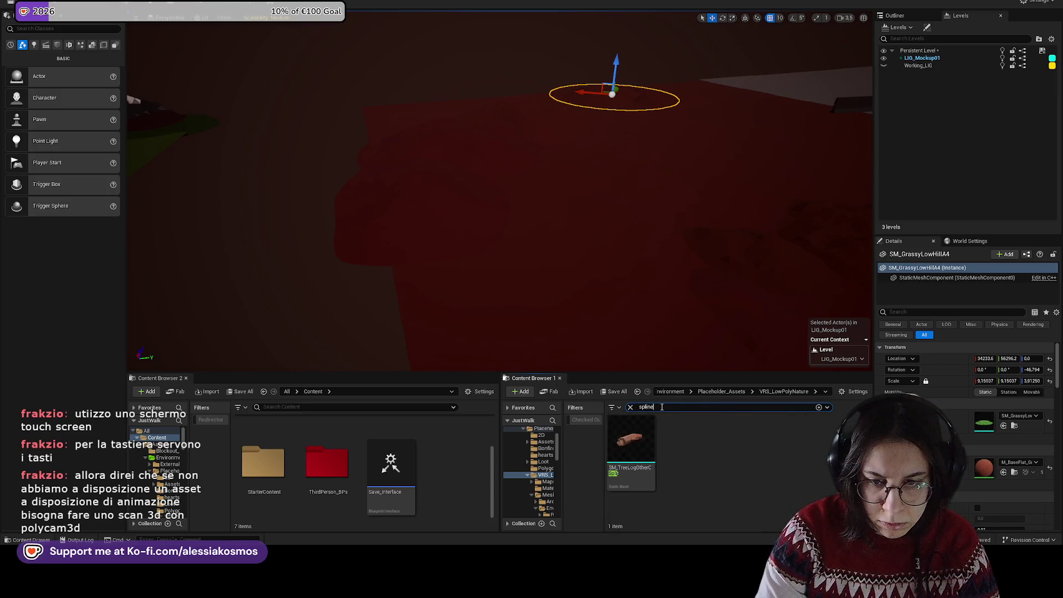
left_click(672, 395)
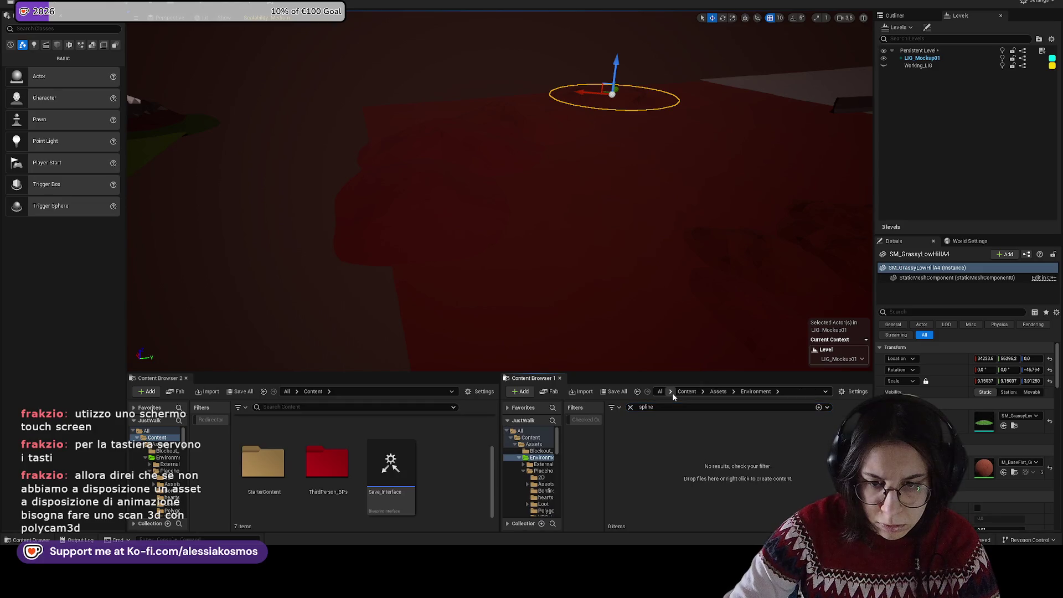
left_click(687, 392)
left_click(773, 427)
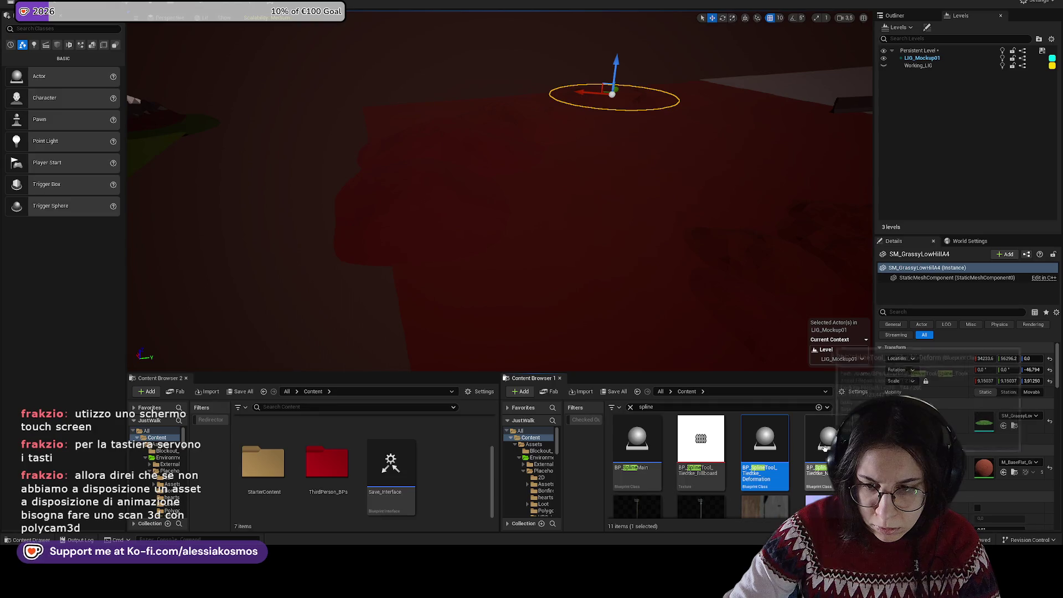
left_click_drag(773, 427, 696, 316)
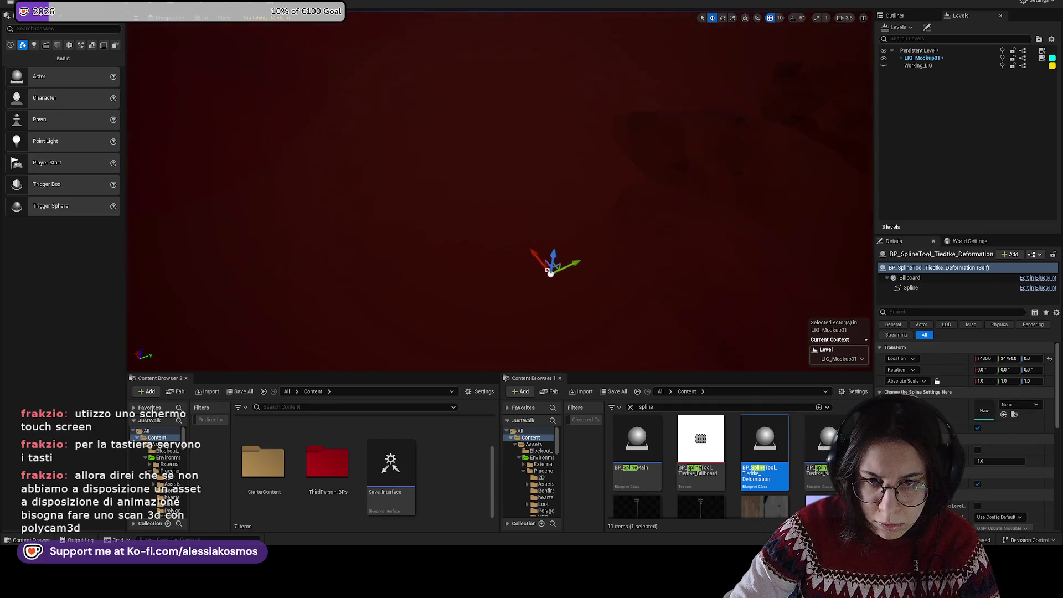
key("ctrl+s")
Step: Browse to Assets > Environment > PurringVoidAssets > Terrains > Road_Modules in the second browser
left_click(630, 407)
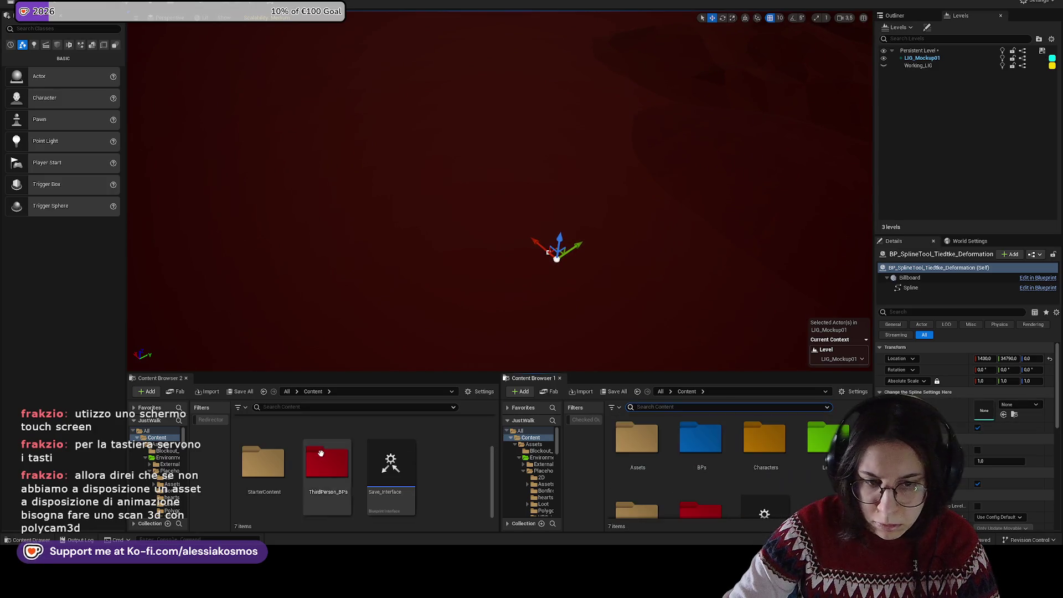
left_click(272, 462)
scroll("up", 3)
double_click(285, 443)
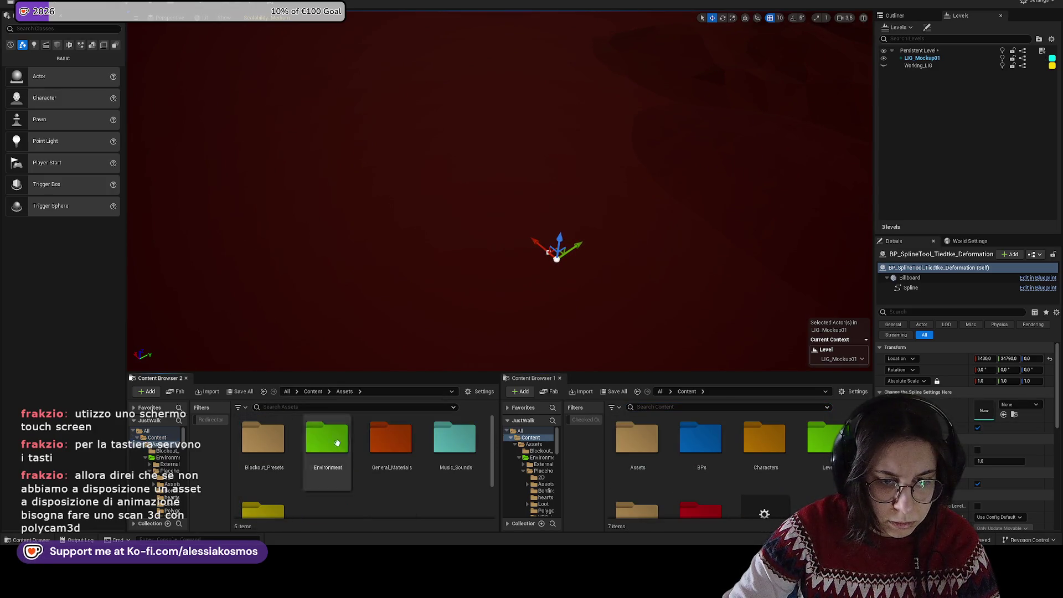
double_click(319, 435)
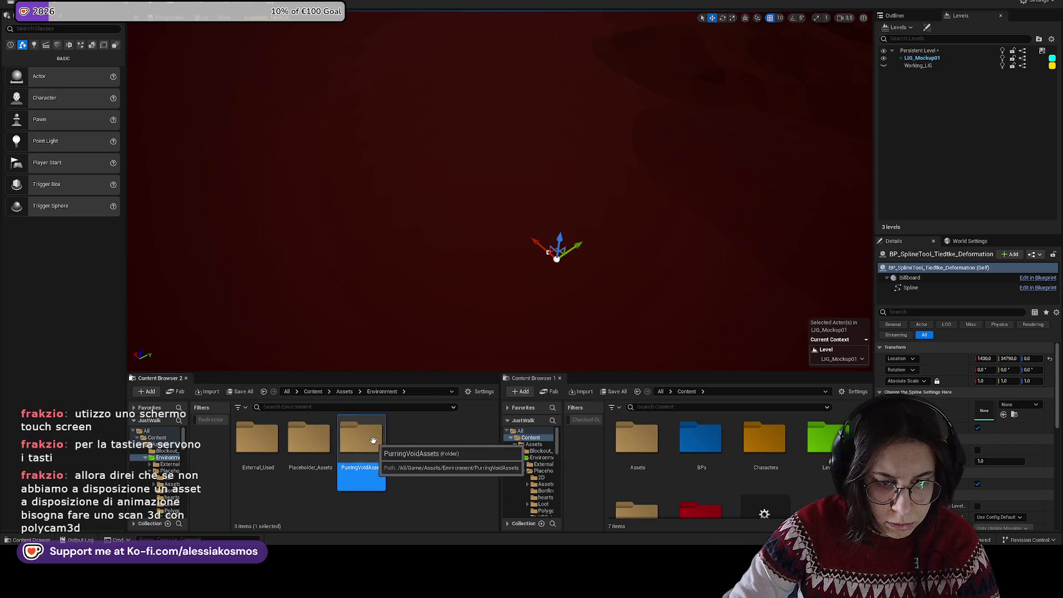
double_click(361, 438)
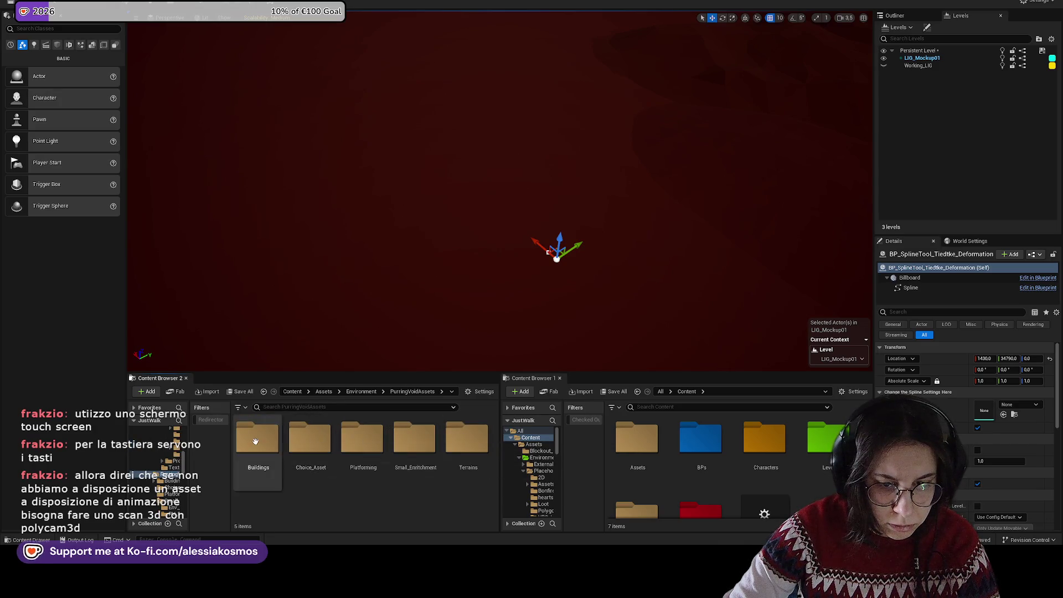
double_click(467, 437)
double_click(276, 440)
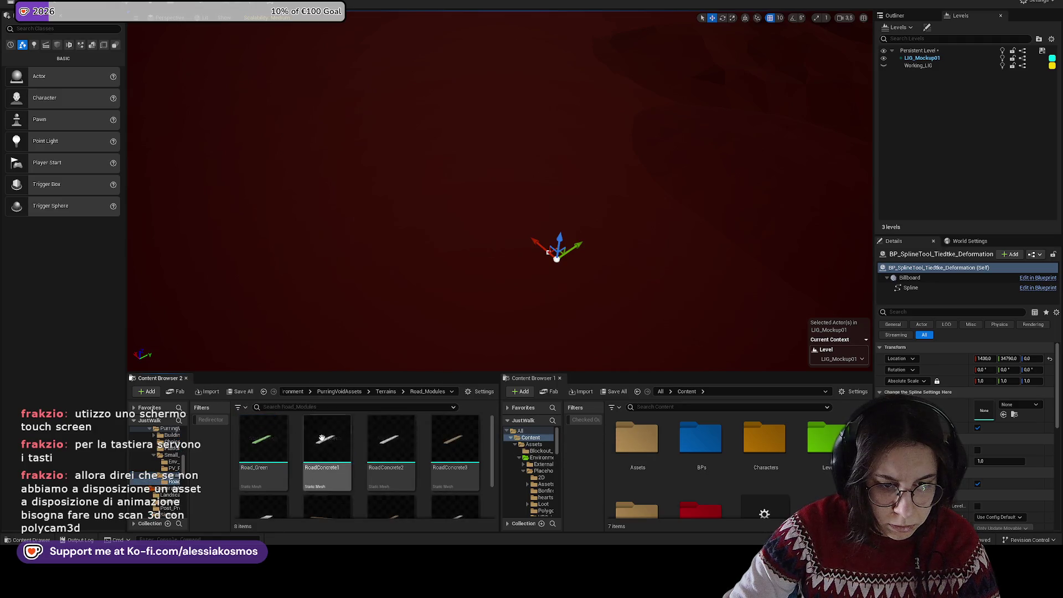
scroll("down", 3)
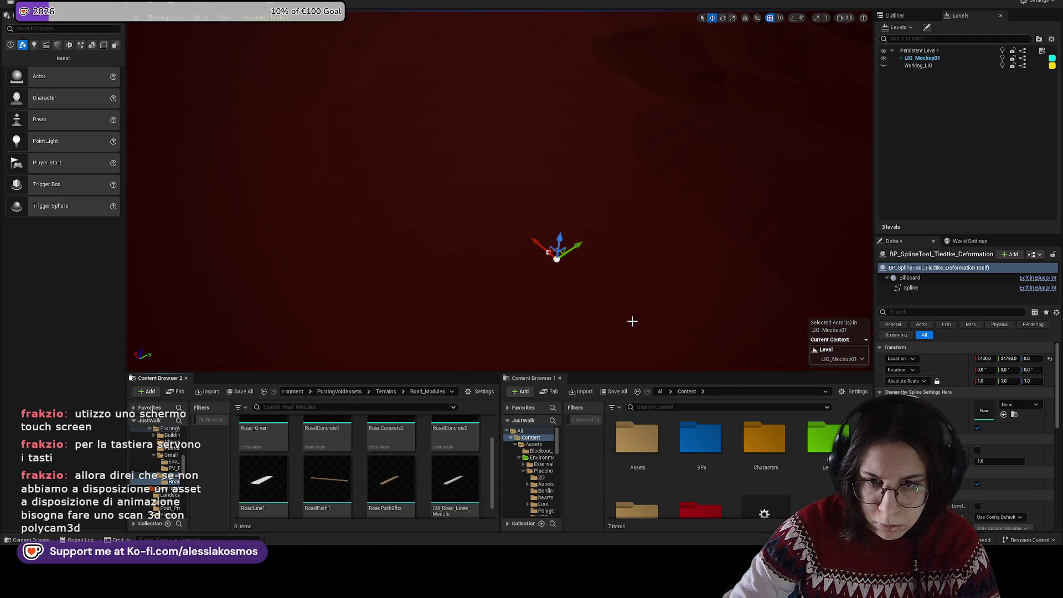
Step: Try RoadPath2fbx and RoadPath1, then assign RoadConcrete3 as the spline tool's mesh
left_click_drag(391, 476, 982, 410)
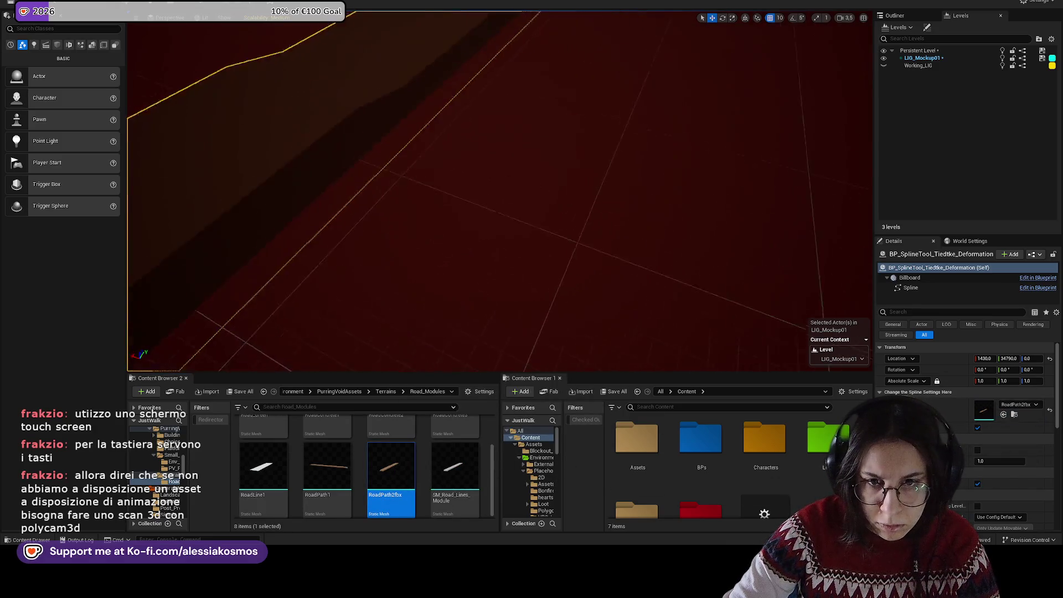
left_click_drag(335, 456, 989, 411)
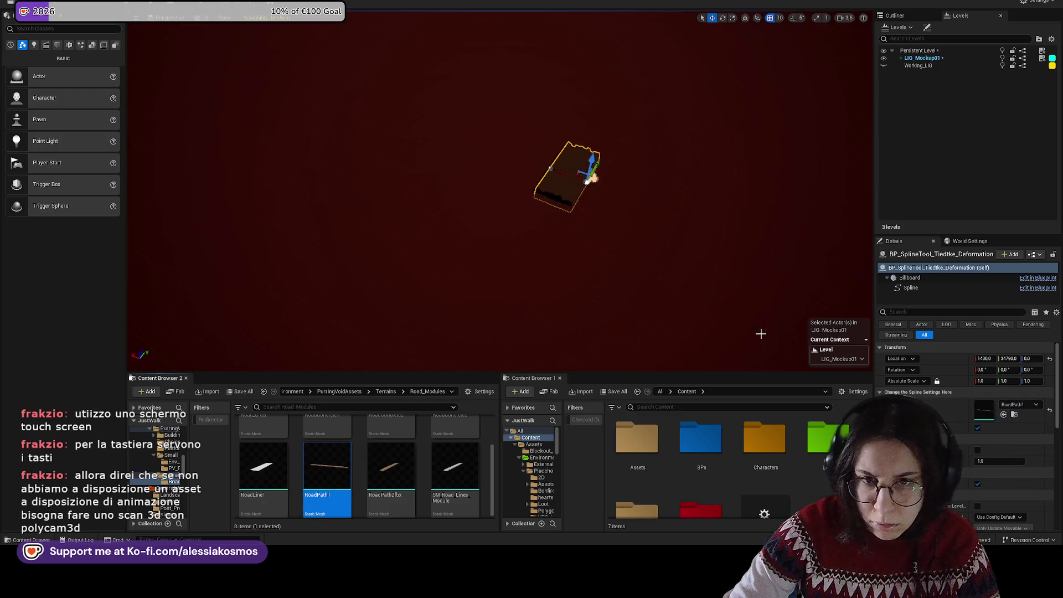
scroll("up", 3)
left_click_drag(453, 450, 989, 411)
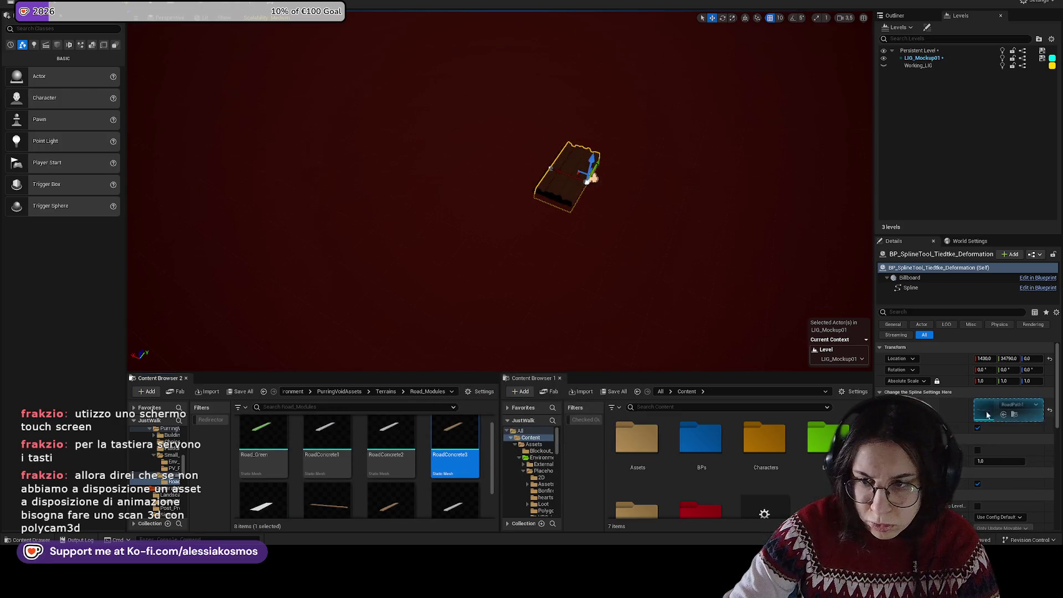
scroll("down", 3)
left_click(533, 201)
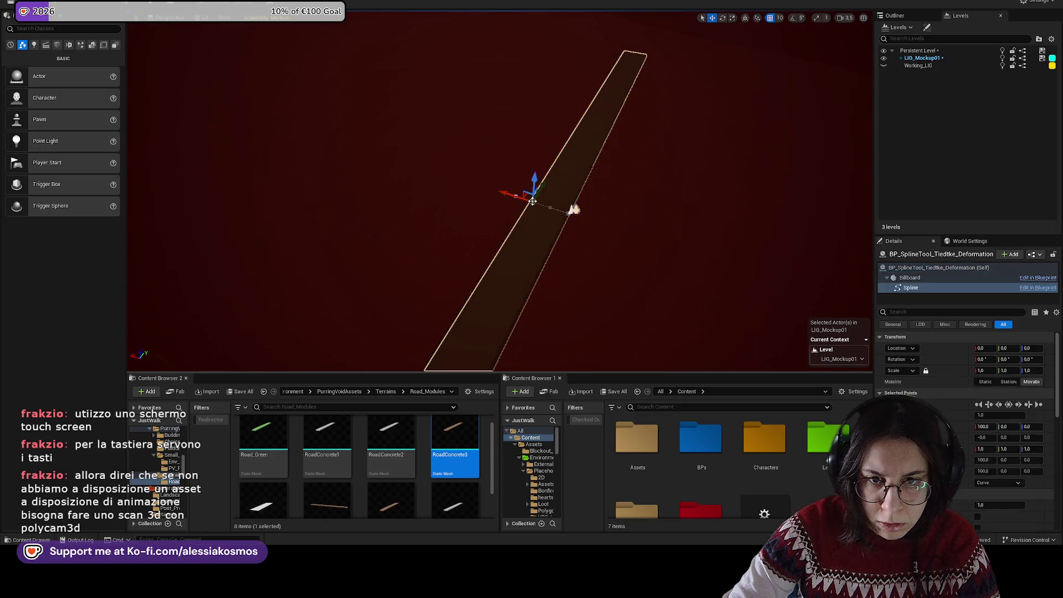
Step: Move the road's end point and add a new curving point to extend it
left_click_drag(531, 200, 441, 221)
key("e")
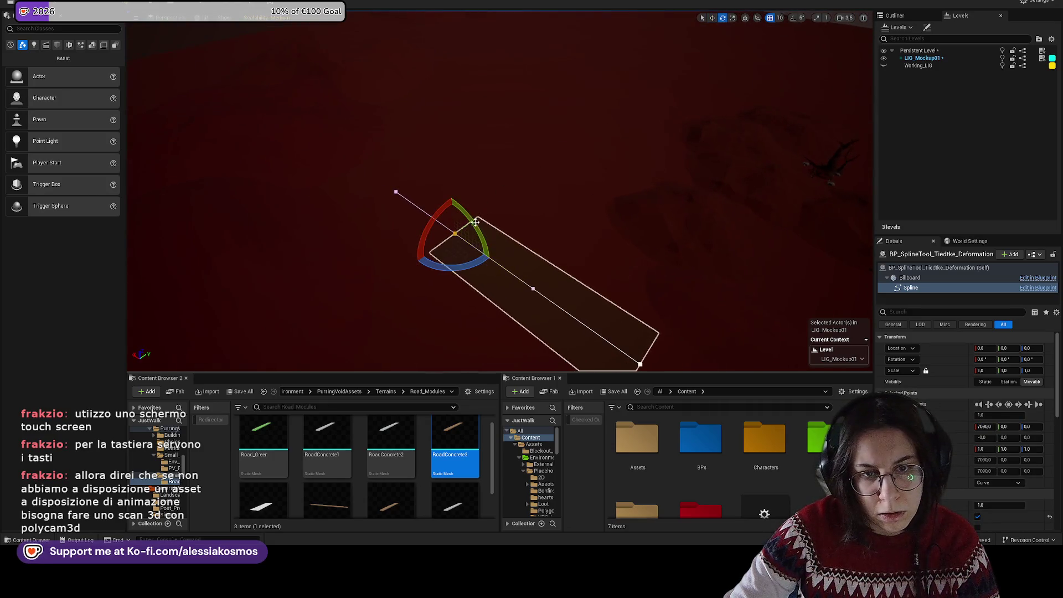
left_click(476, 220)
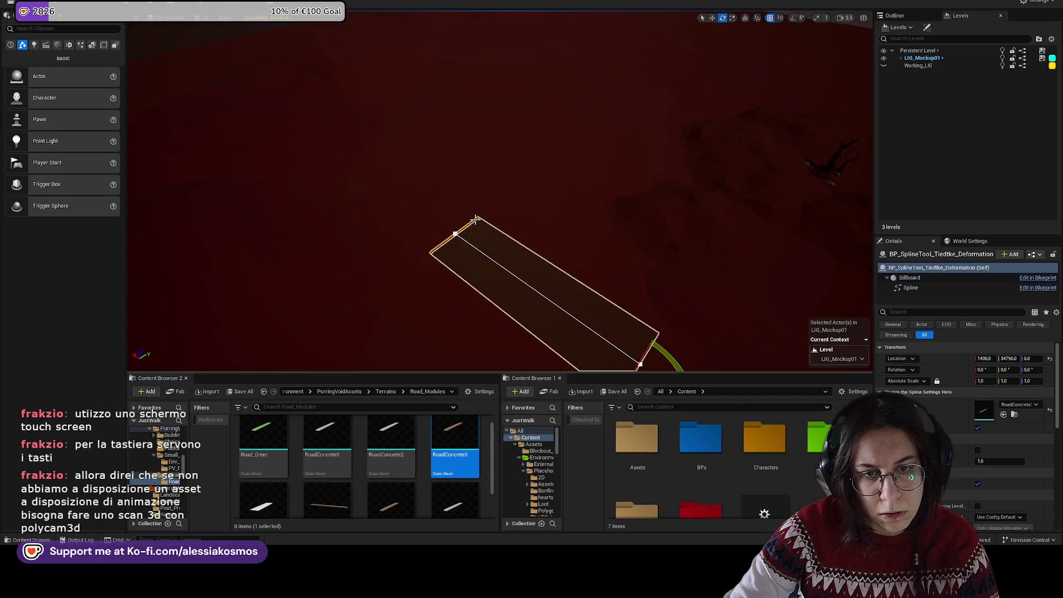
left_click(454, 231)
left_click_drag(477, 219, 459, 274)
left_click(571, 216)
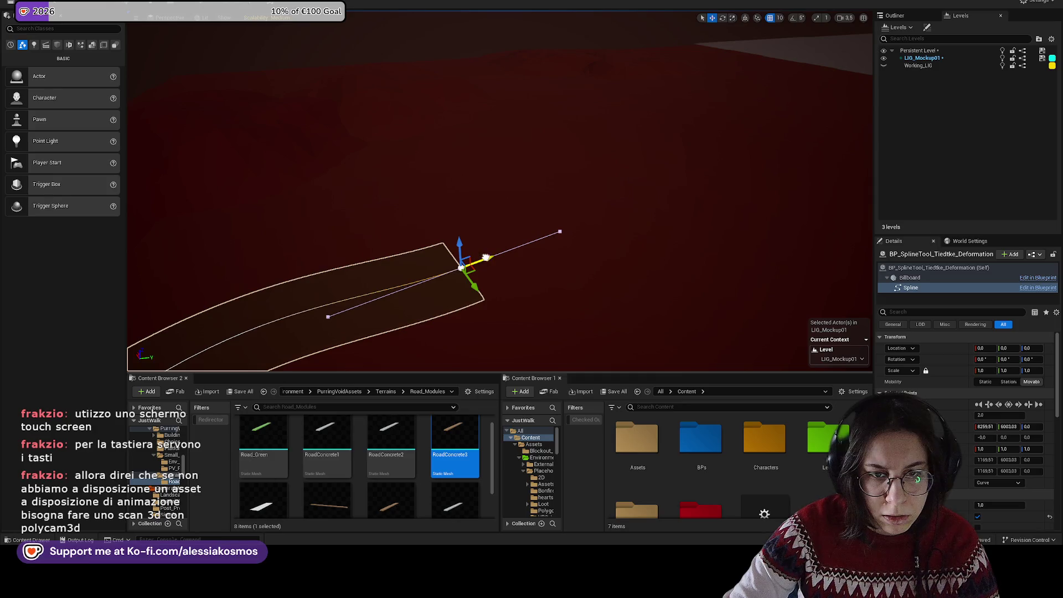
left_click(601, 221)
Step: Add another point extending the road and reshape the bend with its tangent handles
left_click_drag(697, 192, 596, 139)
scroll("up", 3)
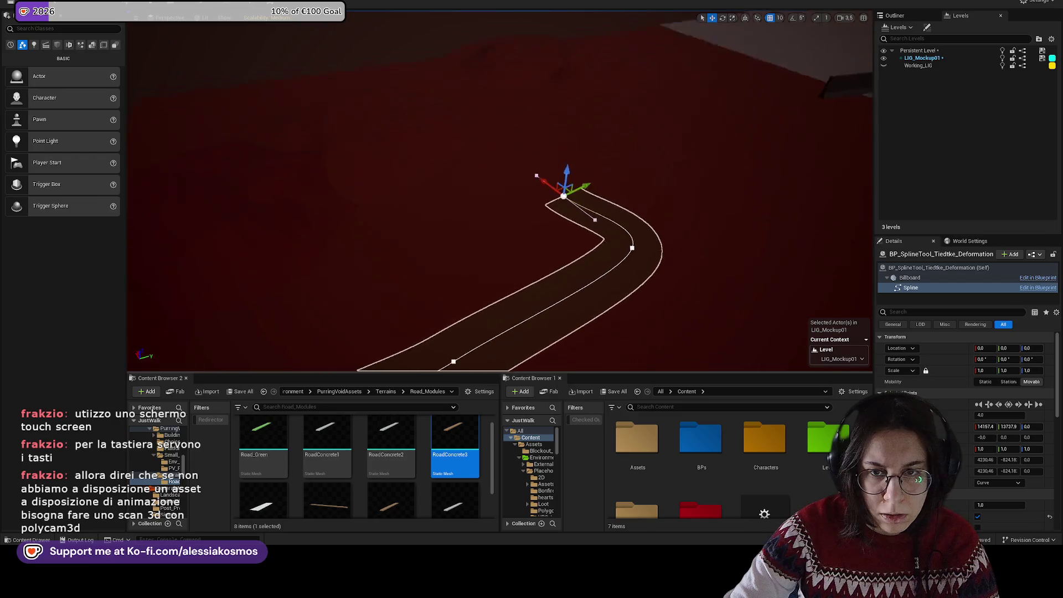
left_click(622, 213)
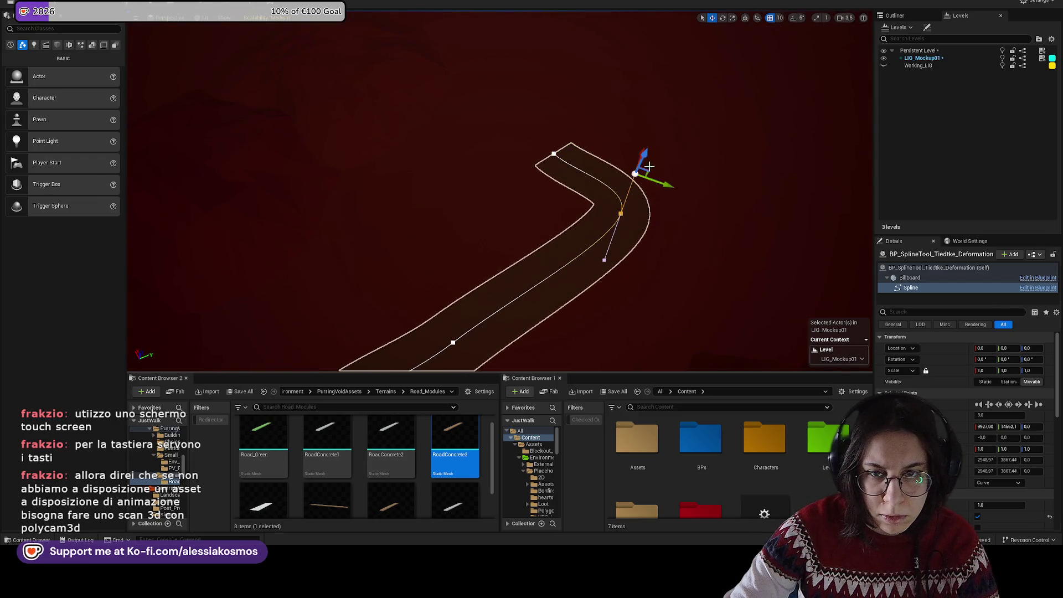
left_click_drag(662, 184, 625, 165)
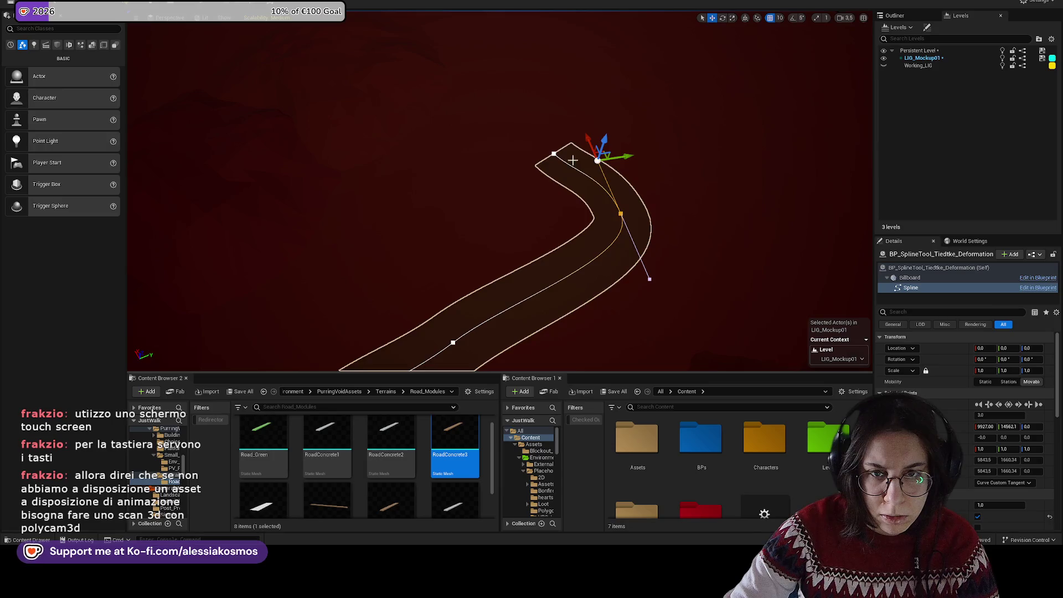
left_click(622, 211)
left_click_drag(622, 221, 601, 255)
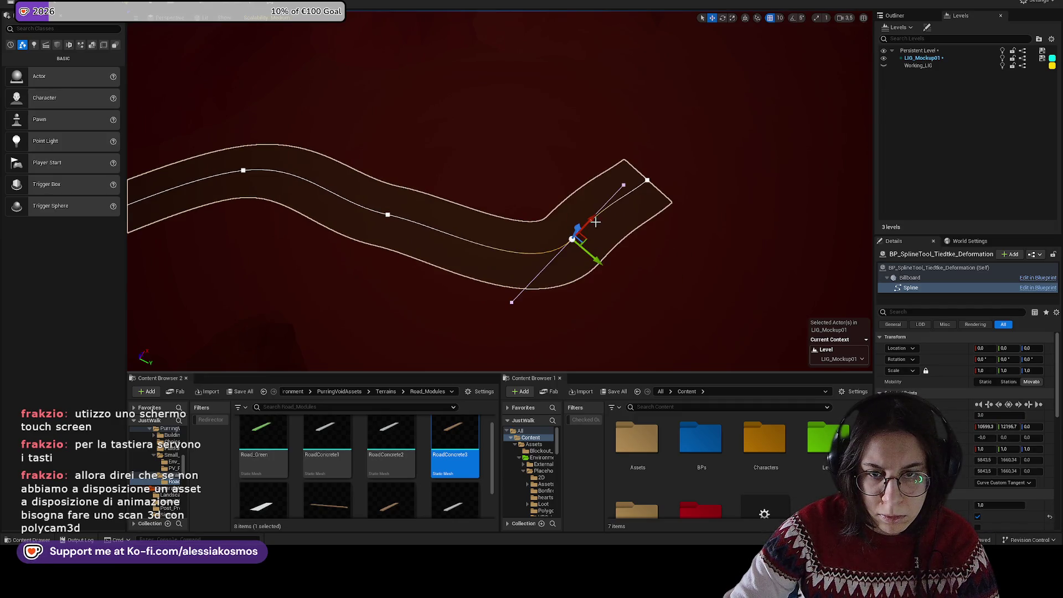
left_click_drag(626, 184, 665, 213)
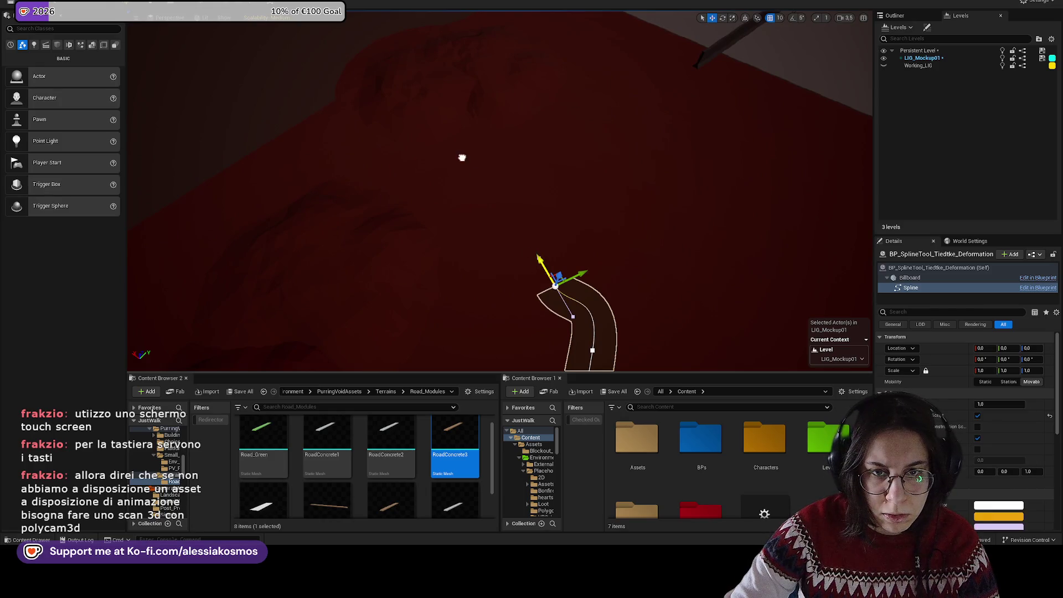
Step: Pull the road's end point and tangent out to lengthen and curve its finish
left_click_drag(462, 158, 468, 160)
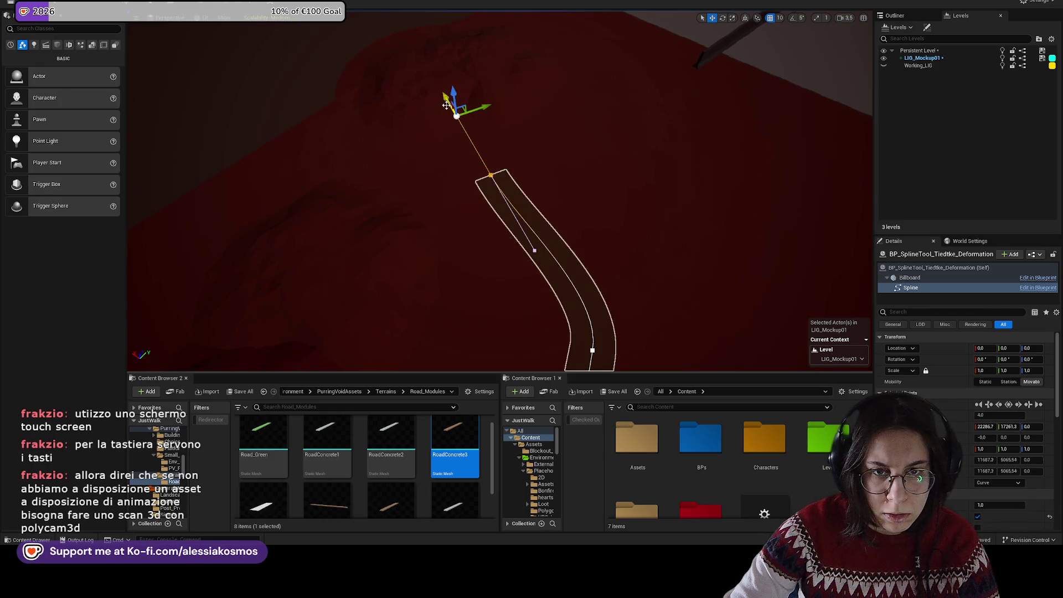
left_click_drag(446, 100, 477, 146)
left_click(489, 176)
left_click_drag(475, 174, 336, 164)
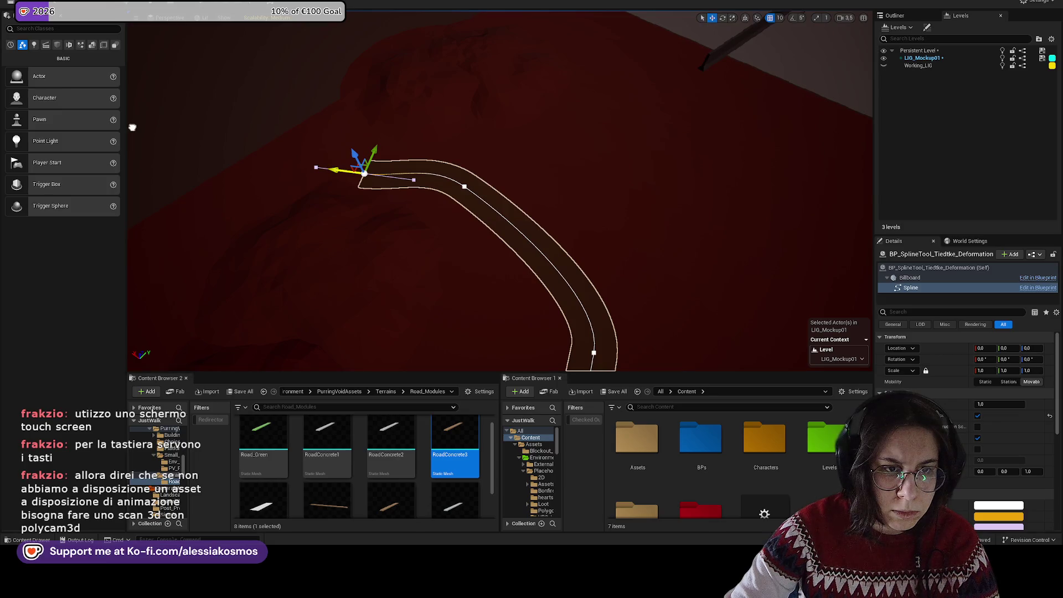
left_click_drag(164, 132, 174, 48)
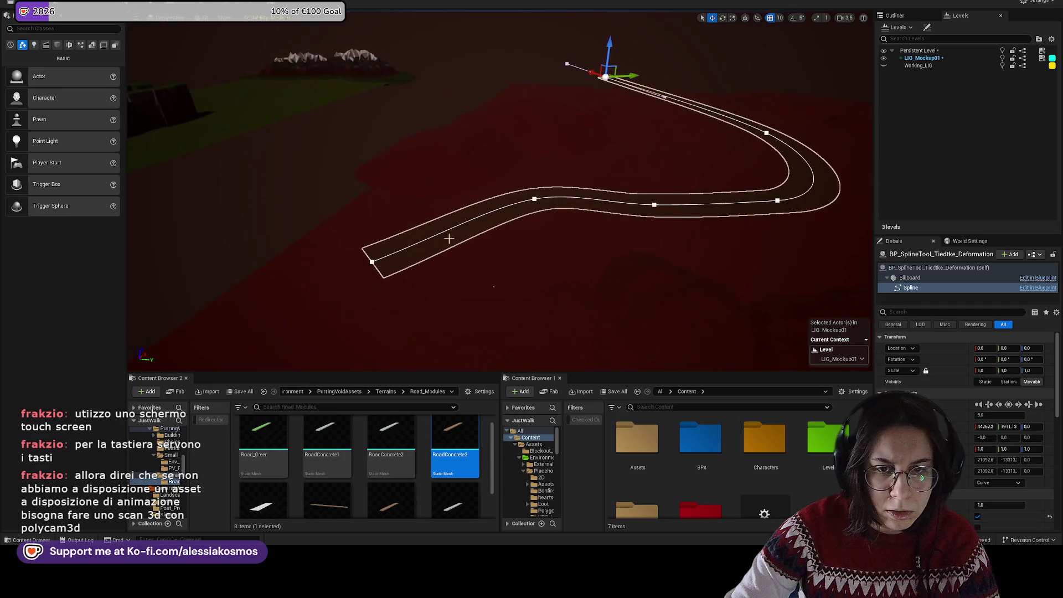
Step: Frame the whole road spline and bring up the RoadConcrete3 mesh in its editor
left_click(496, 227)
left_click(477, 222)
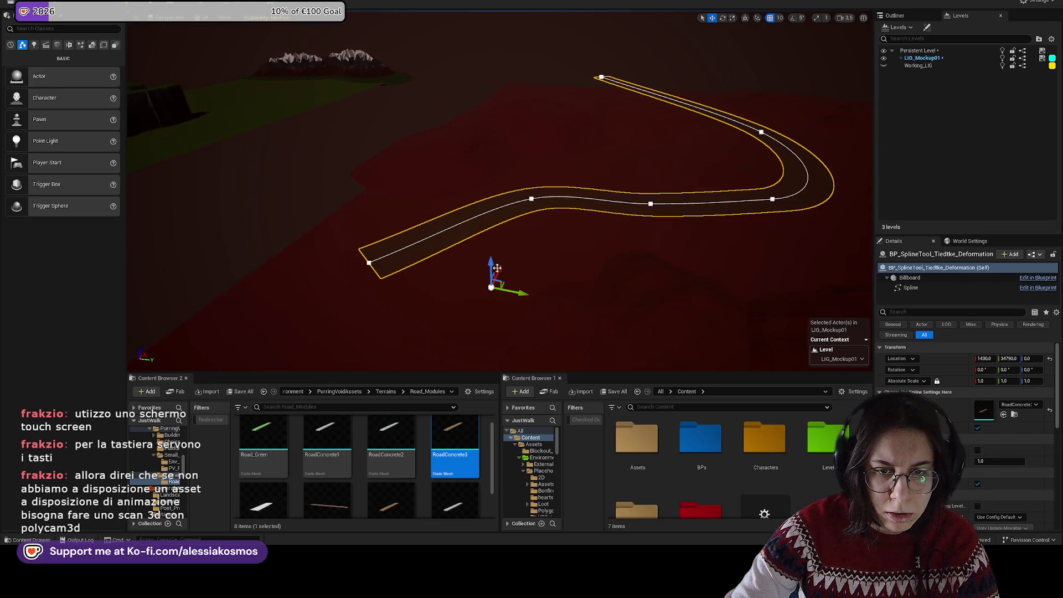
left_click_drag(511, 272, 493, 276)
left_click(440, 241)
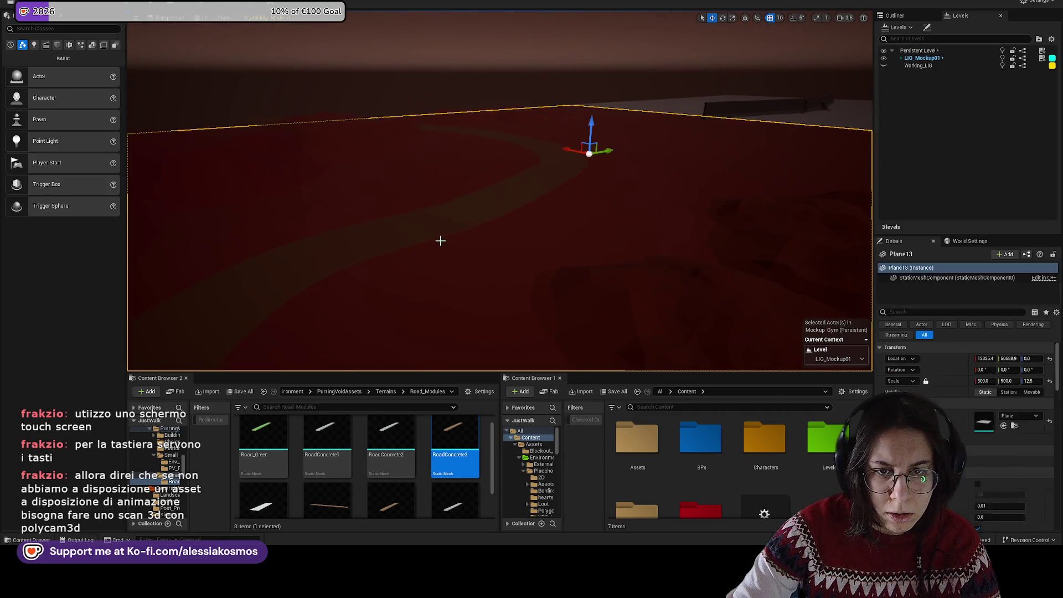
left_click(429, 226)
key("f")
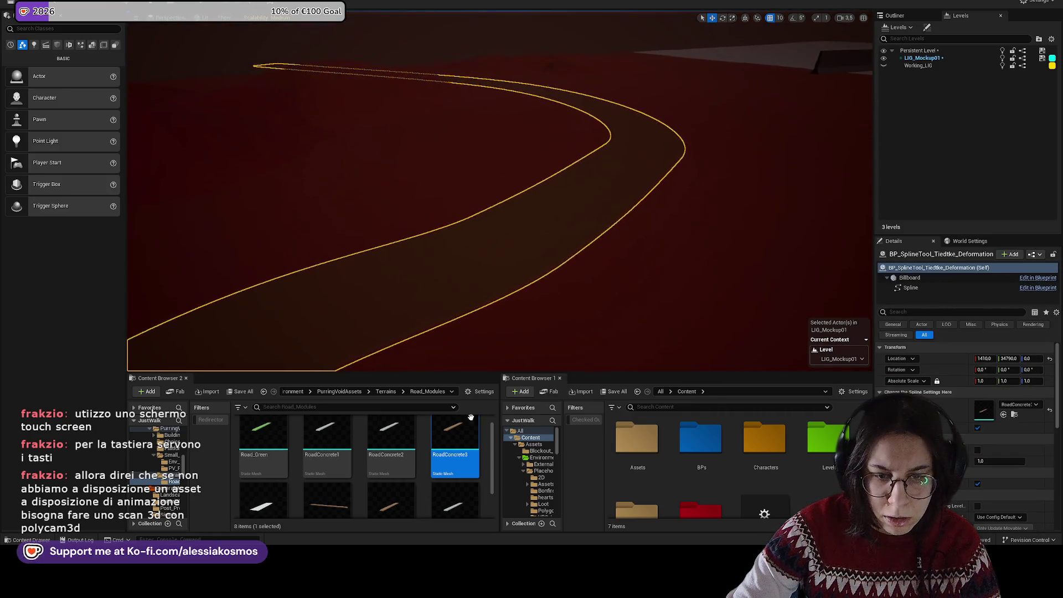
double_click(461, 429)
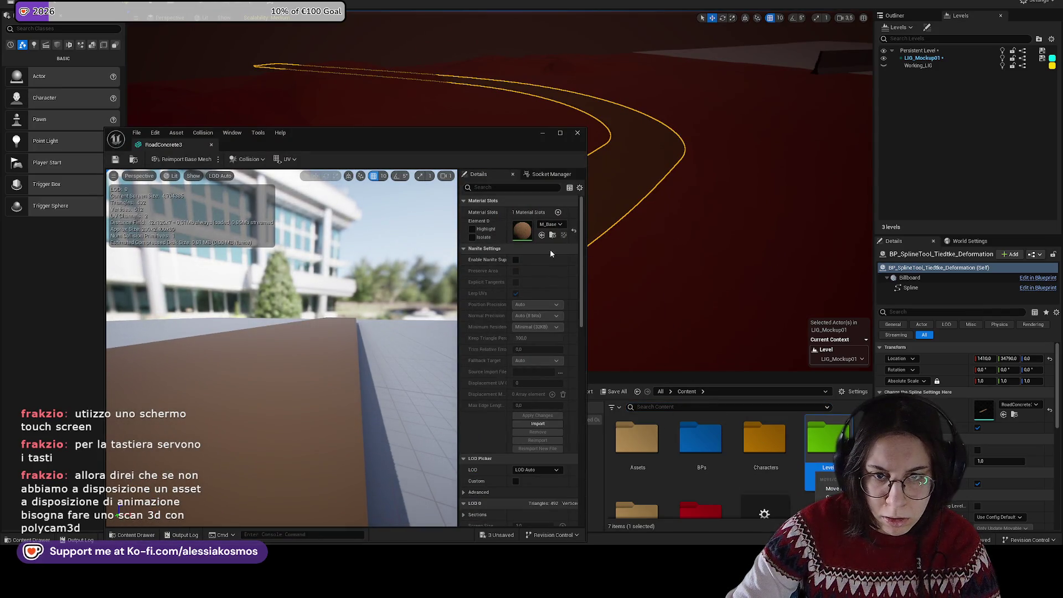
Step: Create material instance M_BaseFlat_Mud1 from M_BaseFlat_PV with a darker orange-red Final Color Flat, and save
left_click(552, 235)
scroll("down", 3)
left_click(650, 478)
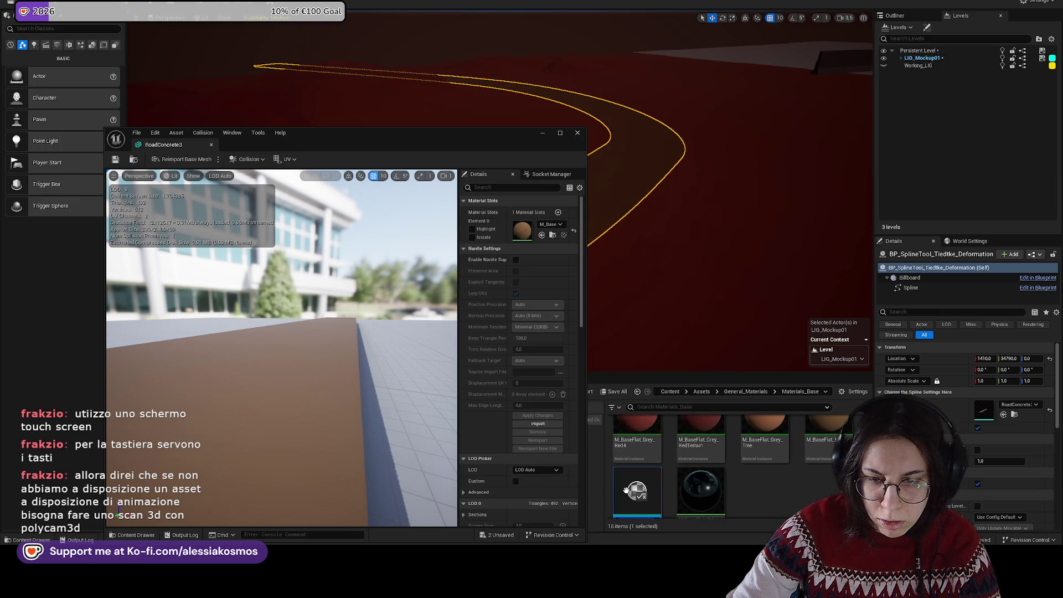
key("Return")
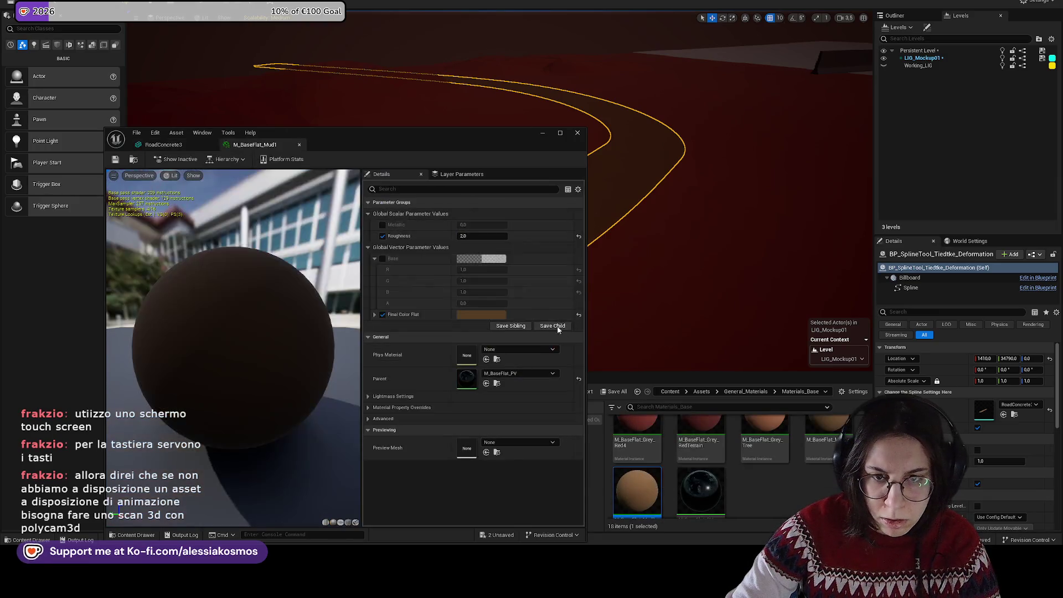
left_click(481, 314)
left_click_drag(560, 402, 616, 408)
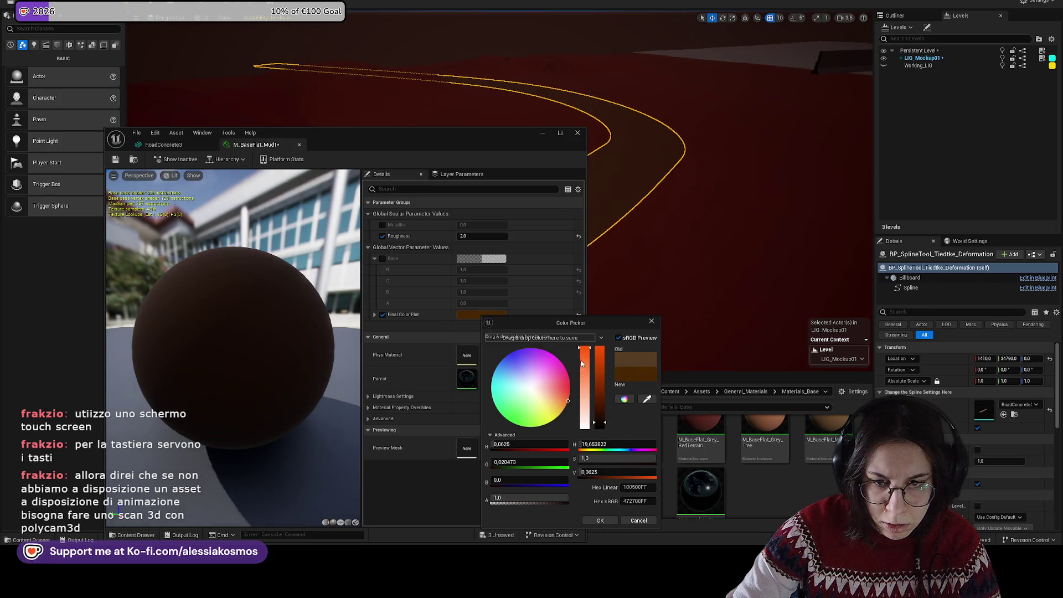
left_click_drag(570, 397, 571, 400)
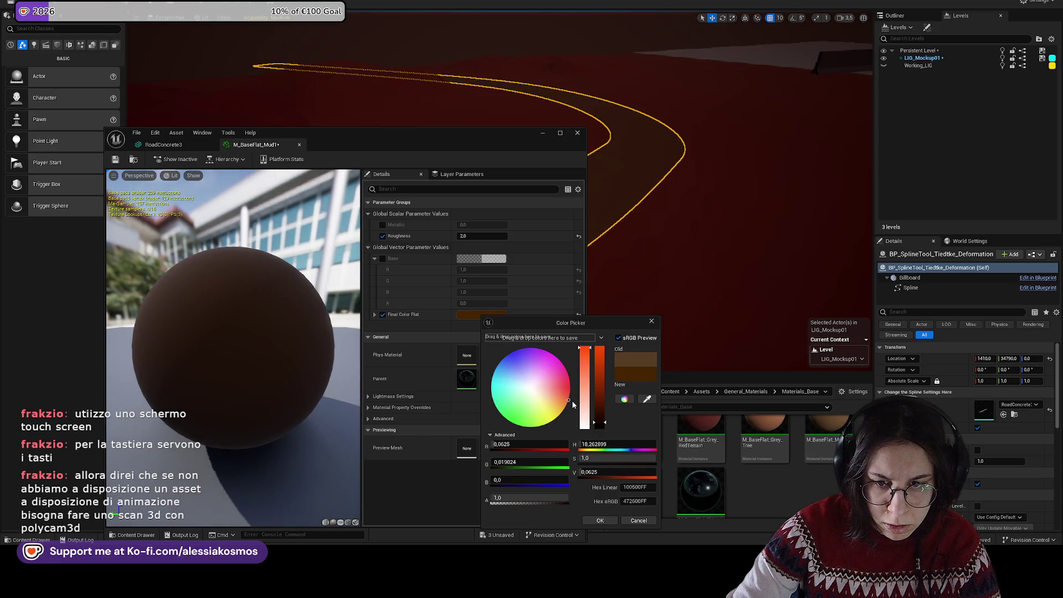
left_click(600, 520)
key("ctrl+s")
Step: Assign M_BaseFlat_Mud1 to RoadConcrete3's material slot and close the mesh editor
left_click(543, 133)
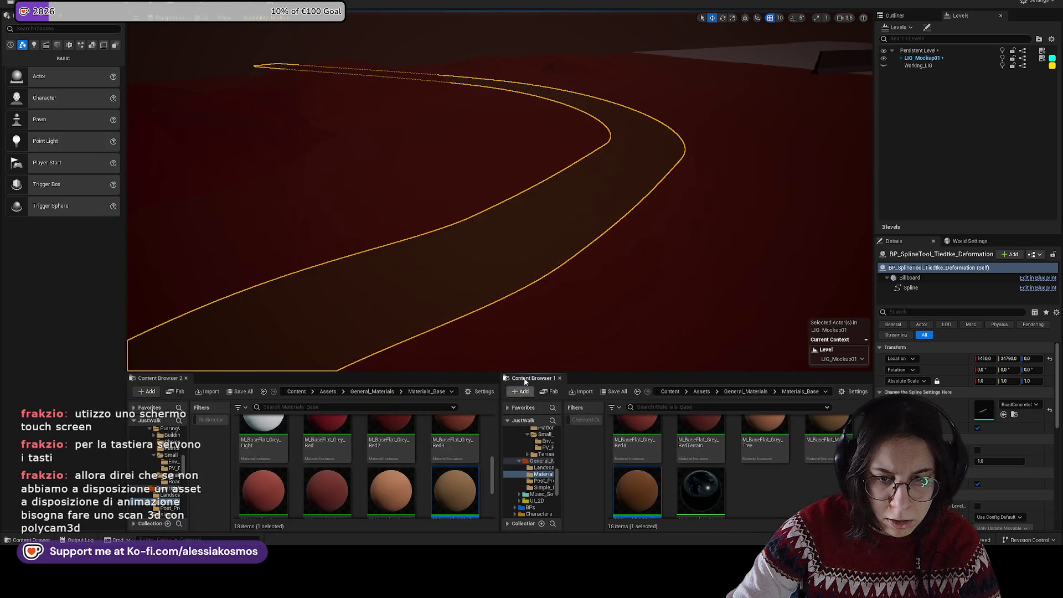
right_click(637, 493)
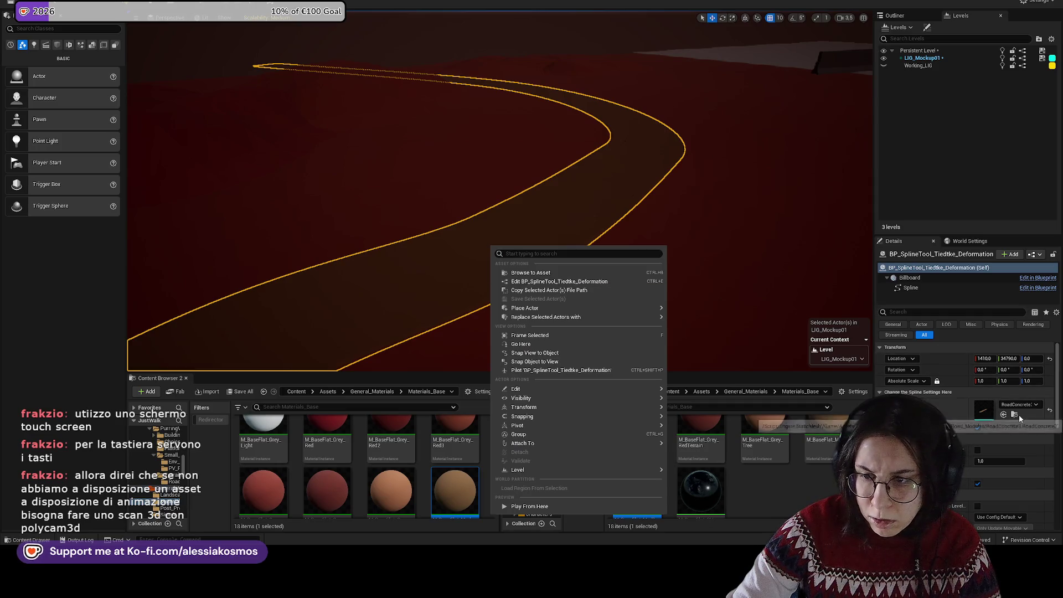
left_click(1019, 414)
left_click(1015, 415)
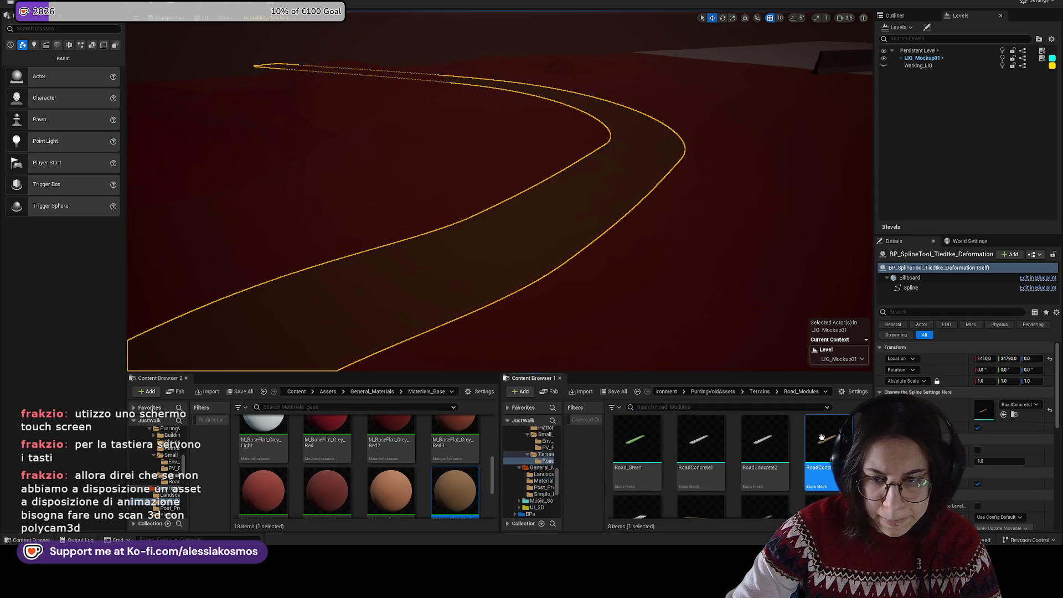
double_click(822, 438)
left_click_drag(466, 135, 804, 40)
left_click_drag(356, 444, 861, 135)
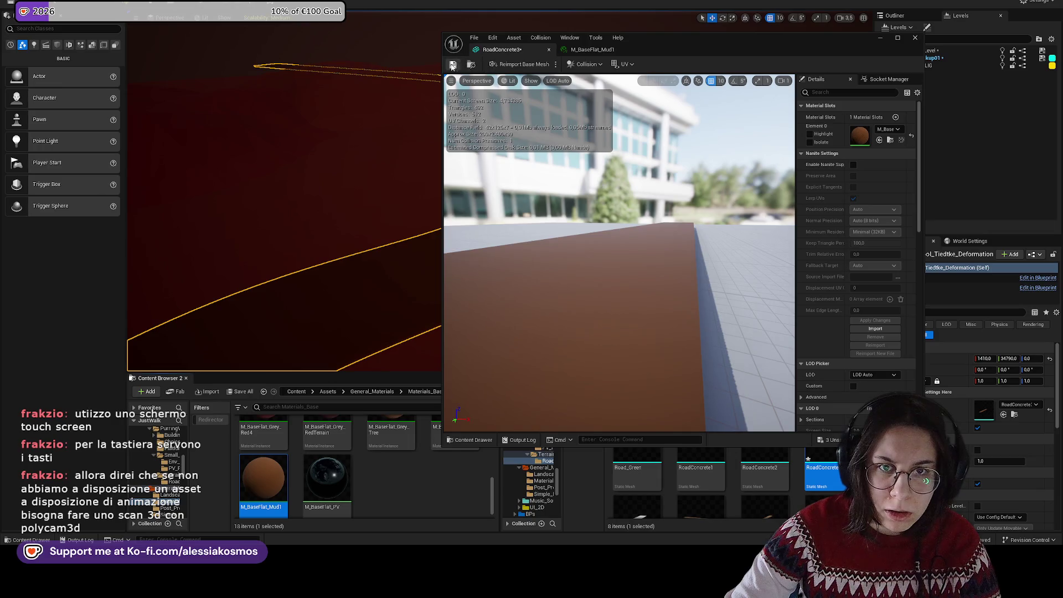
left_click(915, 37)
Step: Frame the road spline and slide it along the X axis to a new spot
key("f")
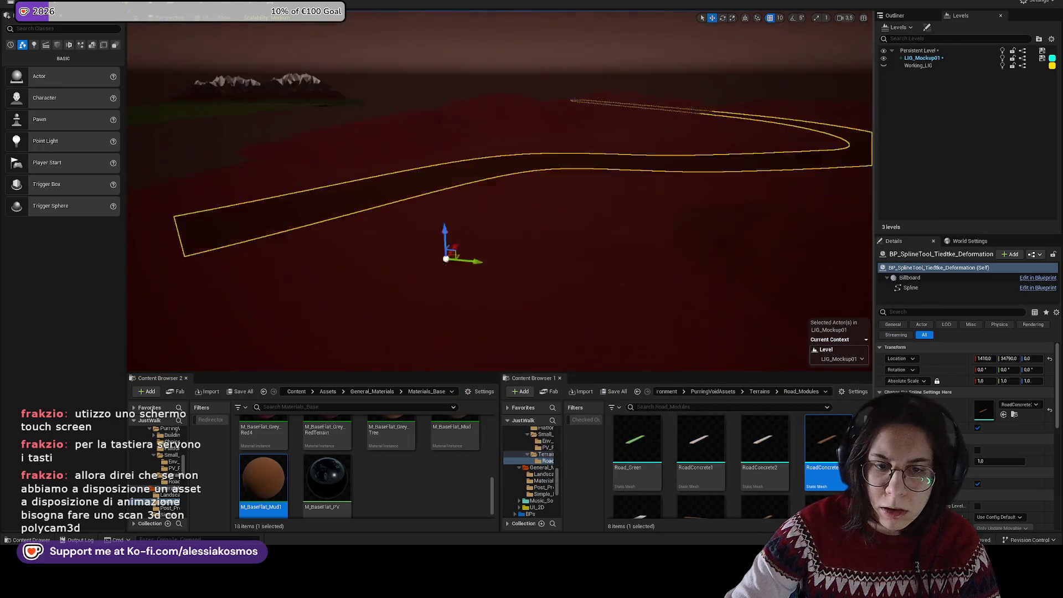
key("Escape")
left_click_drag(524, 193, 535, 169)
left_click_drag(440, 205, 440, 206)
left_click(441, 205)
key("f")
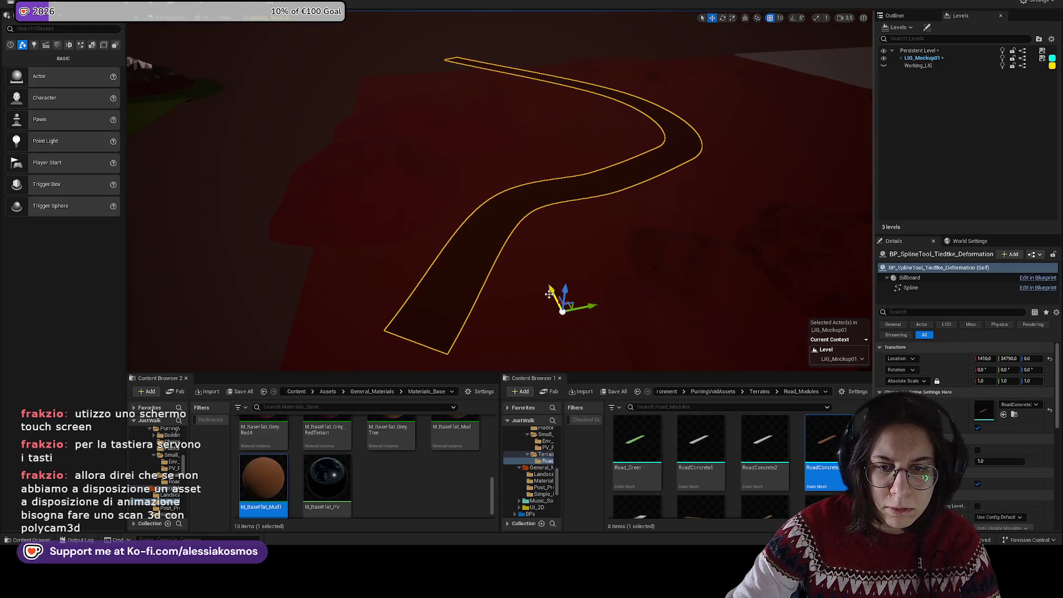
left_click_drag(552, 289, 527, 284)
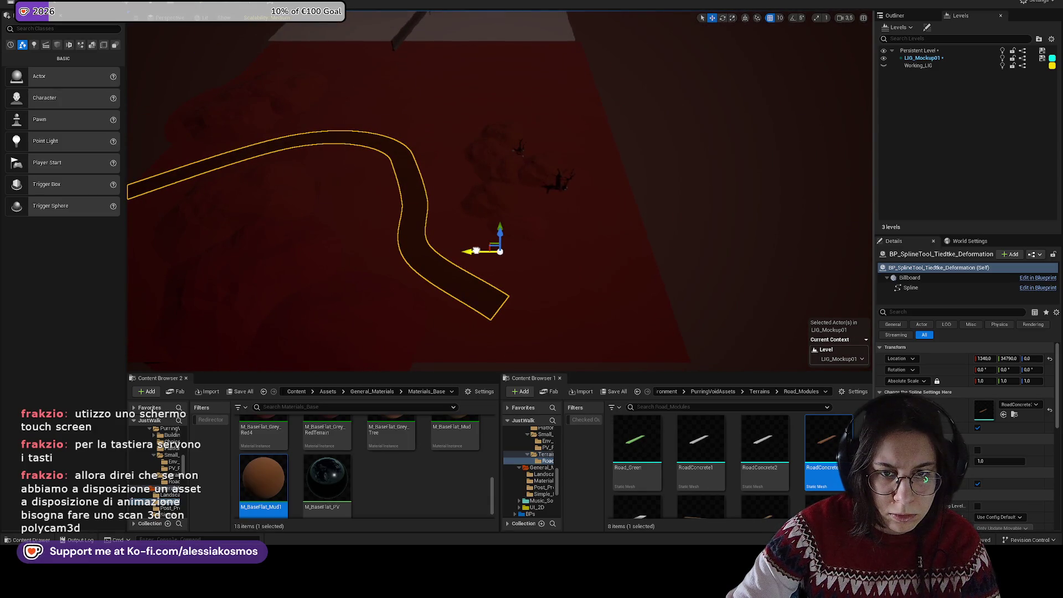
left_click_drag(478, 249, 481, 249)
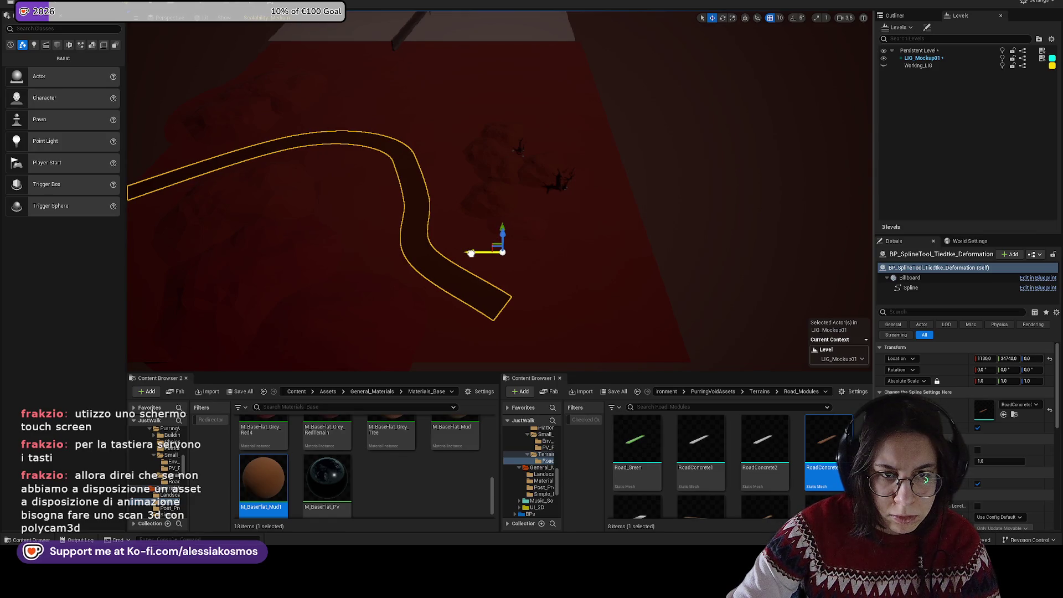
left_click_drag(542, 255, 508, 253)
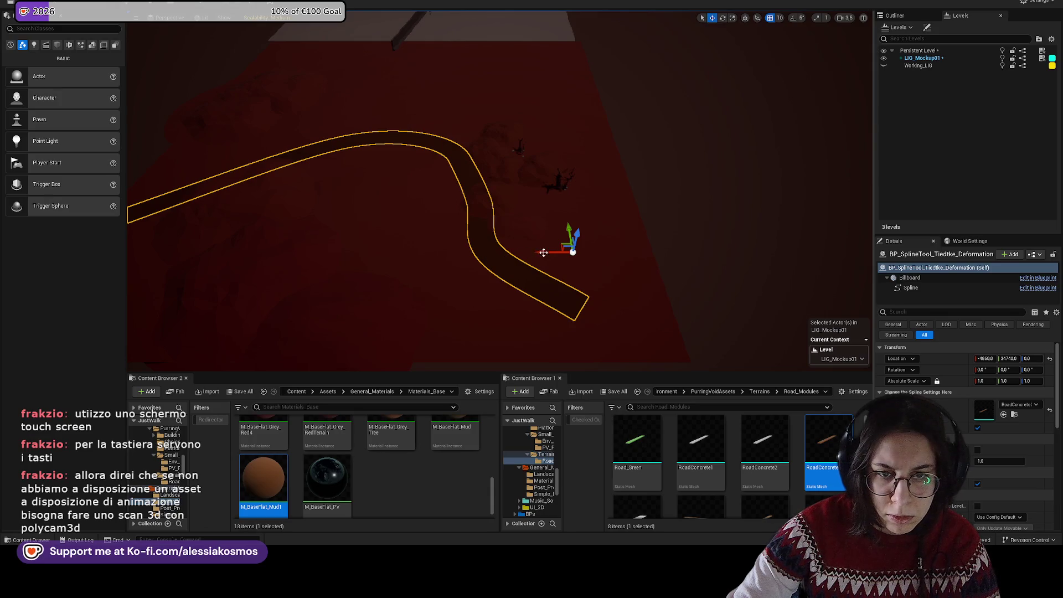
left_click_drag(526, 253, 483, 252)
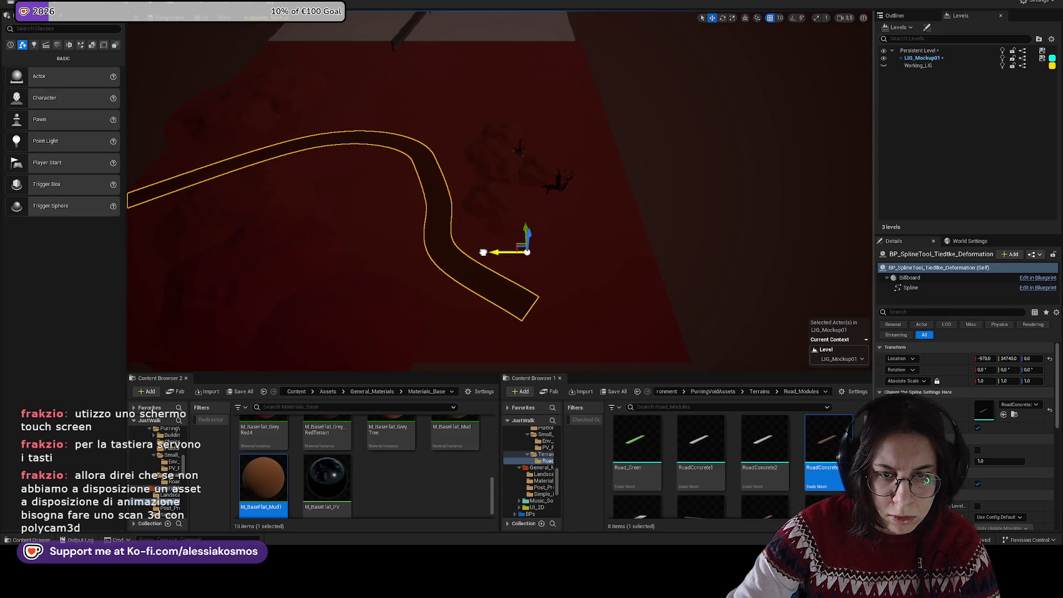
Step: Try rotating the road spline about 71 degrees, then undo the rotation
left_click(589, 245)
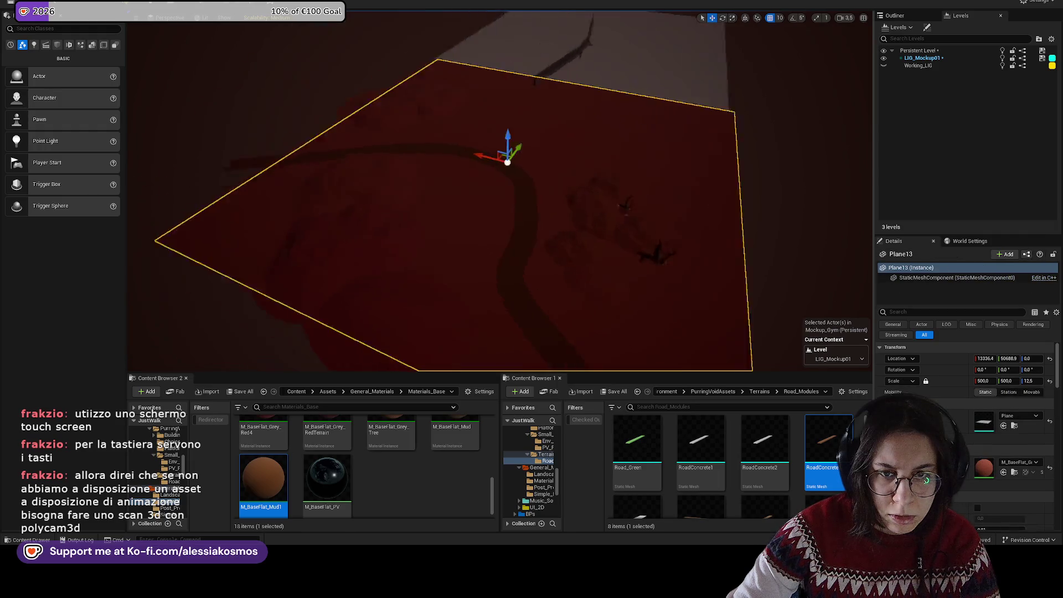
key("w")
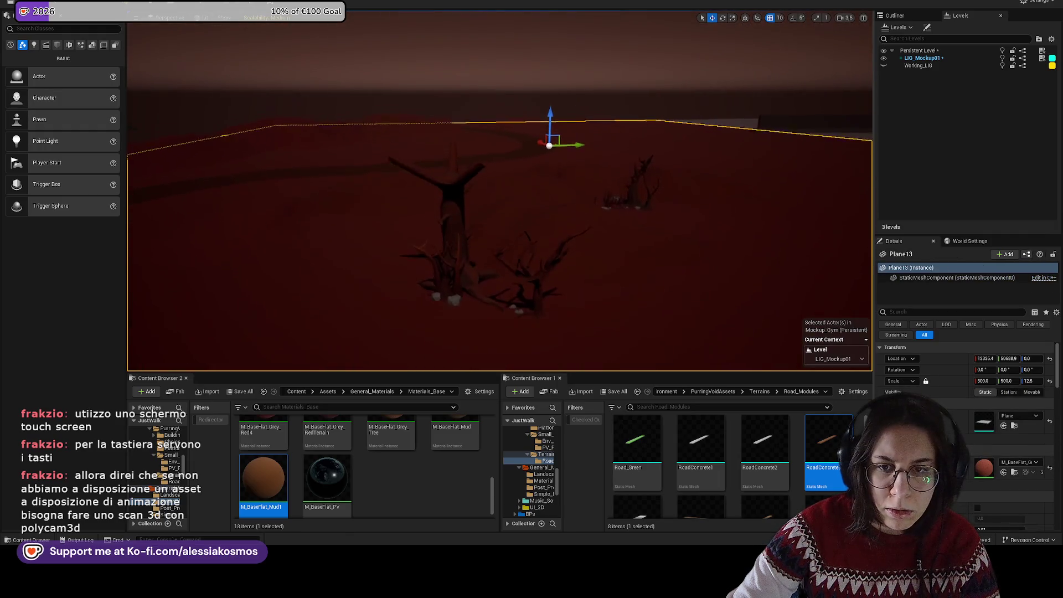
left_click(382, 224)
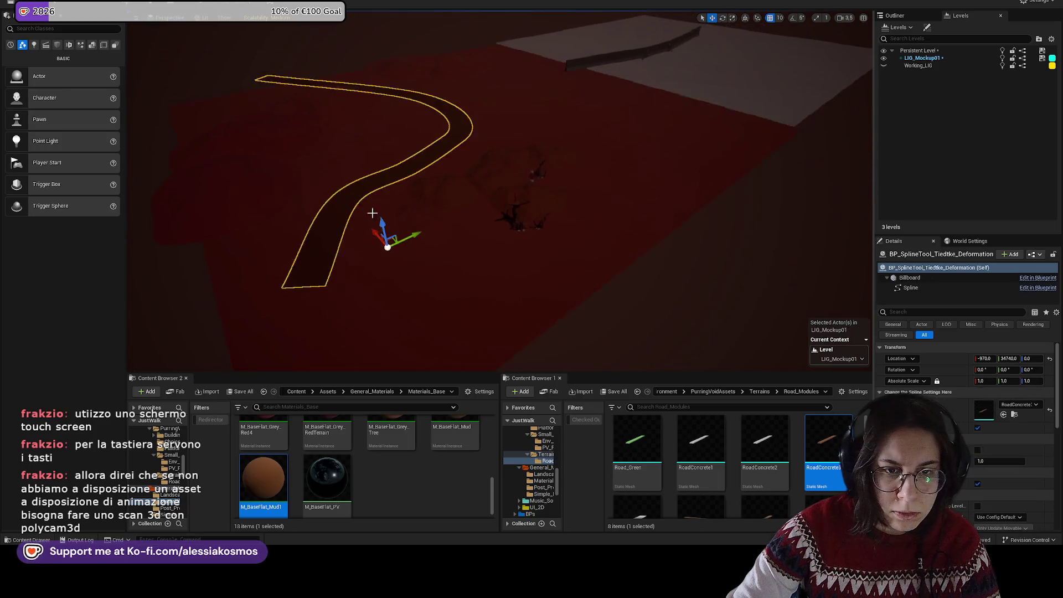
key("e")
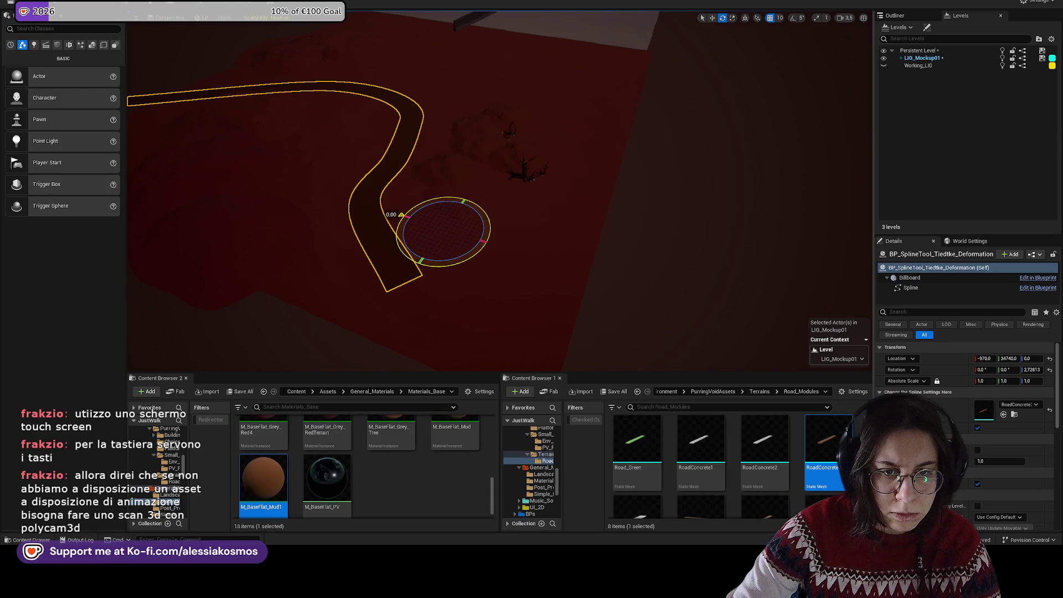
left_click_drag(401, 214, 309, 298)
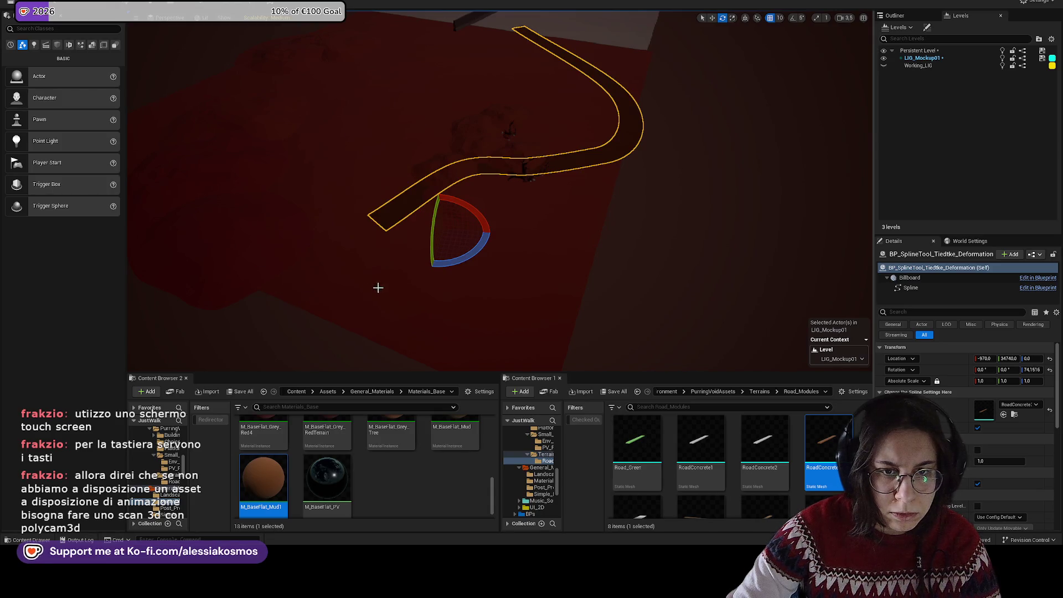
key("ctrl+z")
key("ctrl+z")
key("ctrl+y")
key("w")
scroll("up", 3)
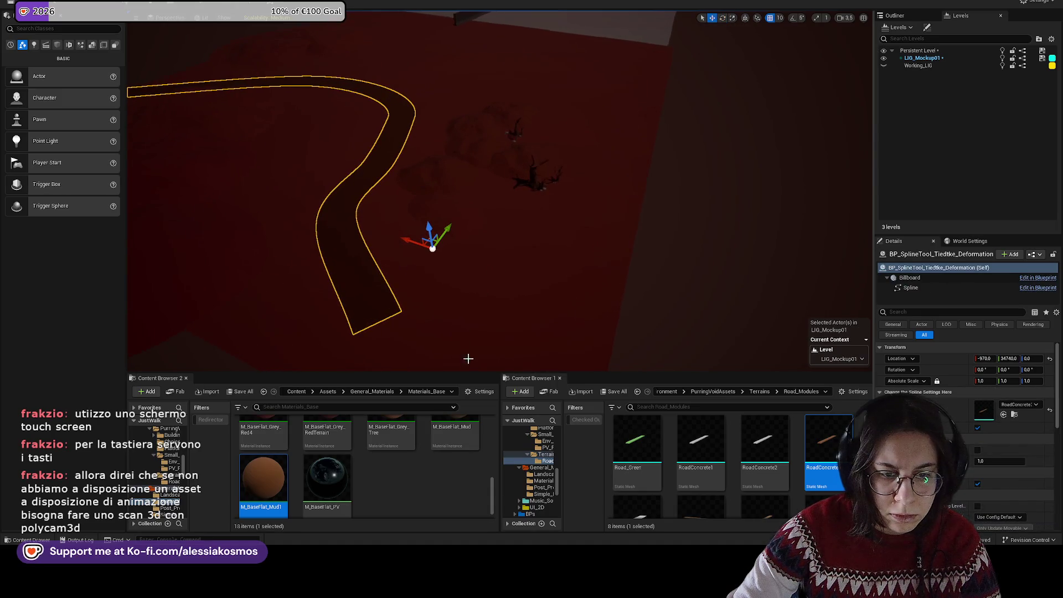
scroll("up", 3)
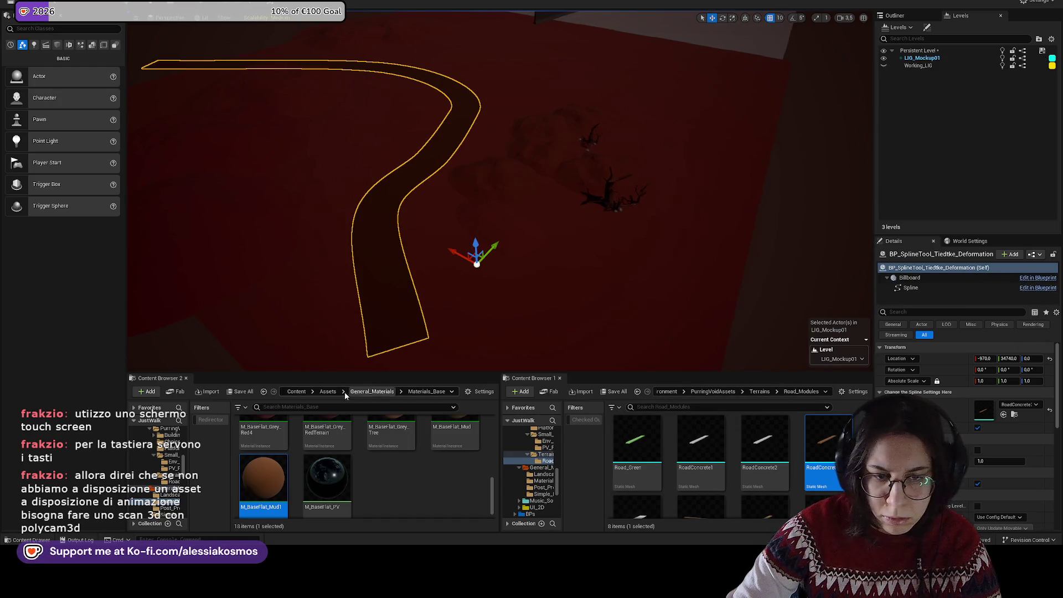
left_click(296, 393)
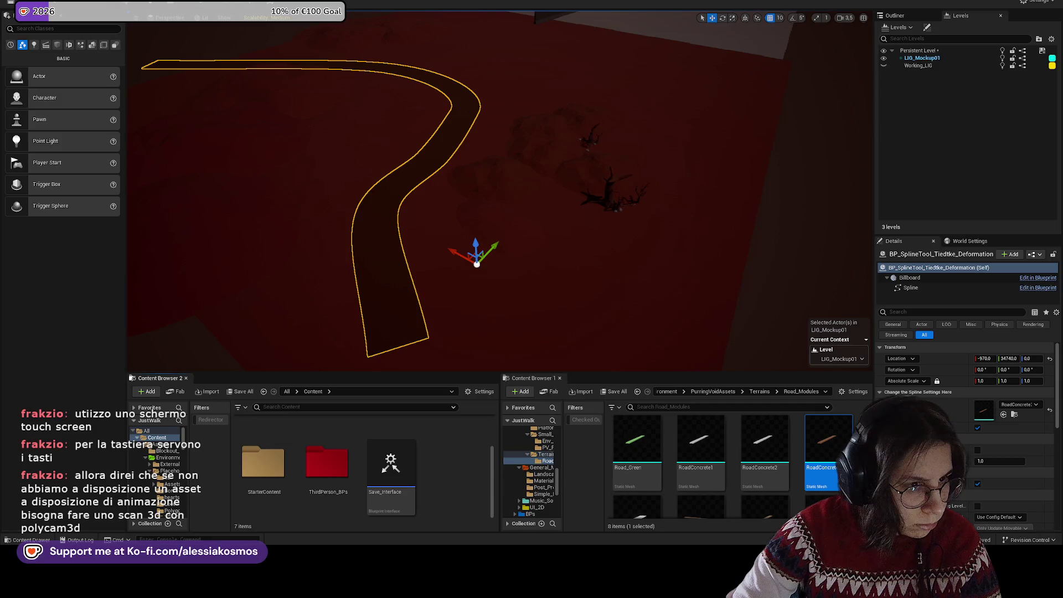
Step: Search Content for 'spline' and drop a second BP_SplineTool_Tiedtke_Deformation into the level
left_click_drag(338, 225, 443, 459)
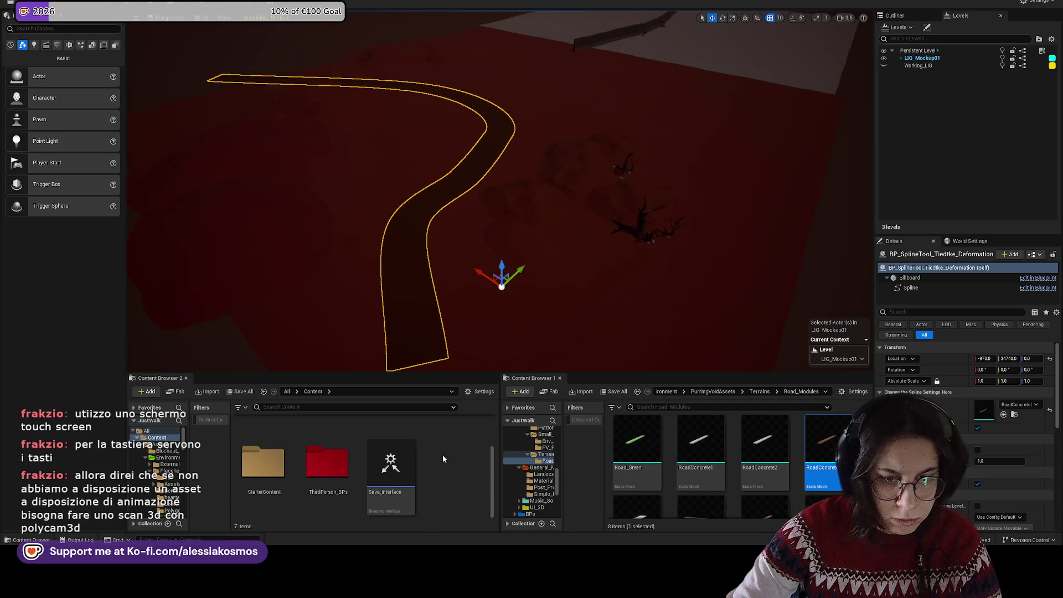
left_click(314, 407)
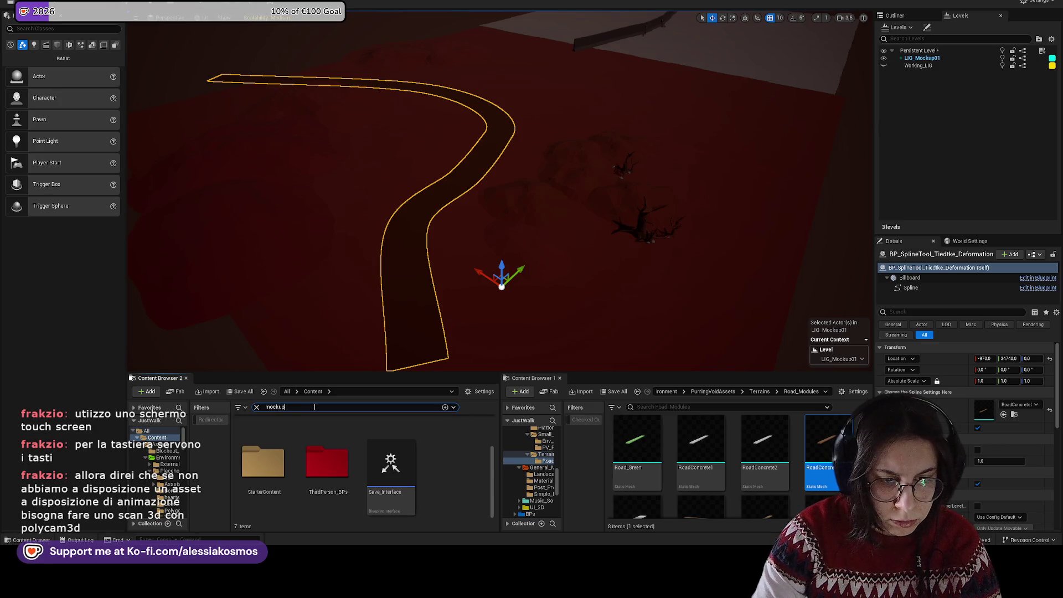
key("BackSpace")
type("spline")
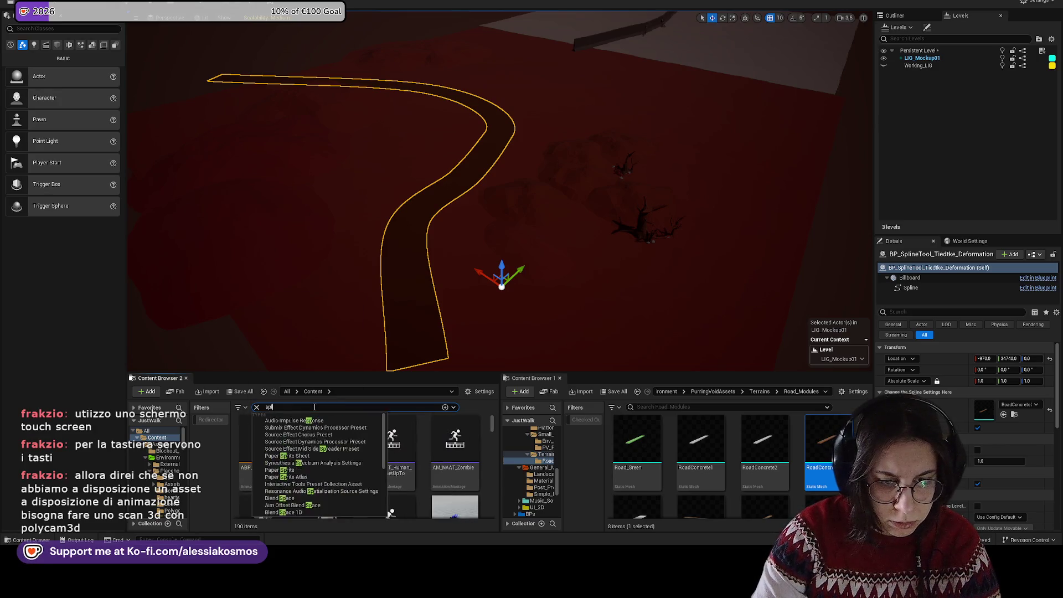
left_click_drag(372, 437, 525, 345)
scroll("up", 3)
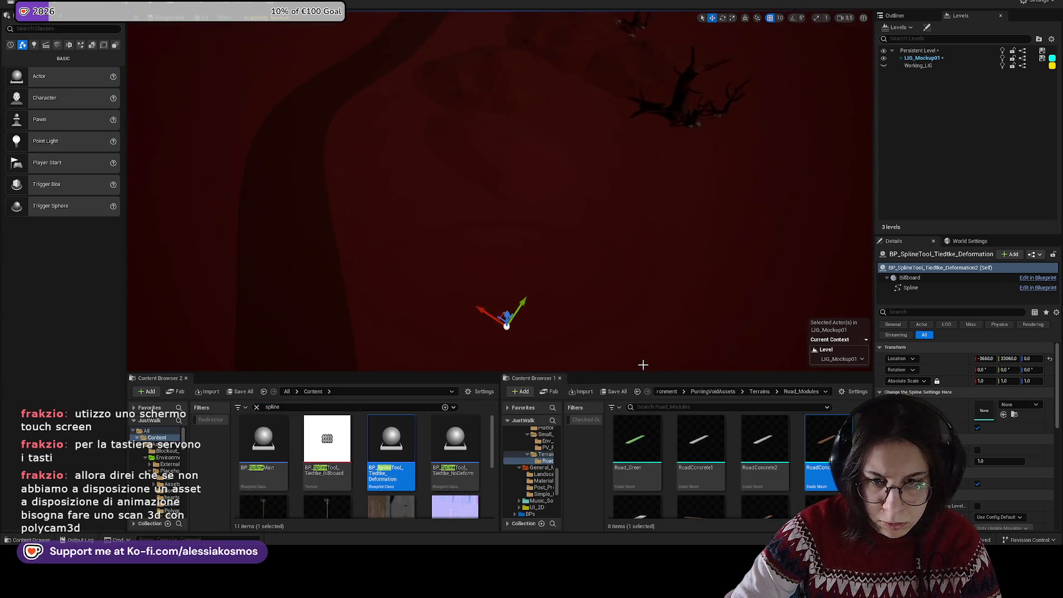
Step: Give the new spline the RoadConcrete mesh and place it at the first road's location
left_click_drag(821, 441, 984, 410)
key("f")
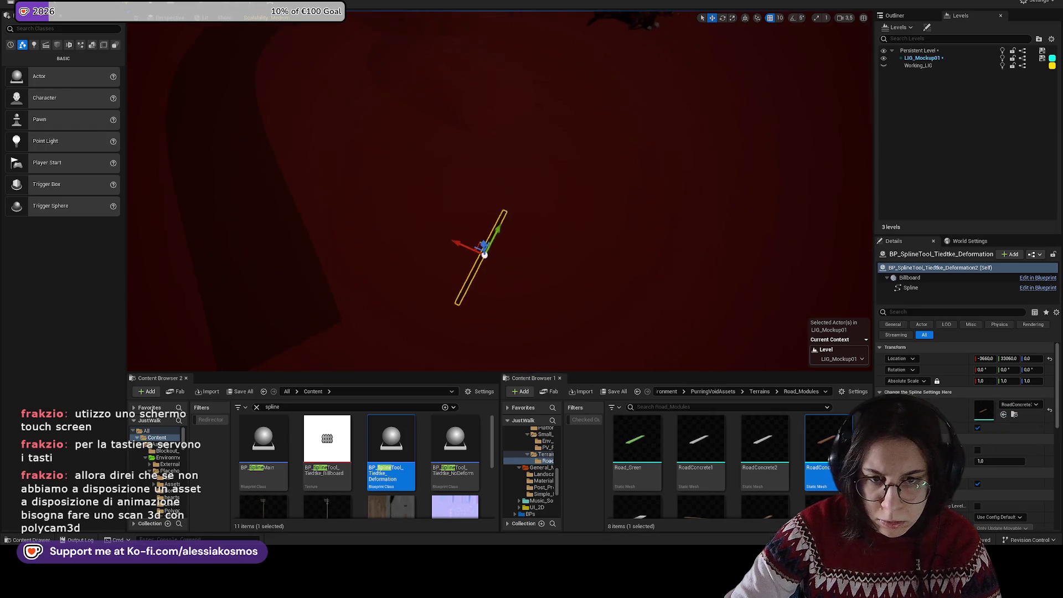
left_click(522, 228)
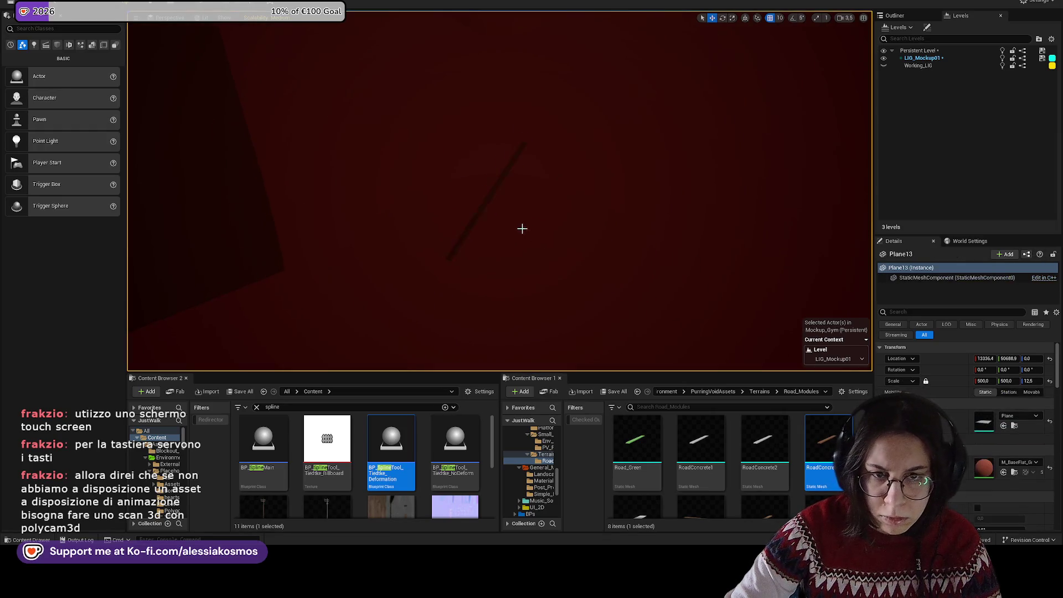
left_click(479, 200)
scroll("down", 3)
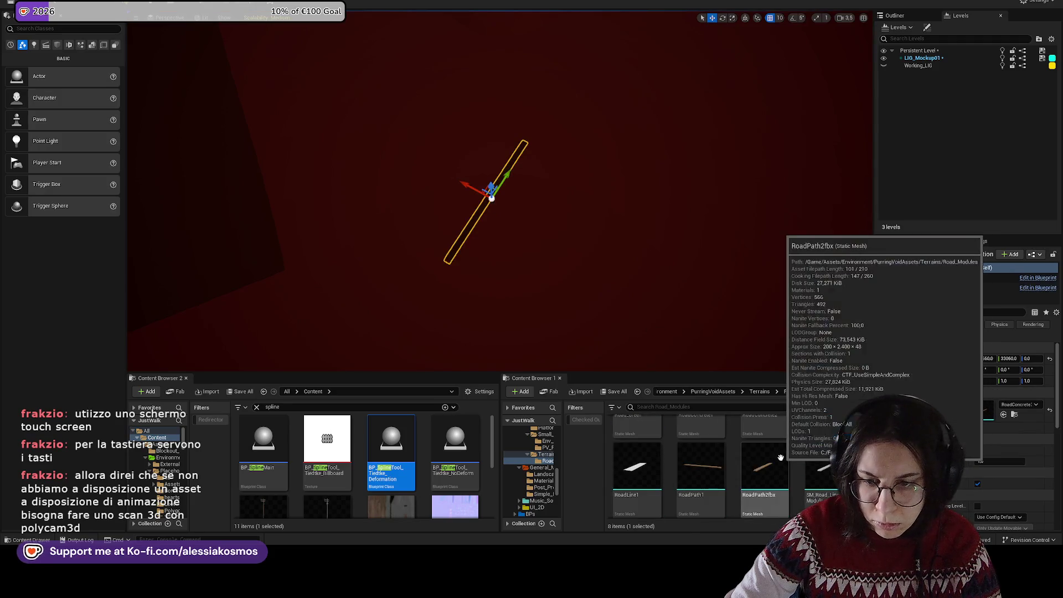
key("ctrl+z")
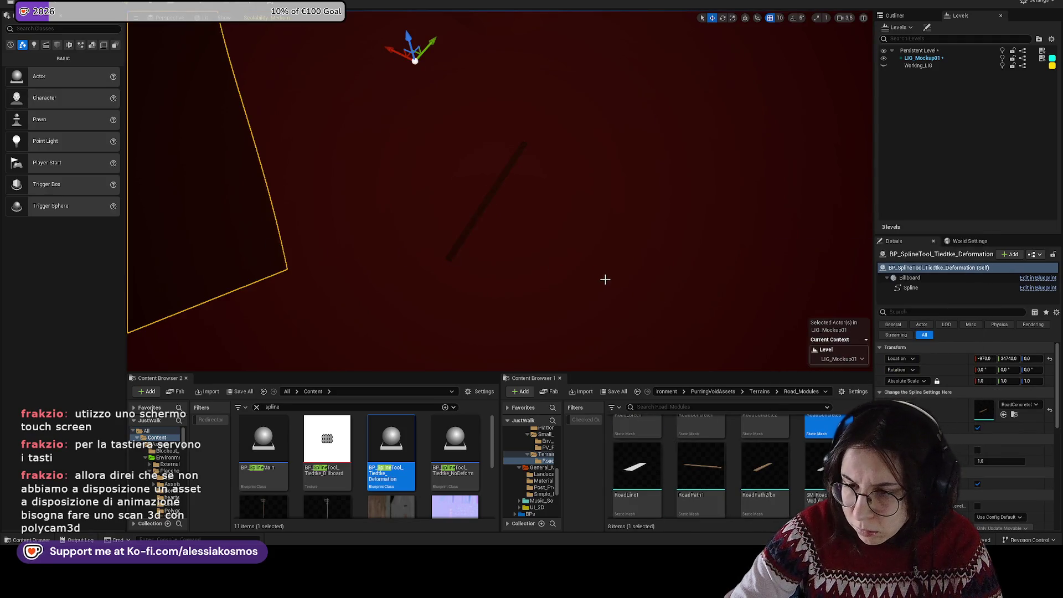
Step: Slide the new concrete road to the right and move one spline point to reshape it
left_click(475, 205)
left_click_drag(518, 200, 611, 205)
left_click(612, 197)
left_click(614, 200)
left_click(612, 200)
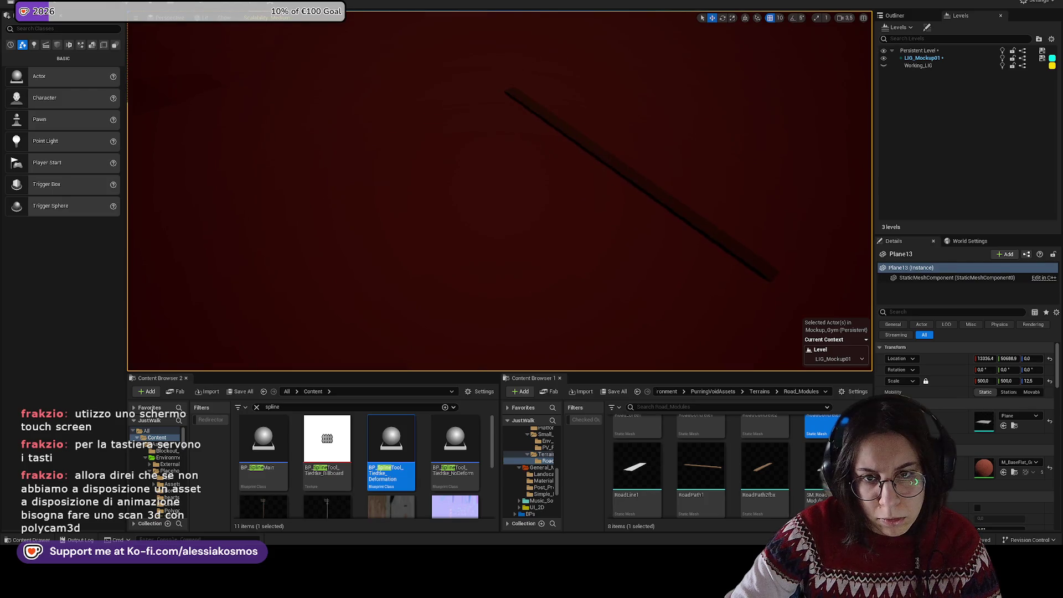
key("ctrl+z")
key("ctrl+z")
key("ctrl+z")
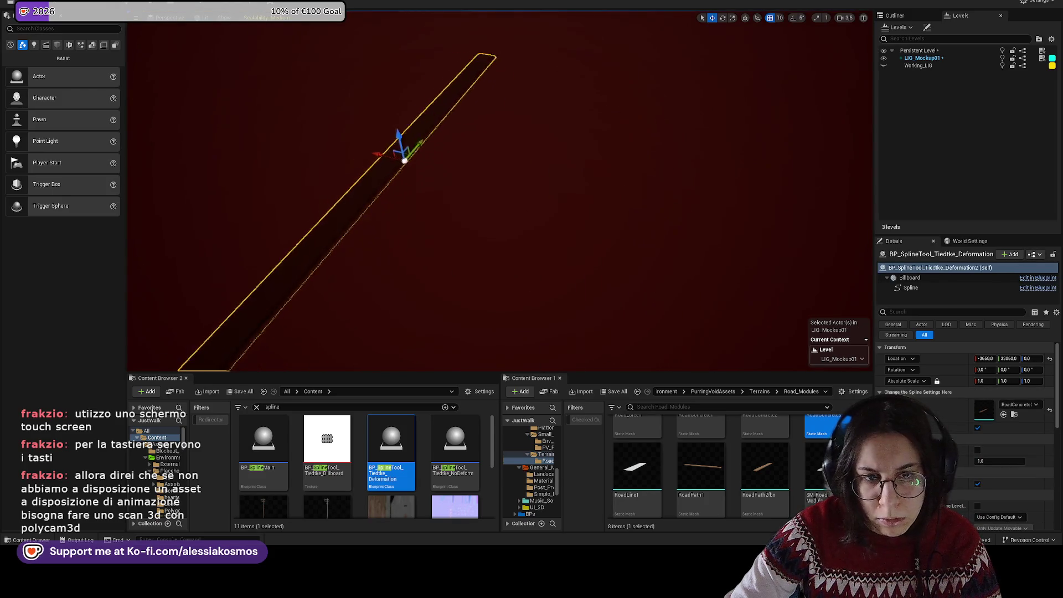
key("ctrl+z")
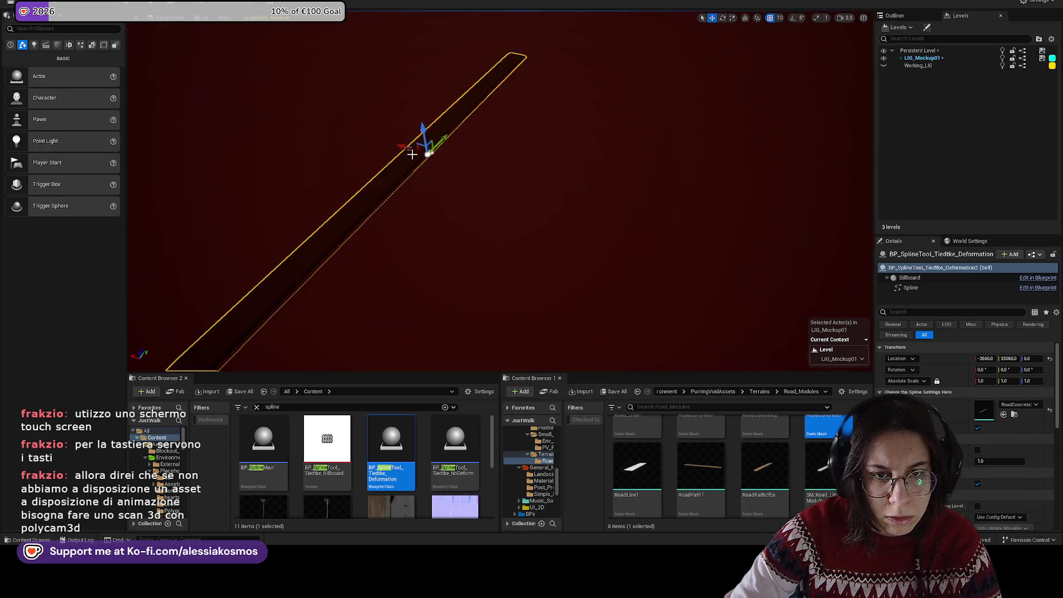
left_click(409, 147)
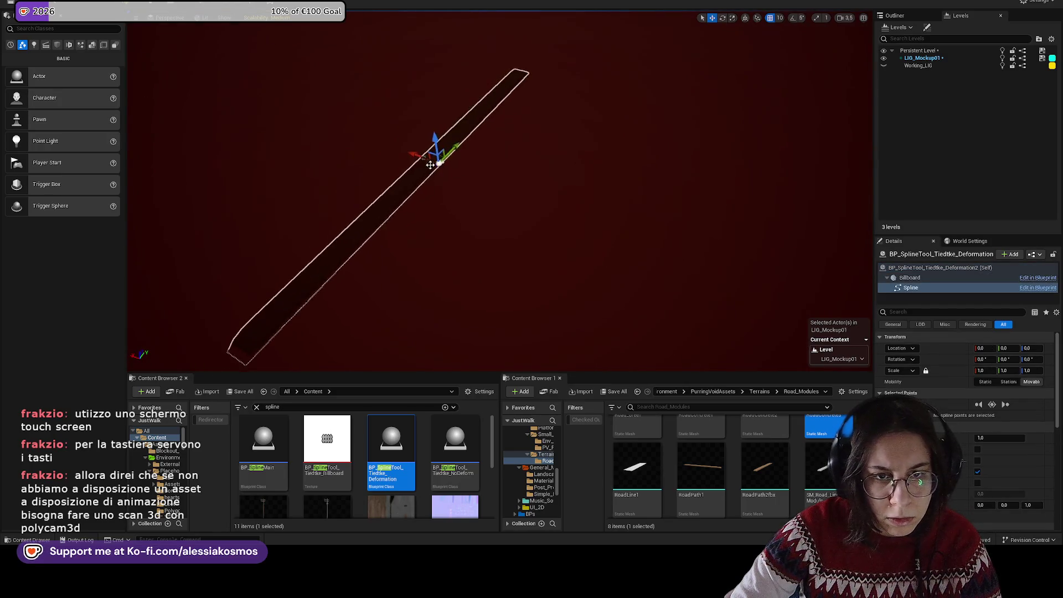
left_click_drag(422, 157, 257, 137)
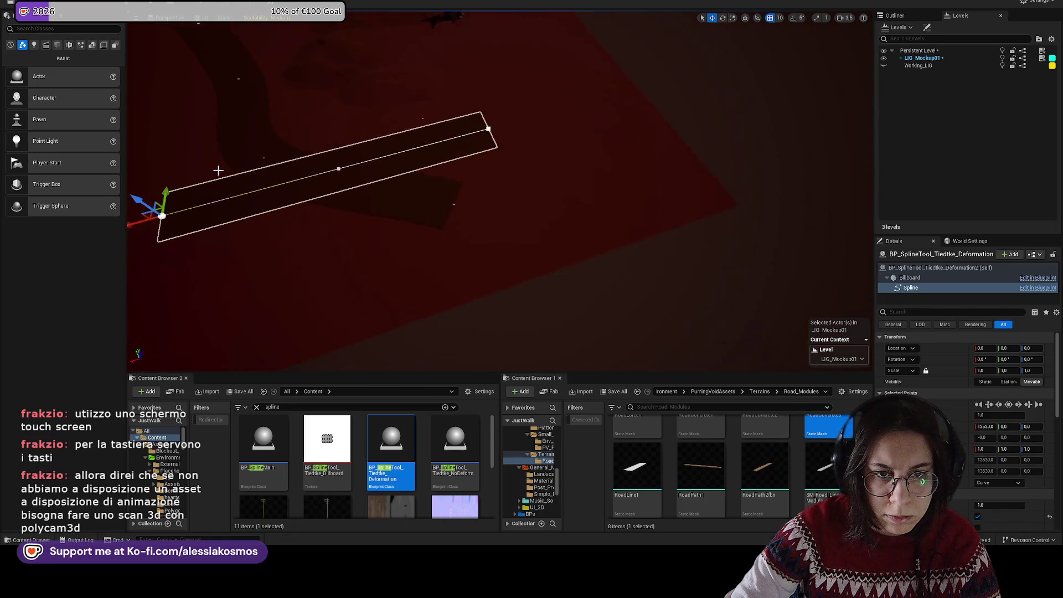
Step: Rotate the new road to about 120.7° on Z and deselect it
left_click(483, 167)
scroll("down", 3)
left_click_drag(481, 164, 493, 98)
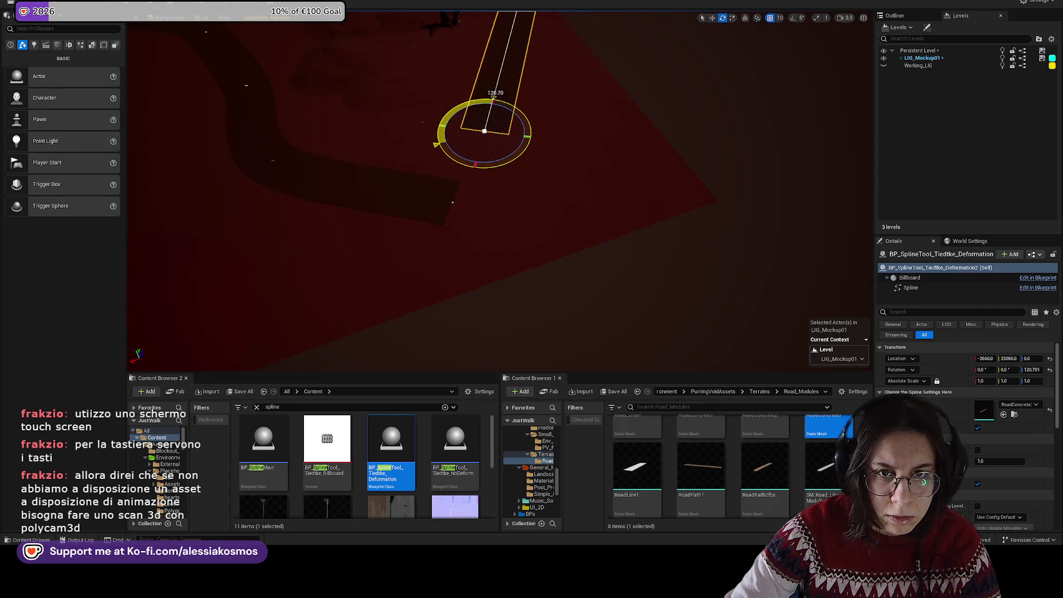
key("w")
left_click_drag(487, 227, 487, 227)
left_click_drag(557, 194, 528, 193)
left_click(526, 180)
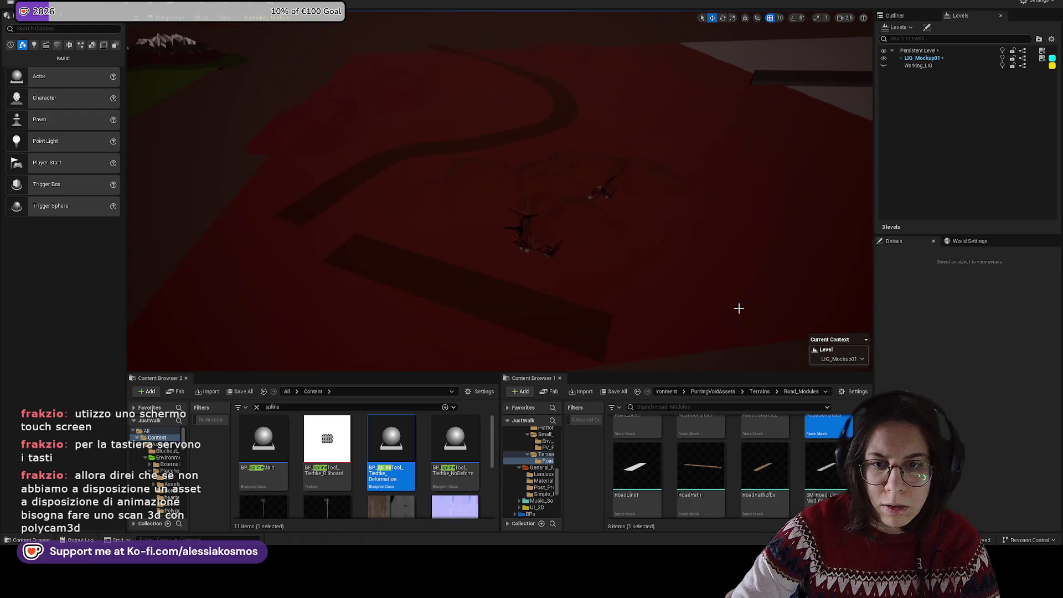
Step: Move Plane13 along Y and shift two low hills farther right
left_click(738, 306)
left_click_drag(612, 141, 541, 158)
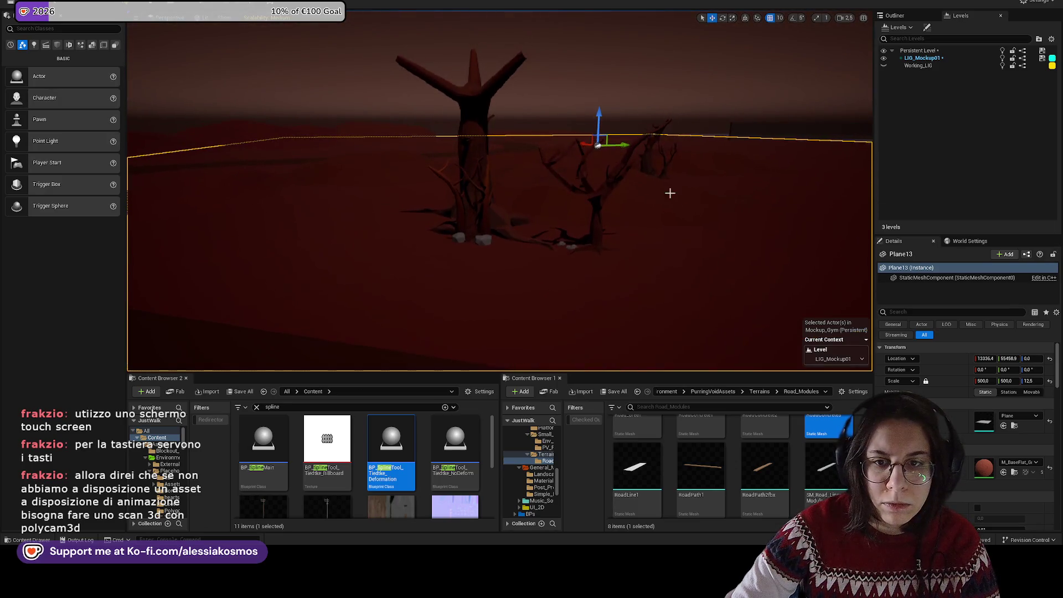
left_click(719, 221)
left_click_drag(720, 221, 720, 255)
left_click(355, 127)
left_click(280, 158)
left_click_drag(281, 154, 614, 228)
key("e")
Step: Move Plane12 right along X, then move the spline road and planes together
left_click(618, 210)
left_click_drag(624, 143, 663, 144)
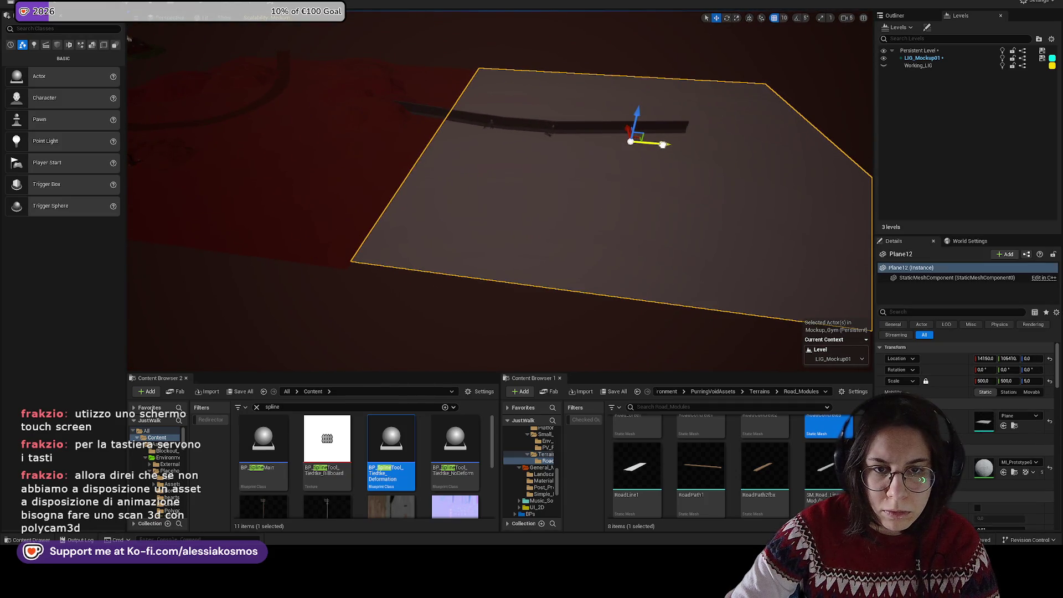
key("Escape")
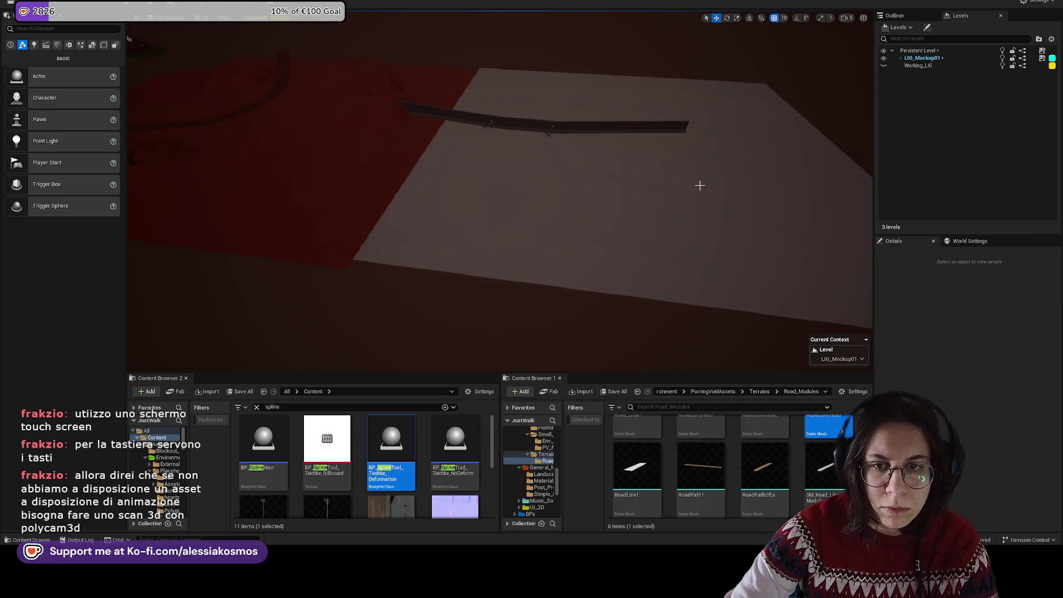
left_click_drag(441, 117, 456, 103)
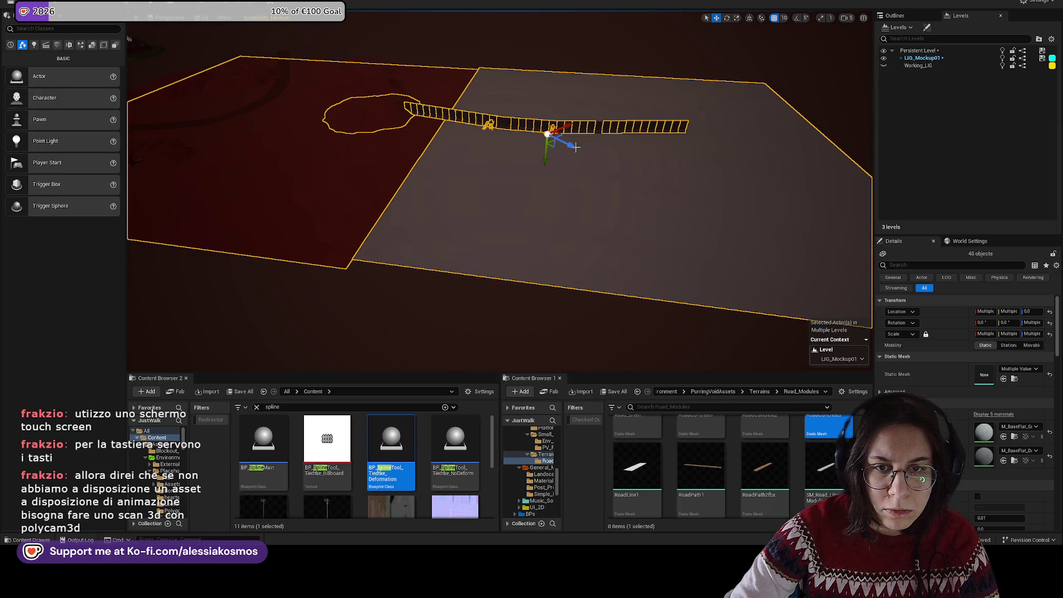
left_click(269, 176)
left_click_drag(571, 144, 498, 159)
left_click(585, 177)
Step: Apply the red material from Materials_Base to the floor plane Plane13
left_click_drag(617, 202, 578, 166)
left_click(719, 188)
left_click(606, 161)
key("Right")
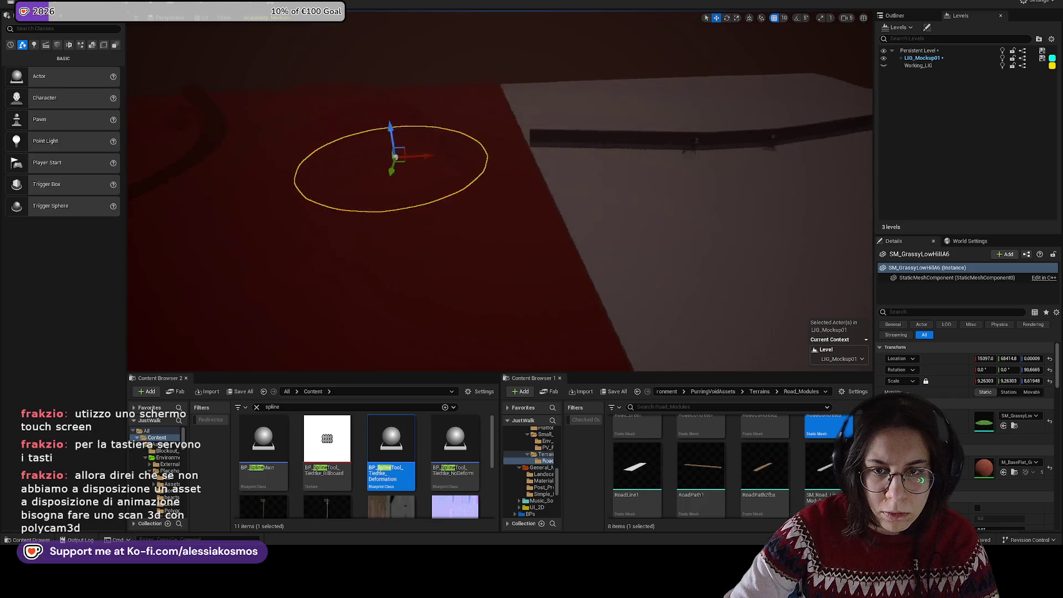
left_click(382, 257)
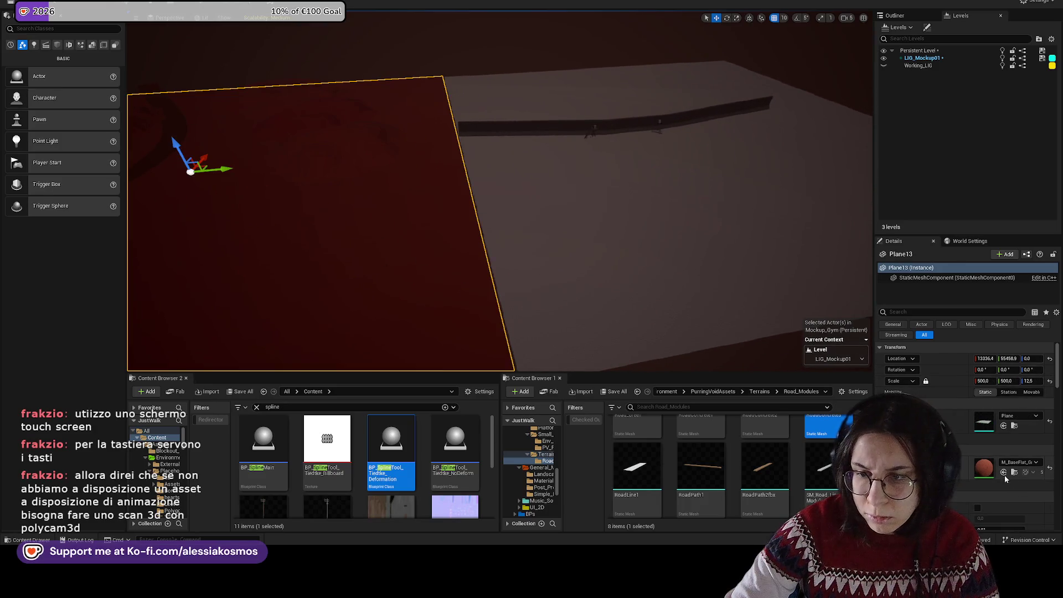
left_click(1003, 473)
left_click_drag(823, 490, 609, 238)
Step: Duplicate SM_GrassyLowHillA6 to the right and shift Plane12 slightly along Y
key("Left")
left_click(399, 163)
left_click_drag(422, 165, 563, 159)
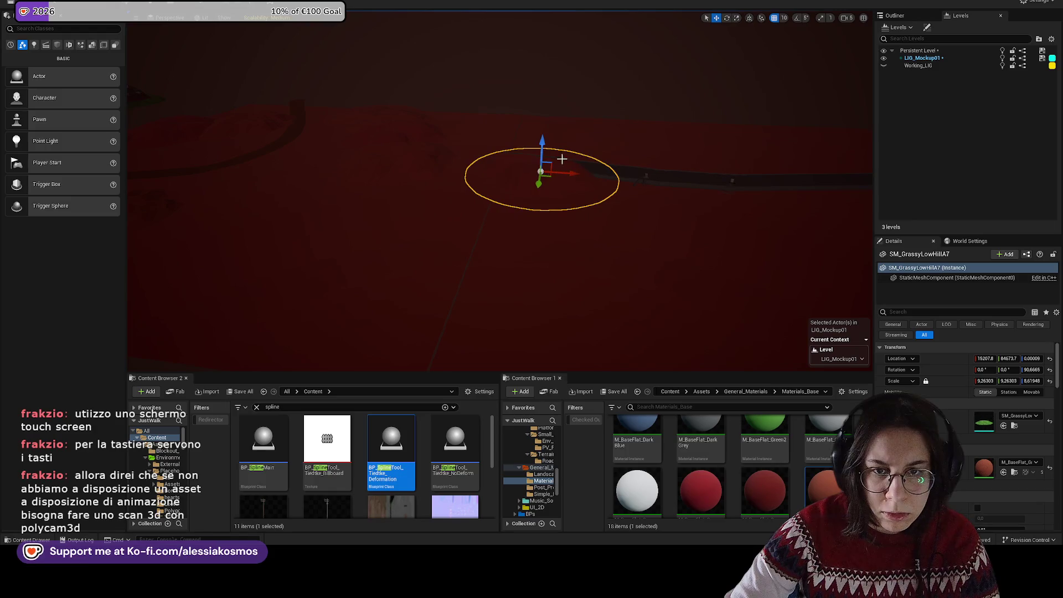
left_click(597, 117)
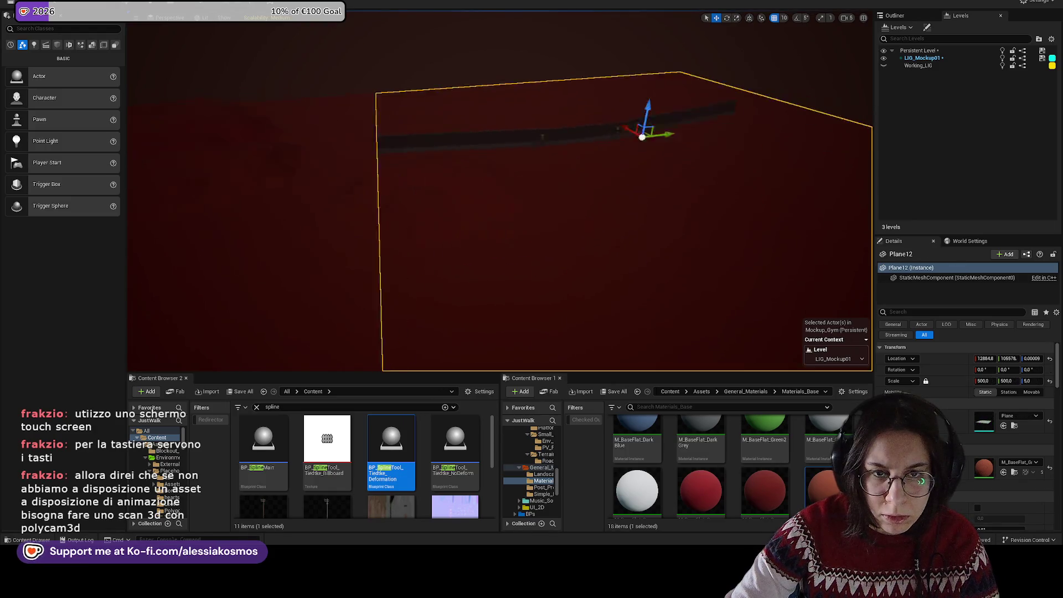
left_click_drag(597, 118, 764, 155)
left_click(570, 145)
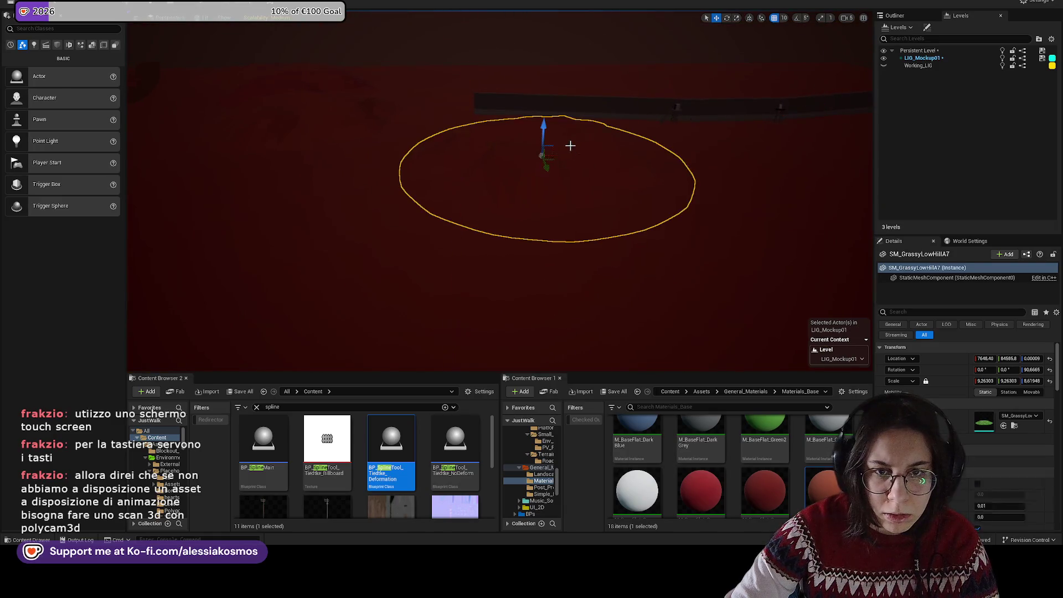
left_click_drag(547, 164, 441, 162)
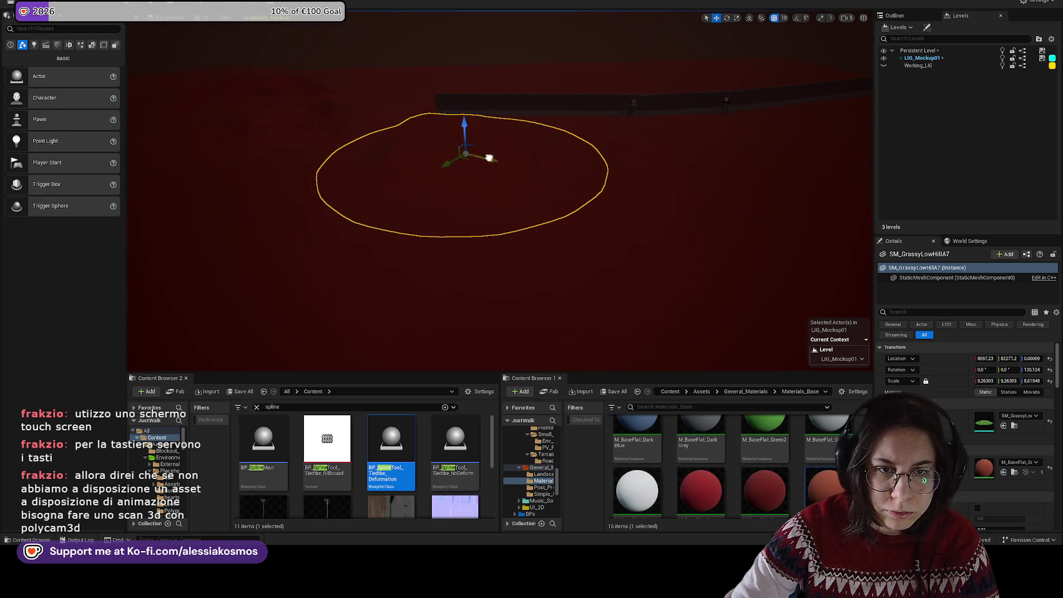
Step: Move the copied hill SM_GrassyLowHillA7 to a new spot
left_click(455, 103)
key("e")
left_click_drag(499, 194, 472, 113)
left_click(472, 113)
left_click_drag(594, 135, 579, 135)
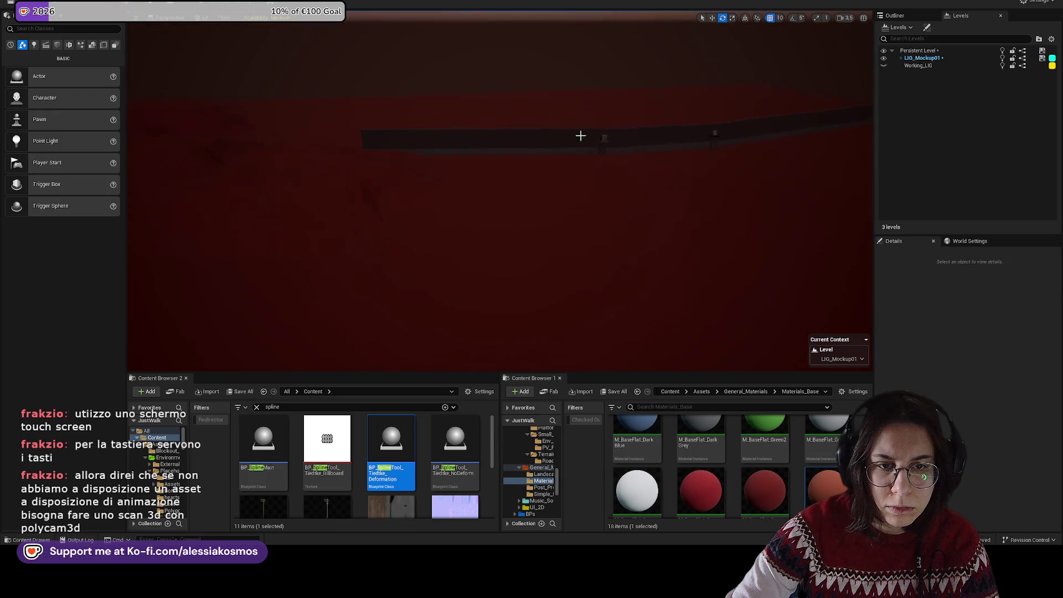
left_click(427, 173)
key("w")
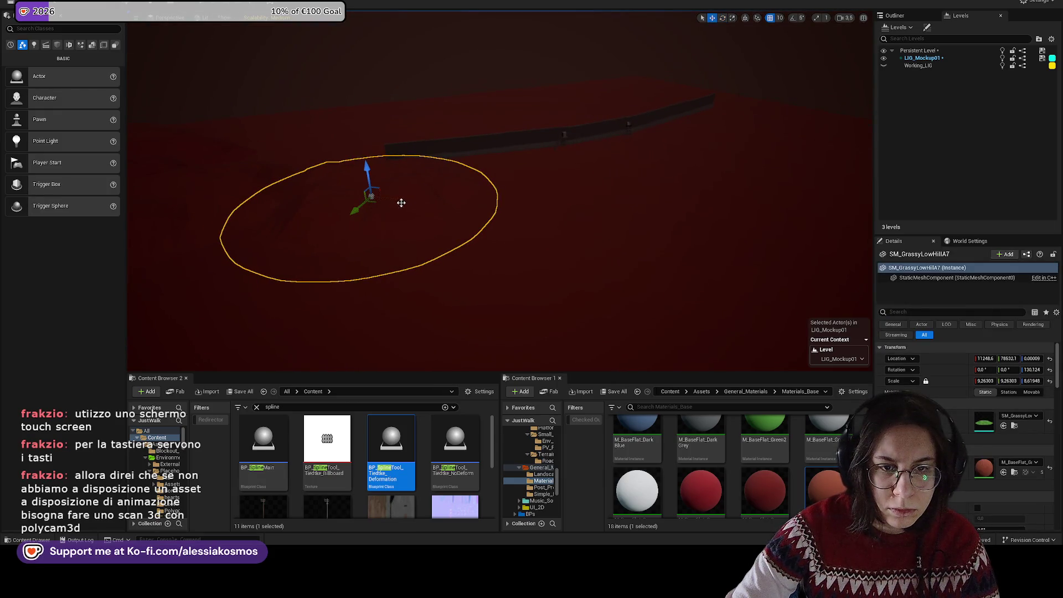
left_click_drag(376, 207, 552, 241)
Step: Move Plane12 far along the X axis, undoing an accidental scale change
left_click(686, 140)
key("f")
key("r")
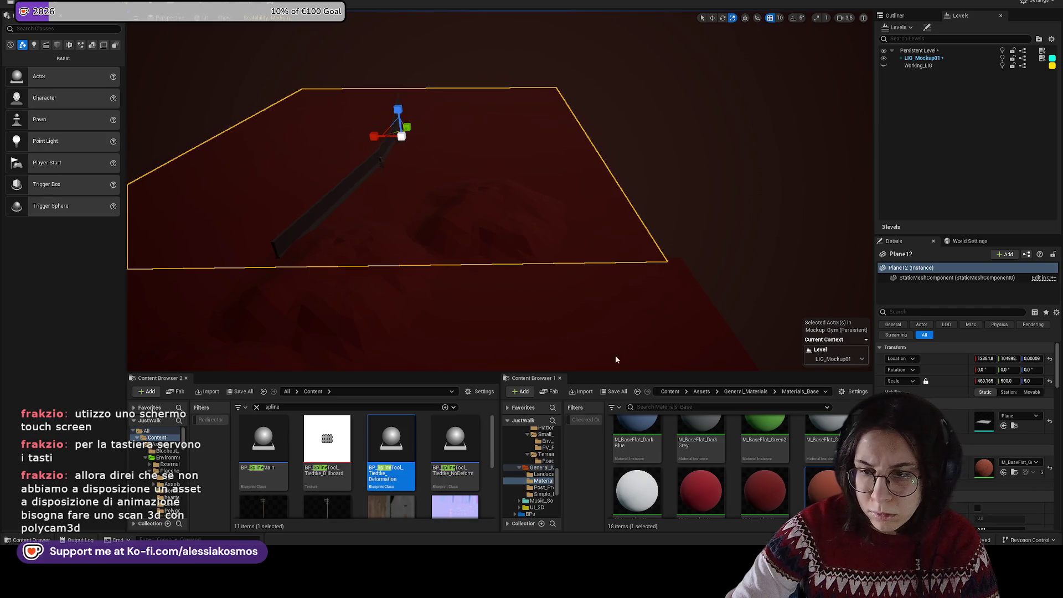
key("ctrl+z")
left_click_drag(376, 138, 138, 138)
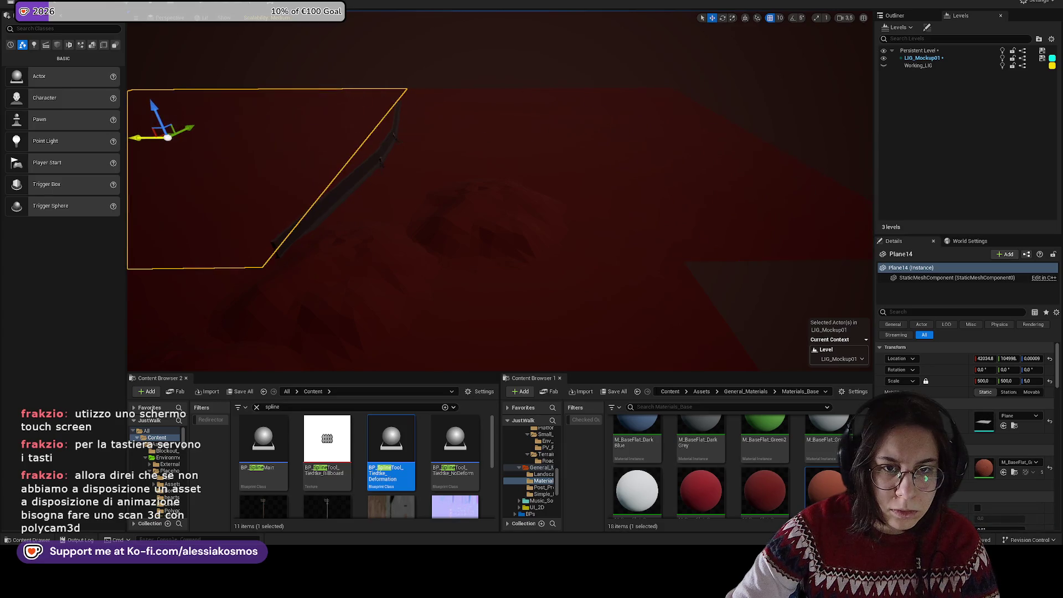
left_click_drag(579, 140, 570, 102)
left_click_drag(511, 139, 754, 128)
left_click(687, 169)
left_click_drag(637, 170, 550, 258)
right_click(550, 258)
Step: After a quick play-test, change the streaming method of LIG_Mockup01 and Working_LIG
left_click(589, 527)
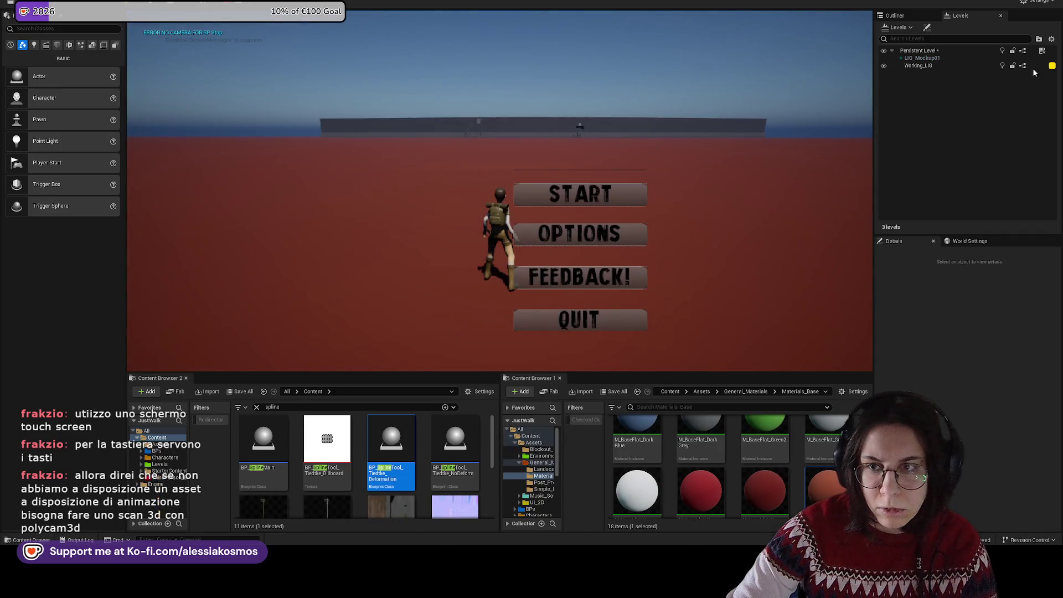
key("Escape")
left_click(923, 57)
right_click(930, 59)
mouse_move(957, 111)
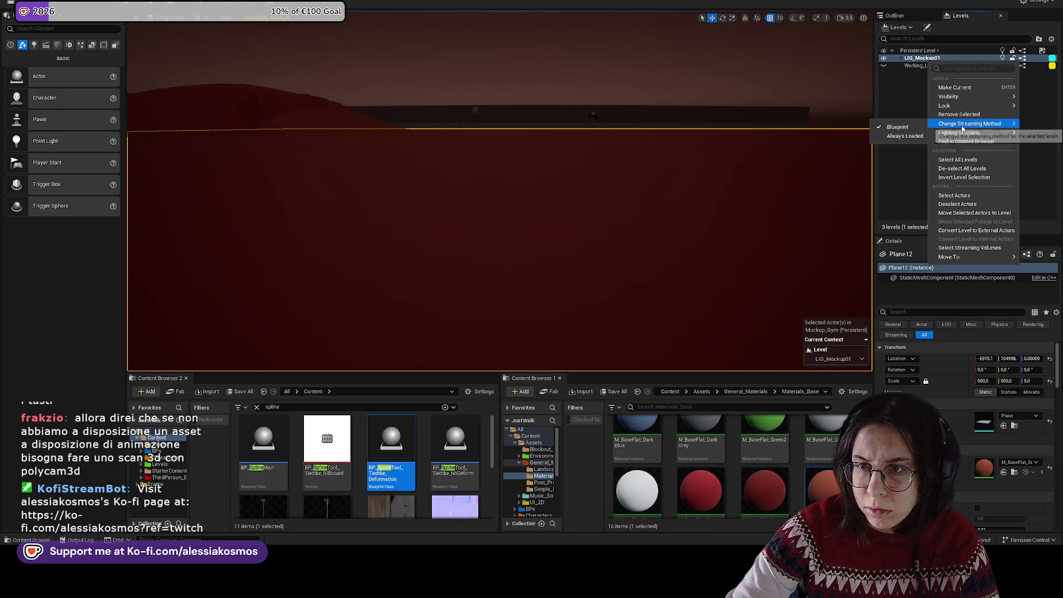
left_click(894, 138)
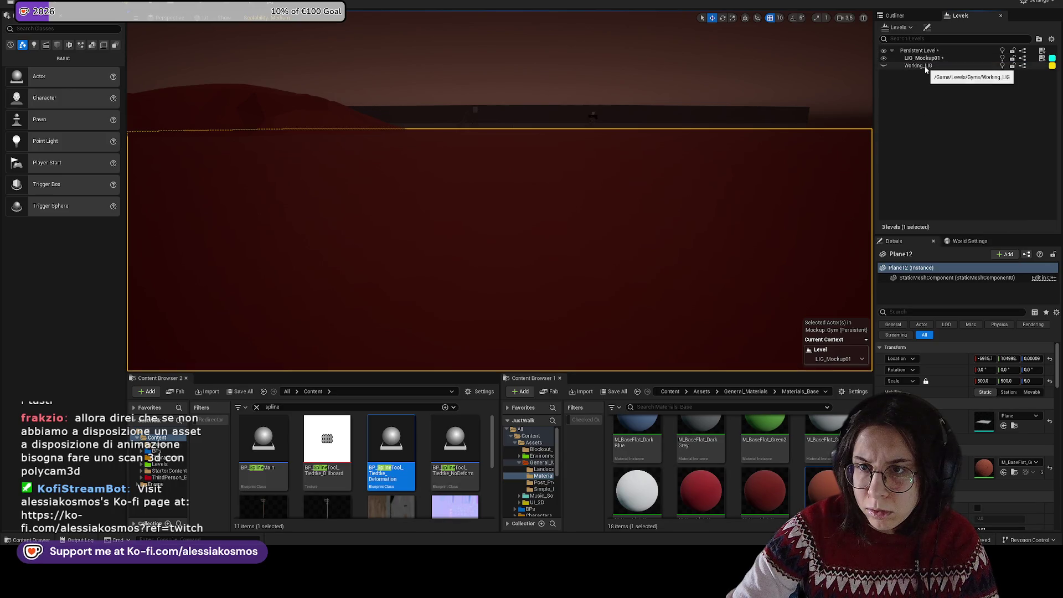
right_click(925, 65)
left_click(895, 133)
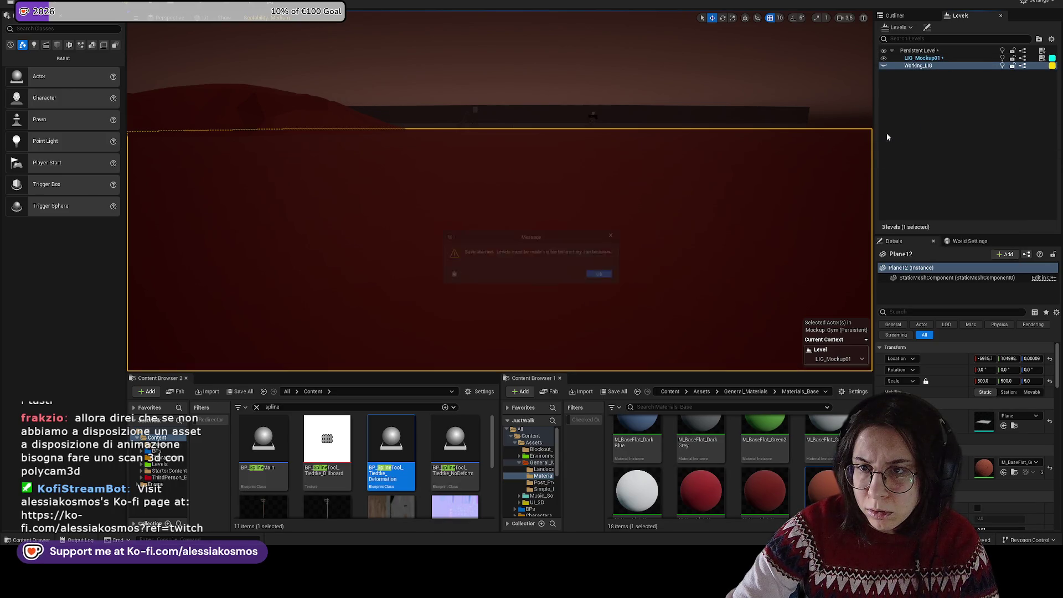
Step: Hide Working_LIG, select Plane14 through SM_GrassyLowHillA8, and save Persistent Level as current
left_click(608, 277)
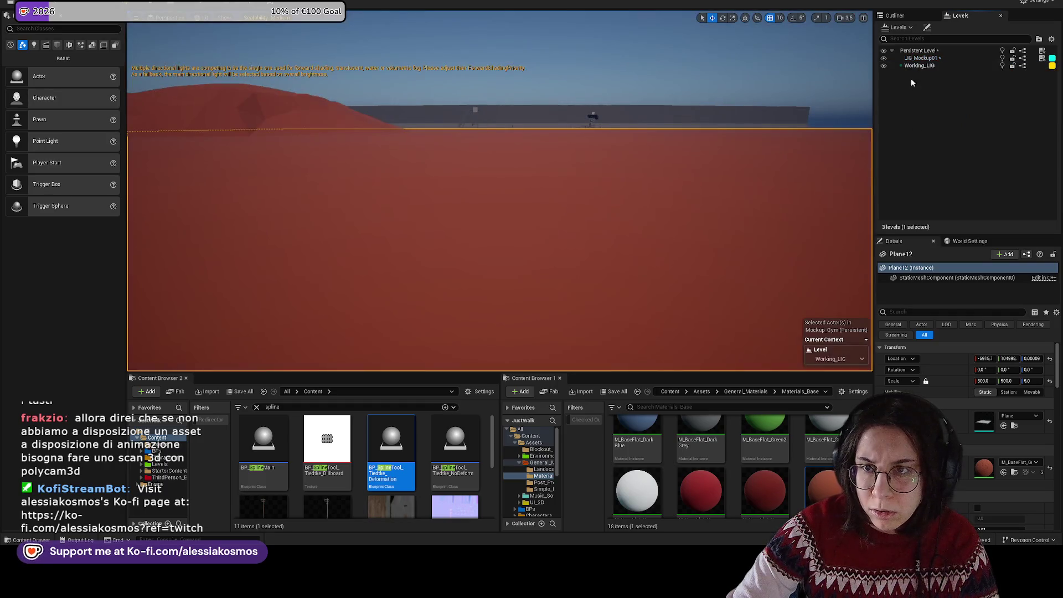
left_click(884, 65)
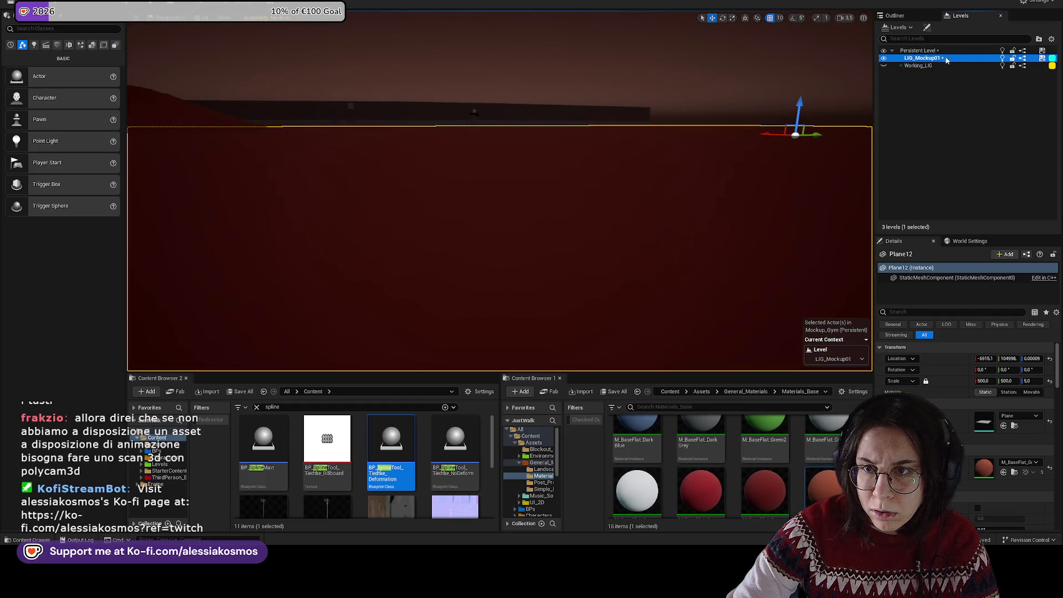
left_click(909, 16)
left_click(945, 127)
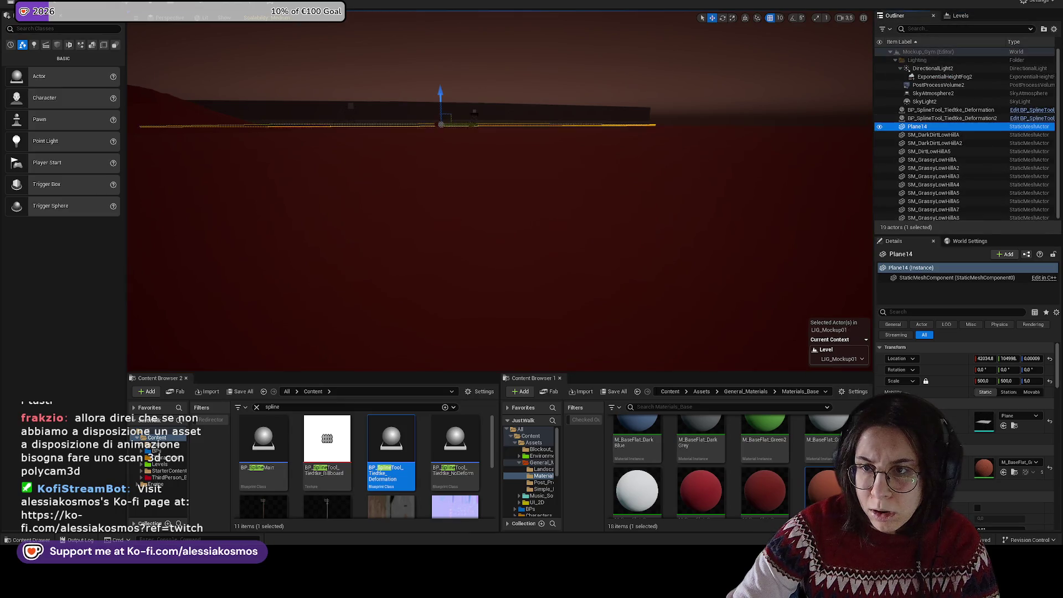
scroll("down", 3)
left_click(942, 216)
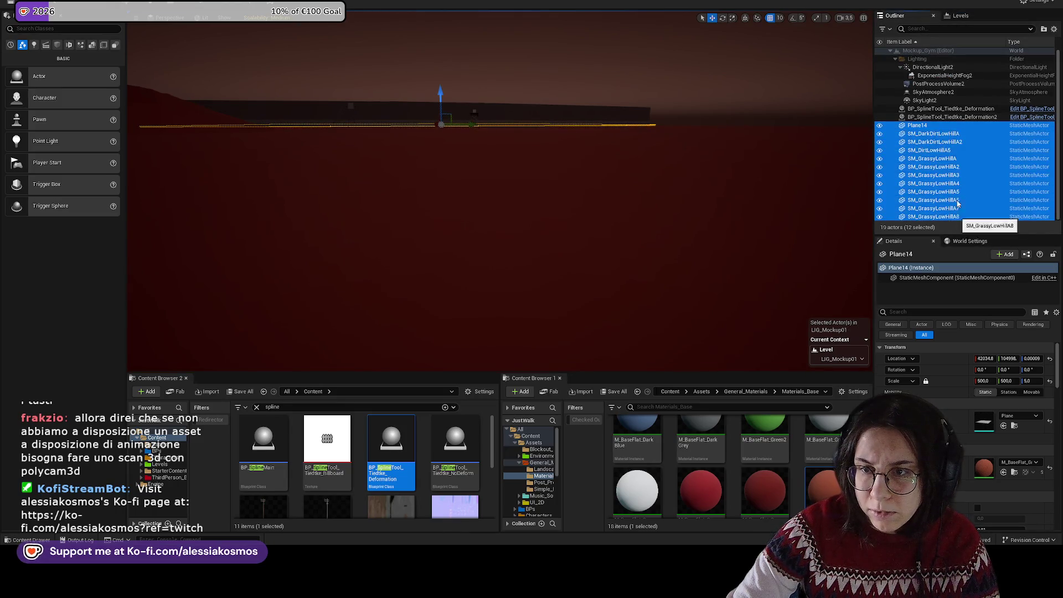
left_click(956, 15)
double_click(942, 50)
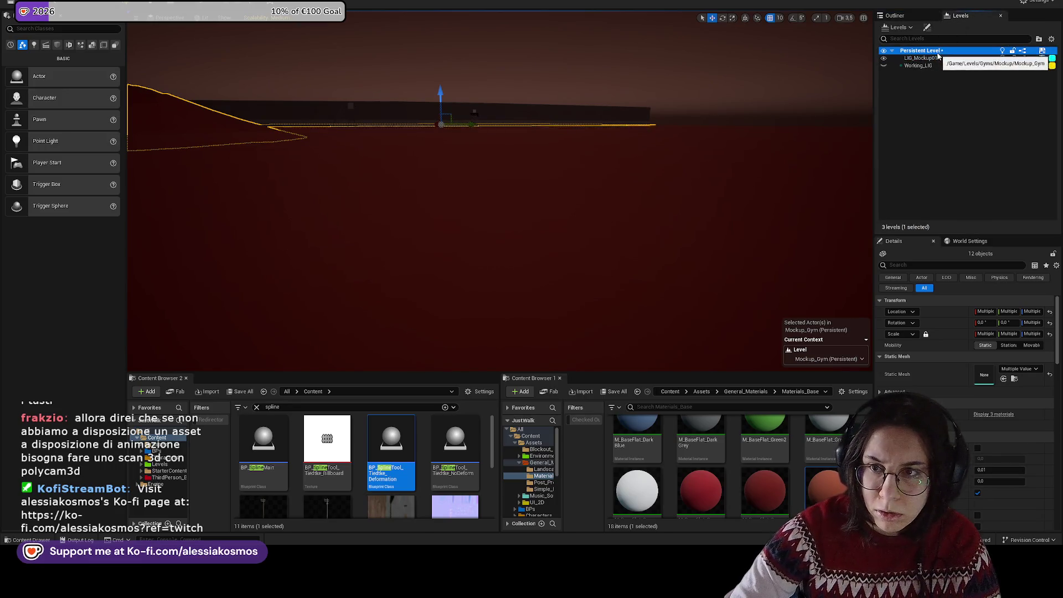
key("ctrl+s")
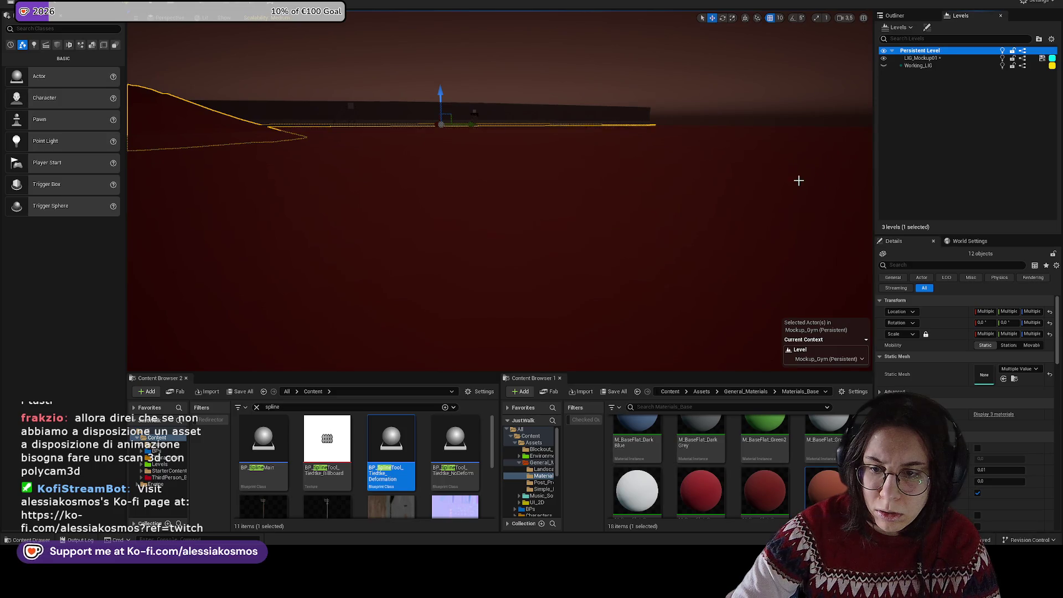
Step: Make LIG_Mockup01 current, save it, and select both spline road actors
double_click(922, 58)
left_click(896, 16)
key("ctrl+s")
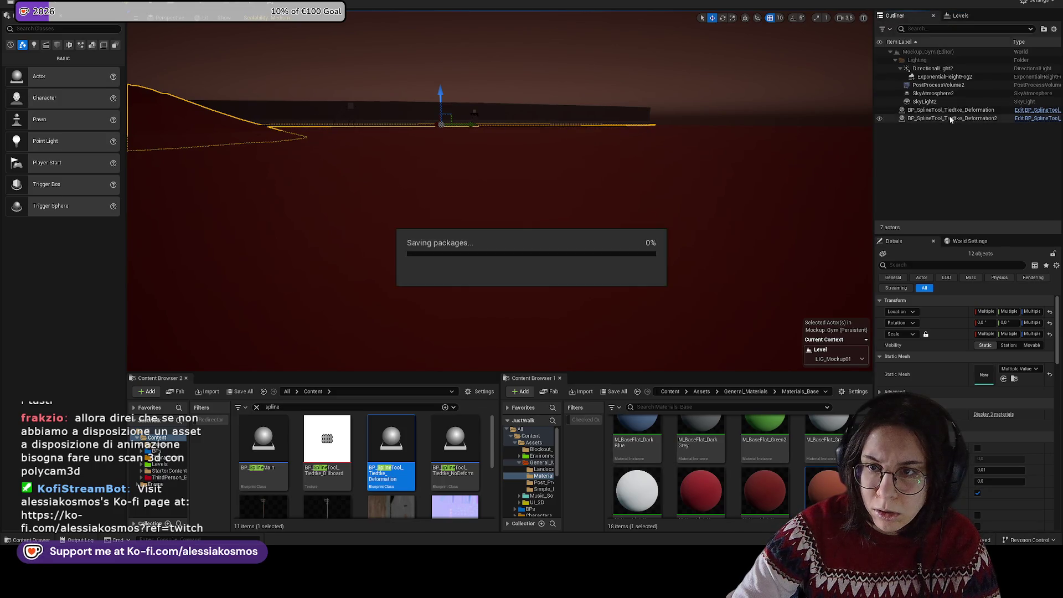
left_click(933, 110)
left_click(934, 118)
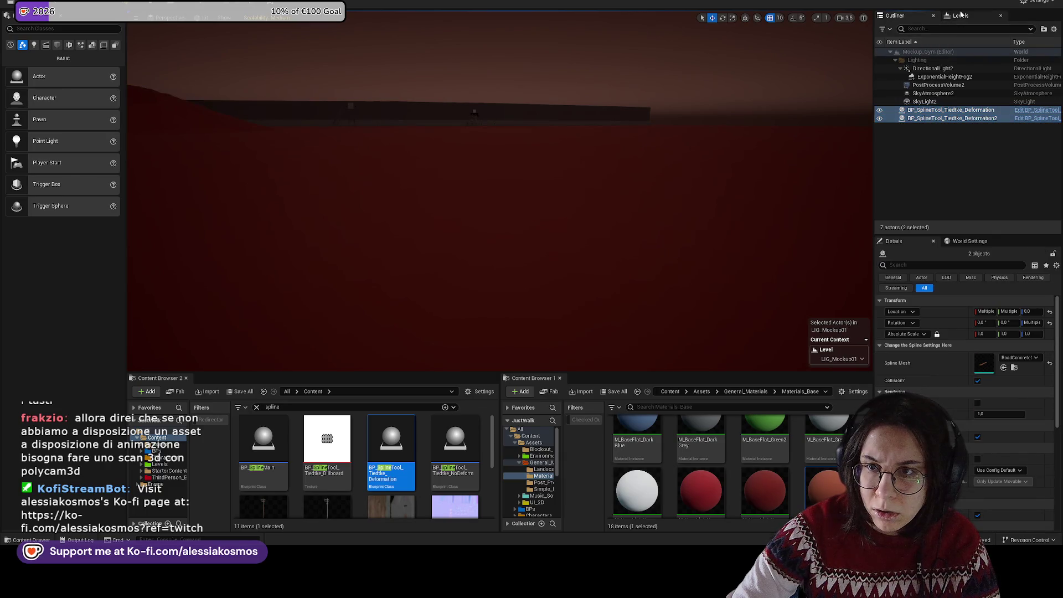
left_click(961, 15)
left_click(925, 51)
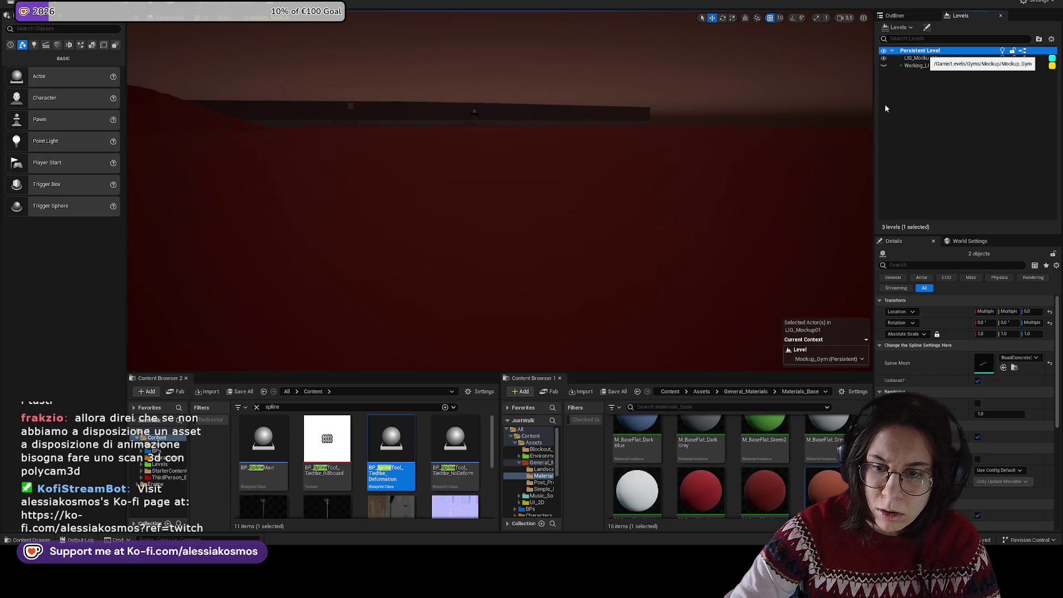
Step: Check LIG_Mockup01's level file options and make Persistent Level current again
left_click(928, 18)
left_click(961, 15)
left_click(920, 58)
left_click(913, 27)
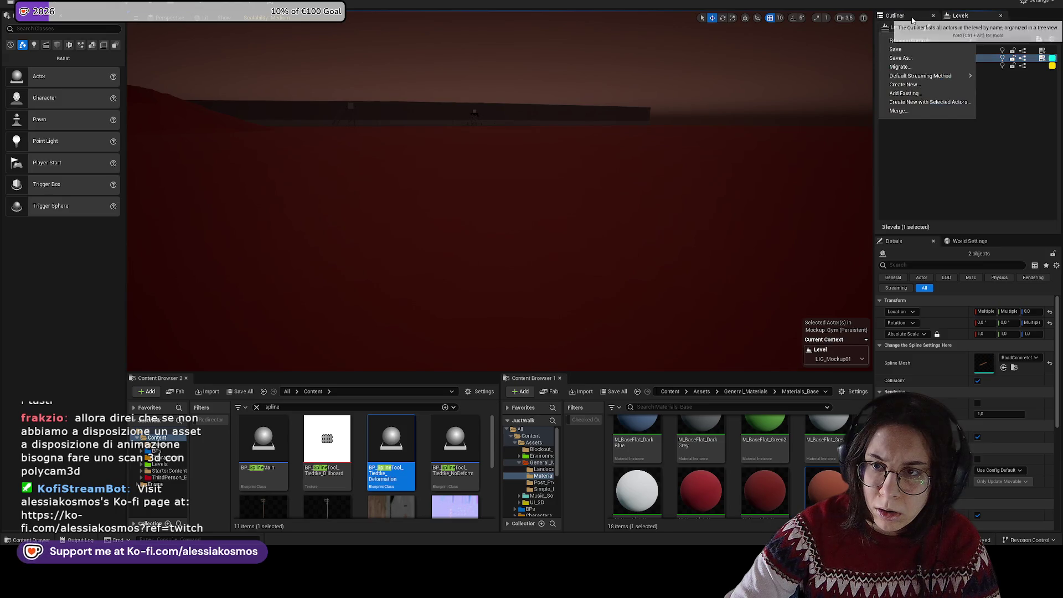
left_click(895, 16)
left_click(962, 16)
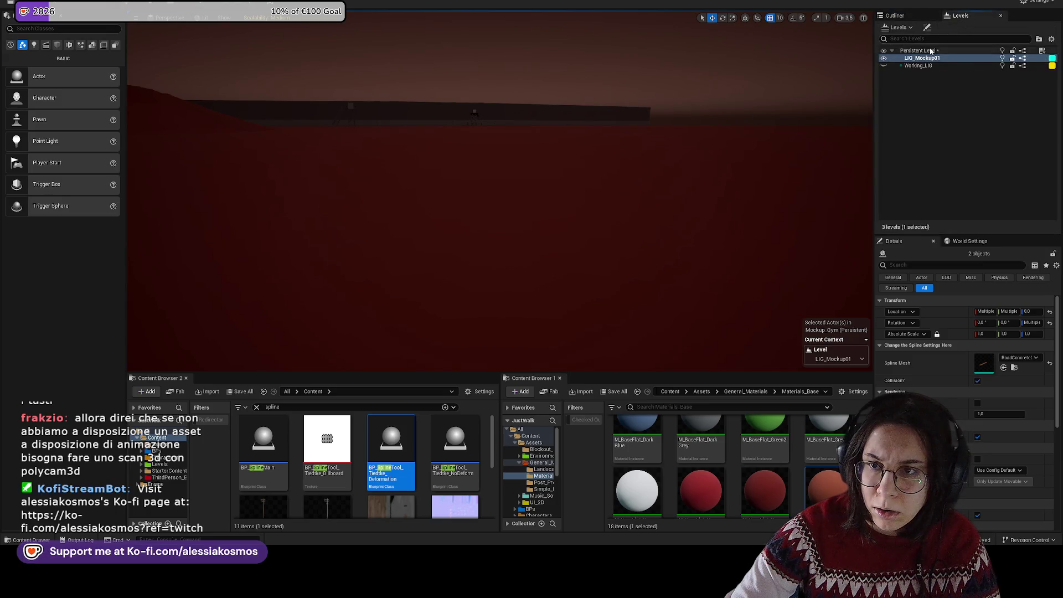
left_click(925, 51)
Step: Play From Here on the red ground and start the game from its main menu
left_click_drag(687, 126, 442, 262)
right_click(553, 267)
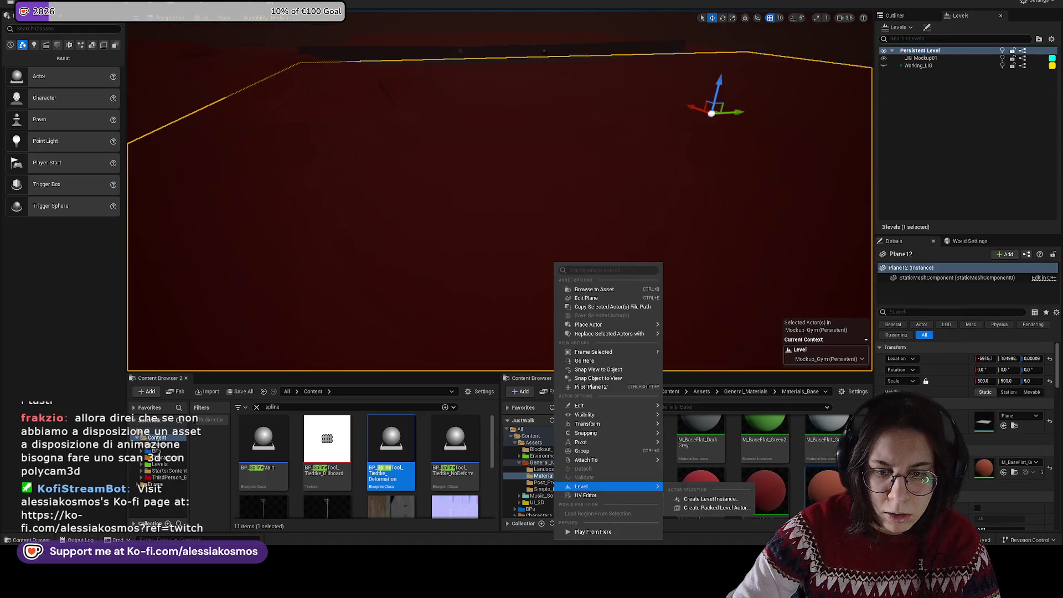
left_click(576, 486)
left_click(580, 195)
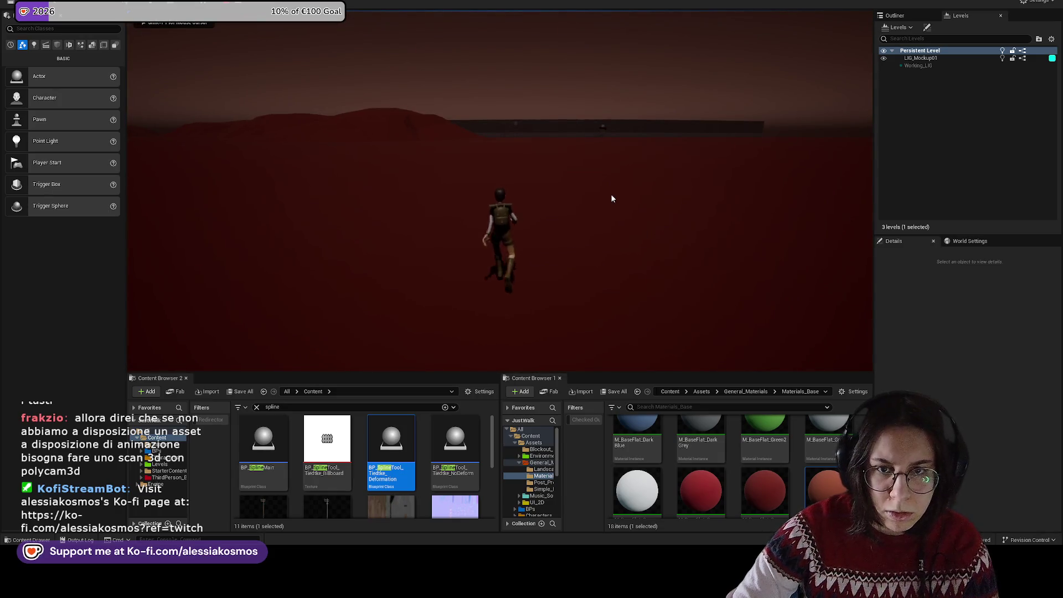
Step: Exit the play session and select the spline road, undoing an accidental ground plane move
key("Escape")
left_click_drag(608, 190, 609, 188)
left_click(389, 146)
left_click_drag(390, 146, 377, 185)
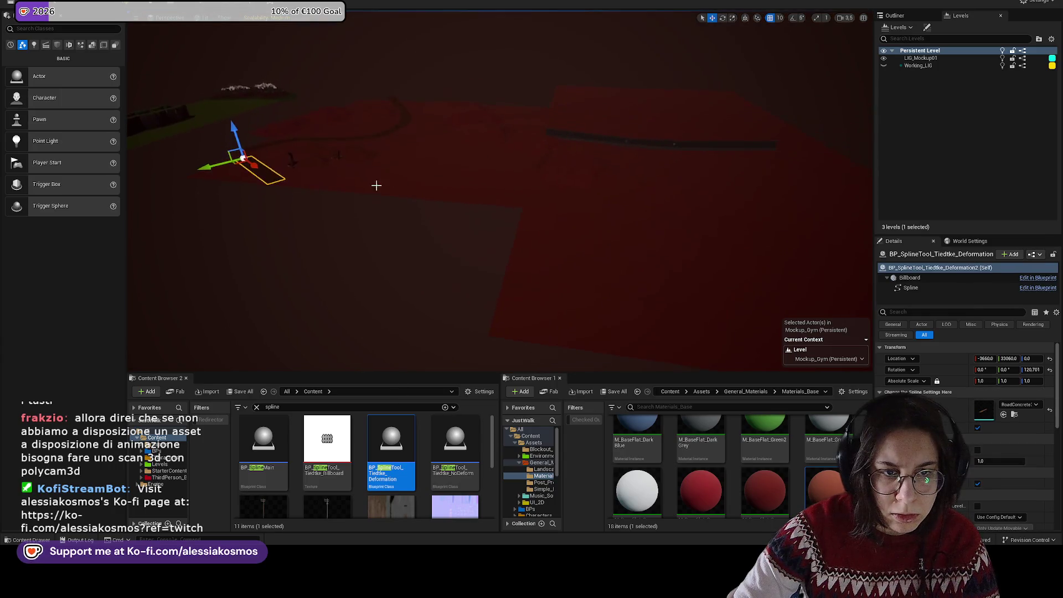
left_click(529, 229)
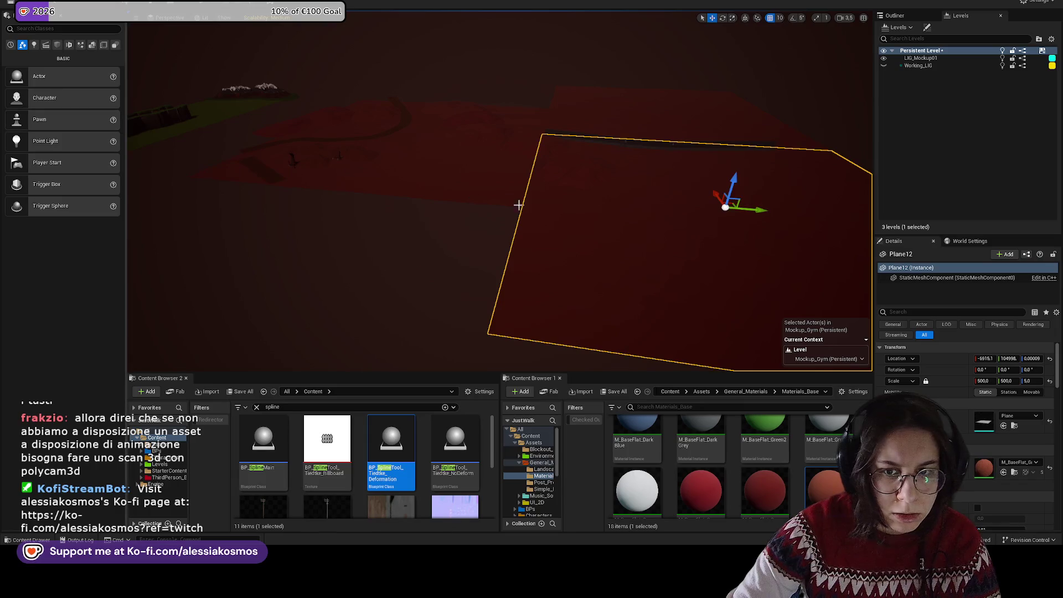
left_click_drag(763, 213, 459, 206)
key("ctrl+z")
Step: Move the road strip toward the camera, reset its Z rotation to 0, and select its spline
left_click(286, 178)
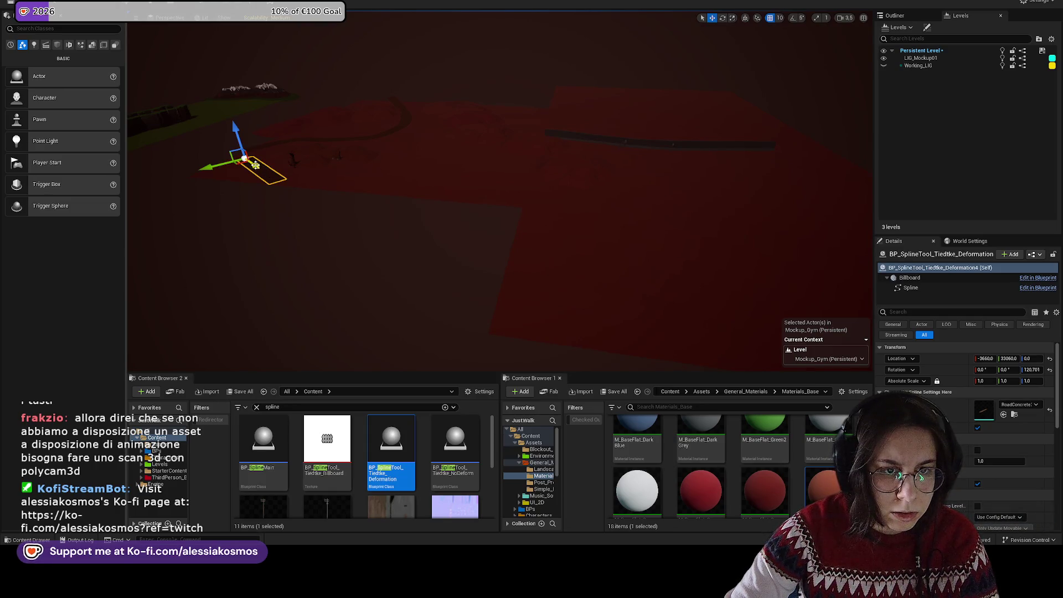
left_click_drag(344, 200, 486, 231)
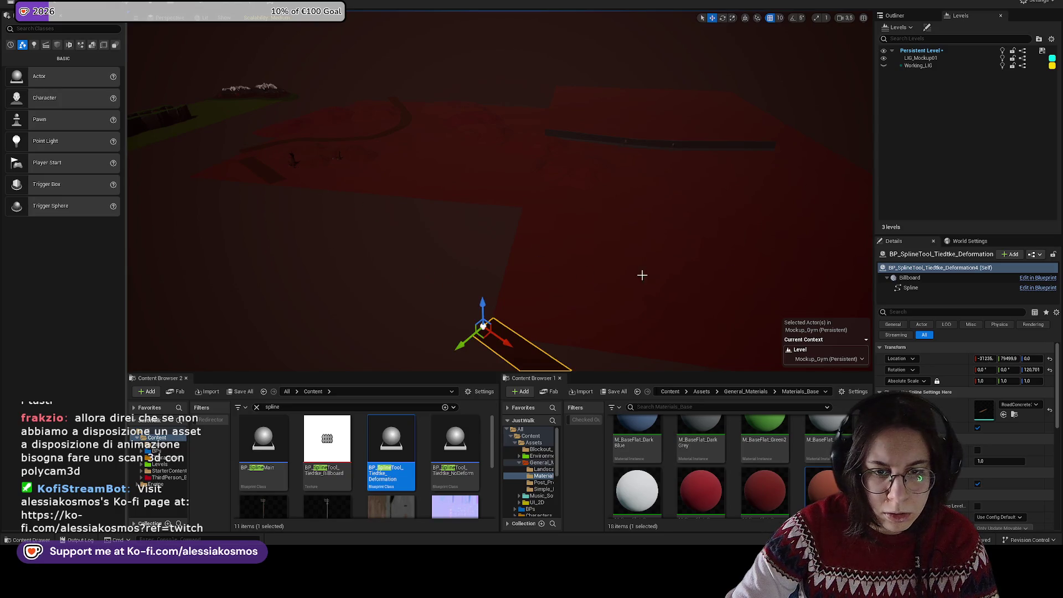
left_click(1050, 370)
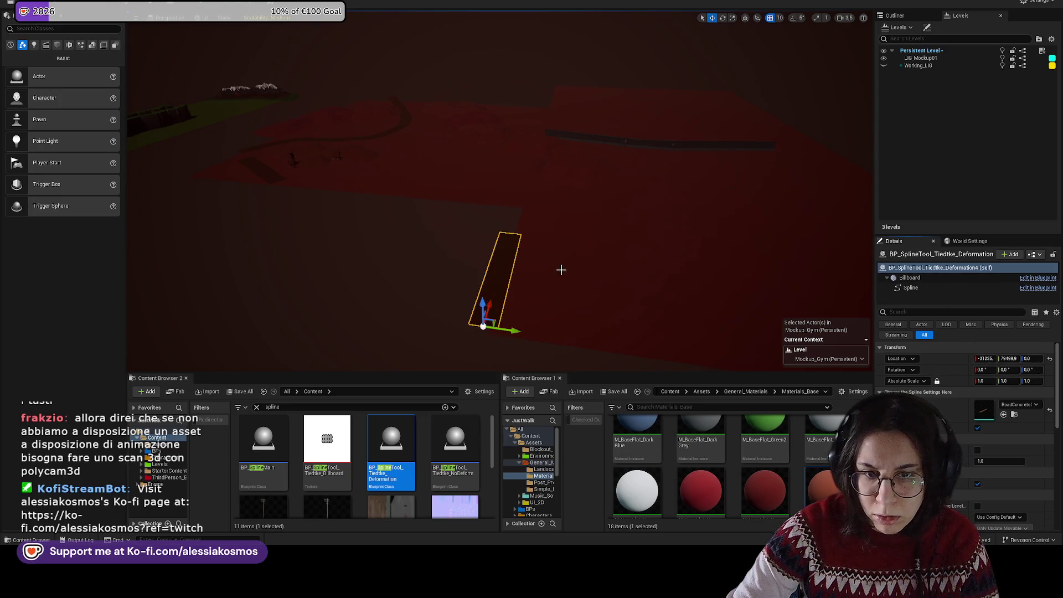
left_click_drag(438, 288, 551, 273)
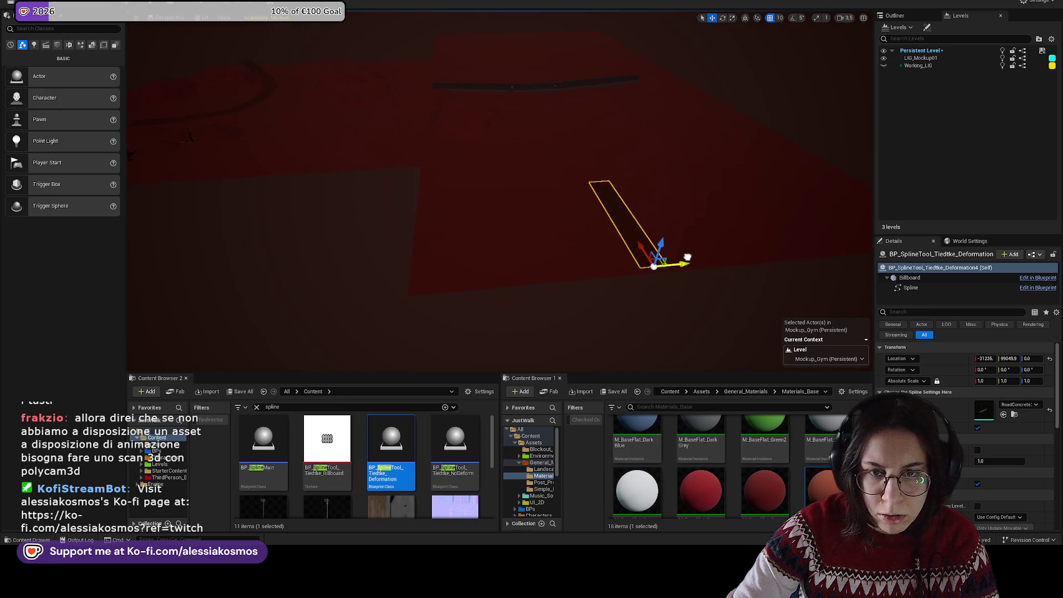
scroll("up", 3)
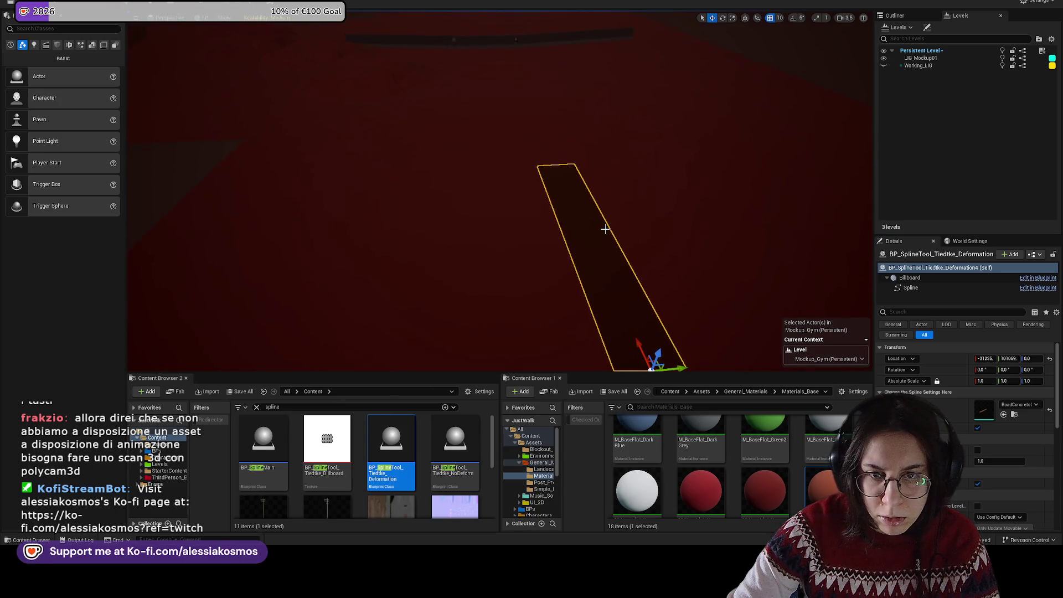
left_click_drag(604, 209, 485, 247)
left_click(486, 247)
Step: Remove the far spline point and Alt-drag the end to add points extending the road left
left_click(485, 246)
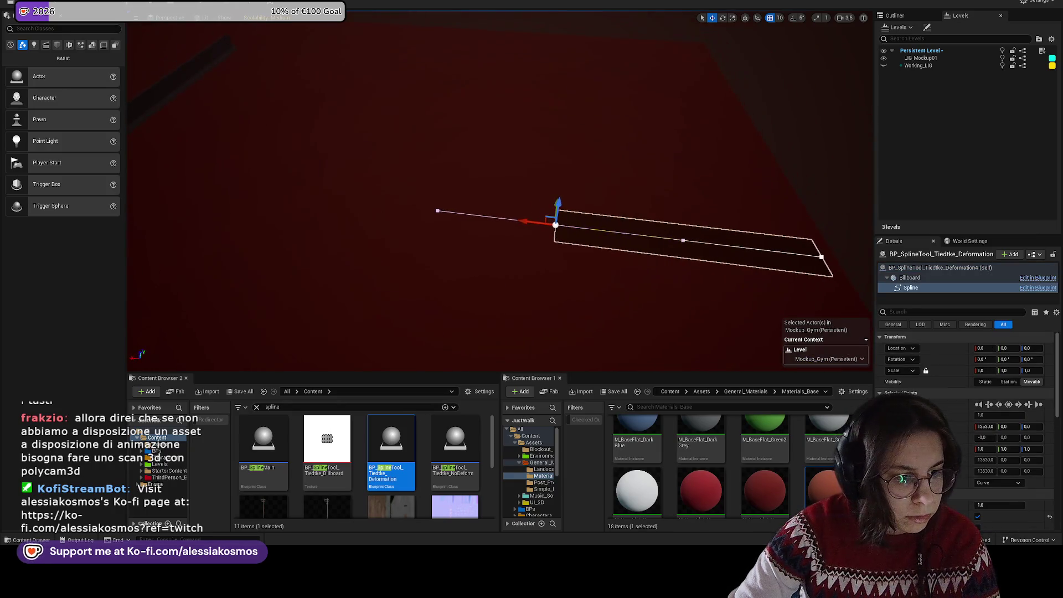
key("ctrl+z")
left_click_drag(419, 208, 417, 183)
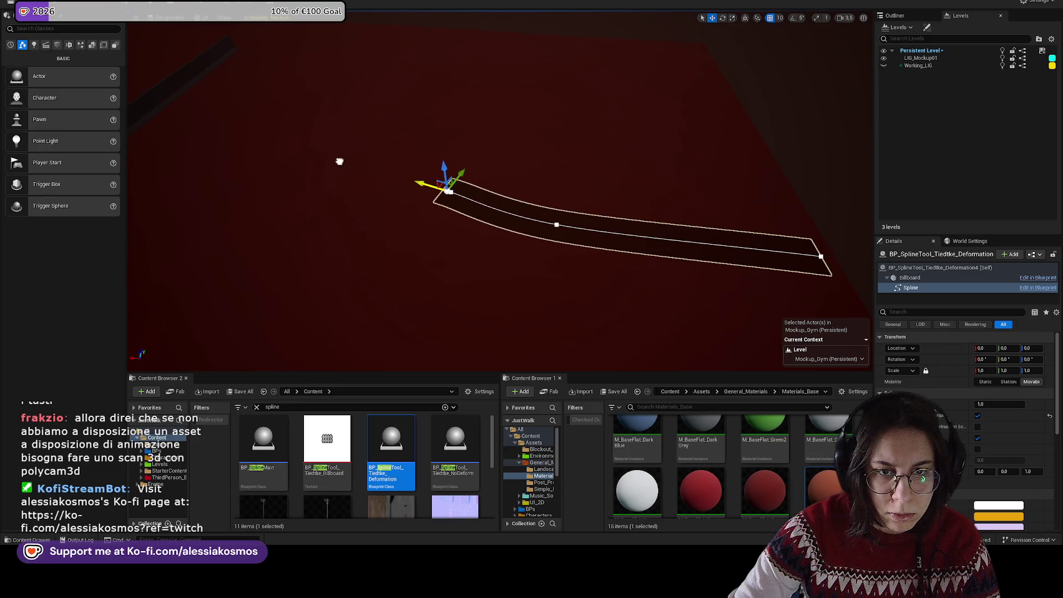
left_click_drag(284, 150, 312, 153)
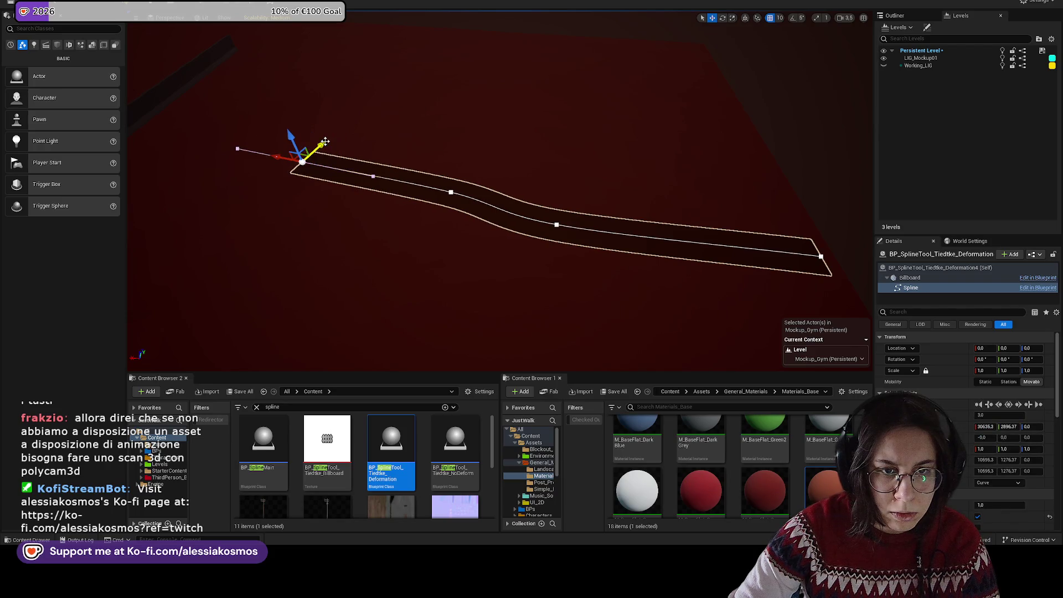
left_click(320, 144)
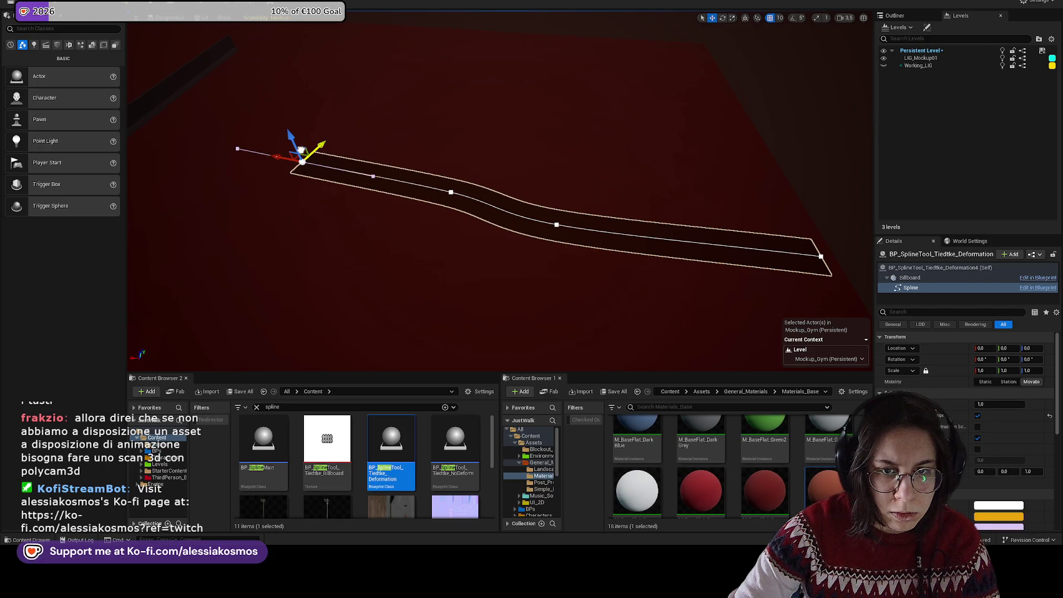
left_click(302, 160)
Step: Restore the road's curved end point, then select the nearby grassy low hill
left_click_drag(525, 182, 525, 182)
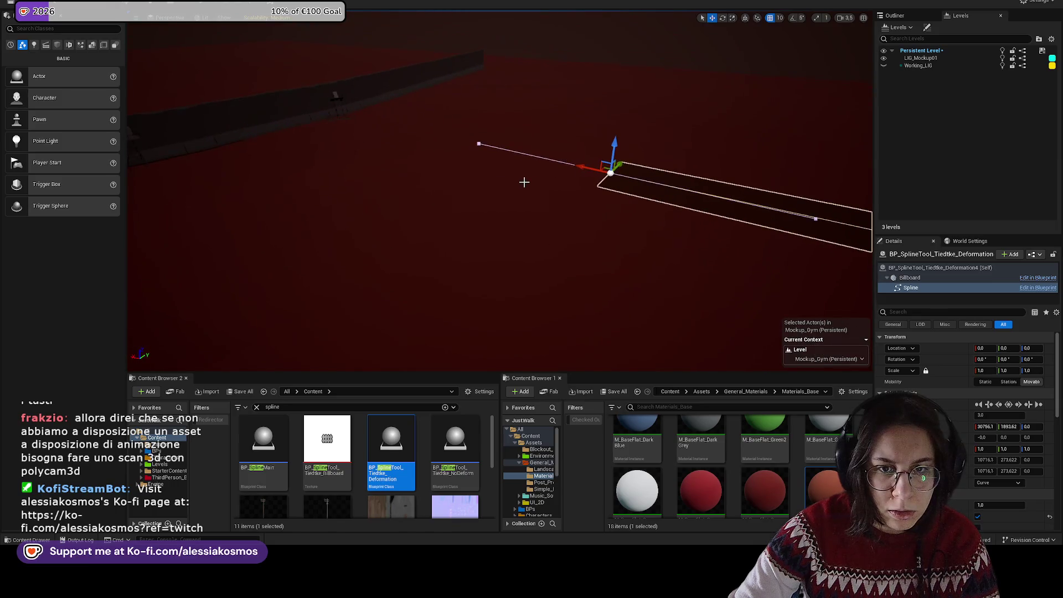
left_click(581, 165)
left_click_drag(394, 127, 338, 133)
left_click_drag(561, 154, 562, 153)
left_click(574, 153)
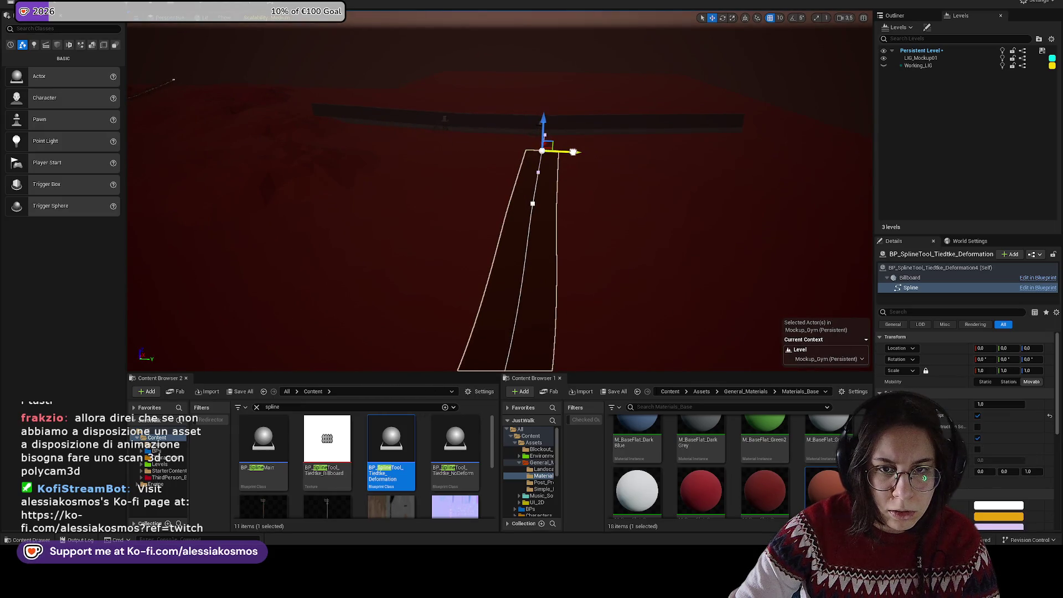
key("ctrl+z")
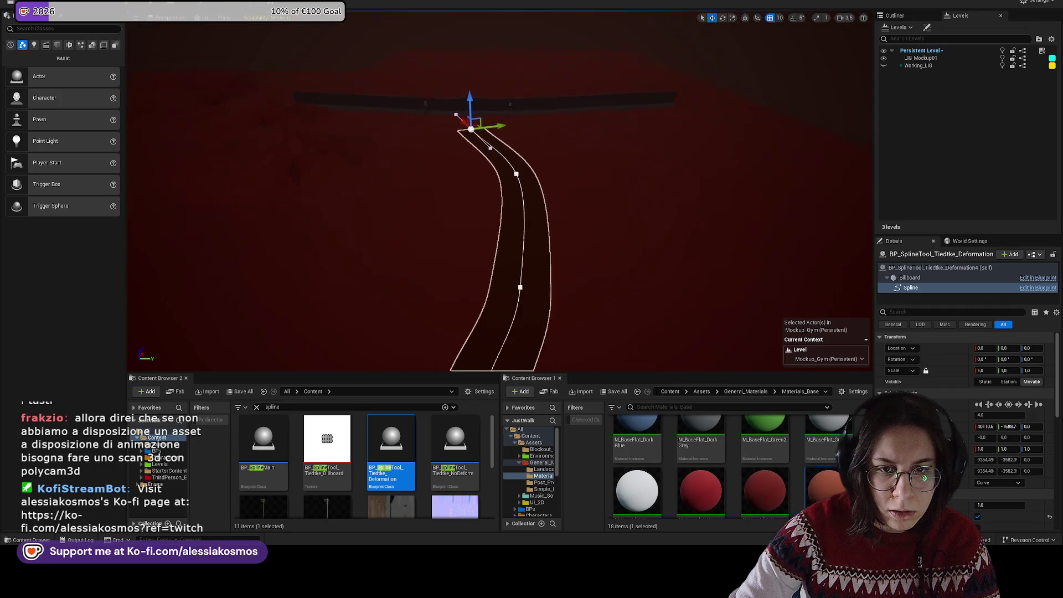
left_click(294, 118)
scroll("down", 3)
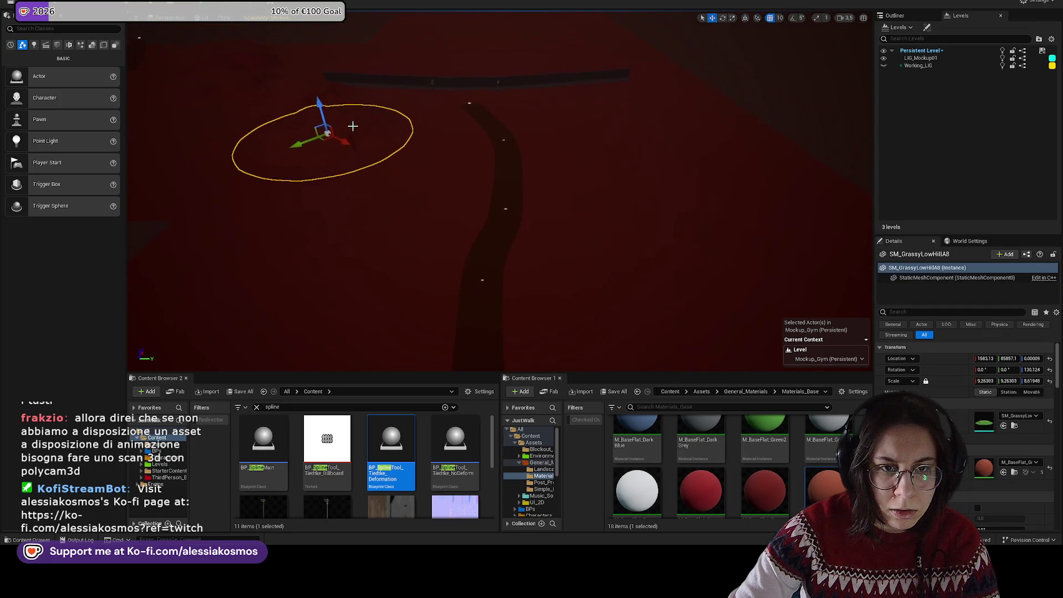
Step: Alt-drag a copy of the grassy hill beside the road, then find the tree trunk's asset
left_click_drag(346, 143, 521, 304)
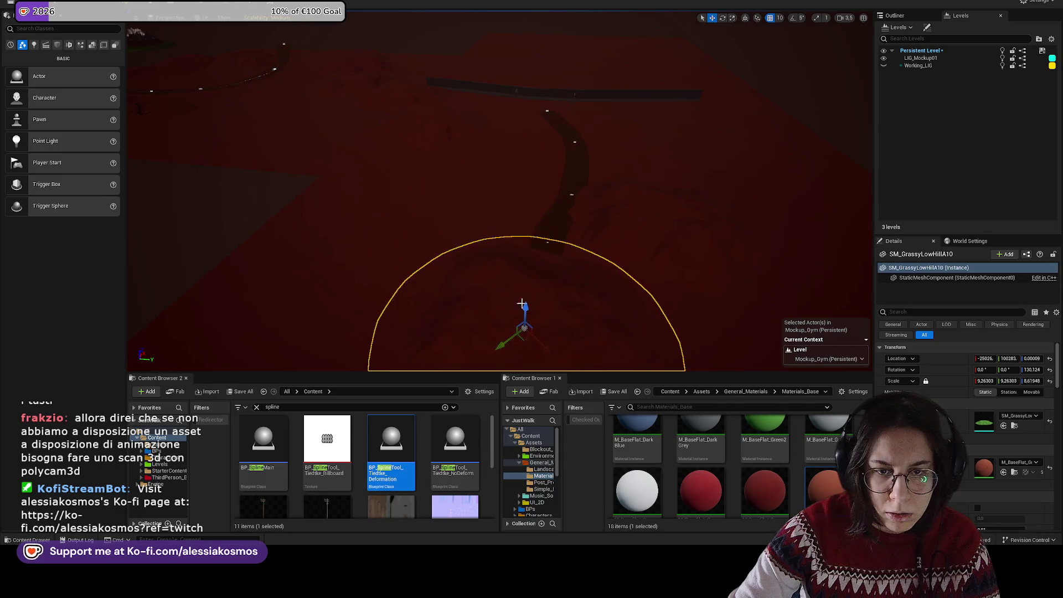
left_click_drag(546, 349, 445, 282)
scroll("up", 3)
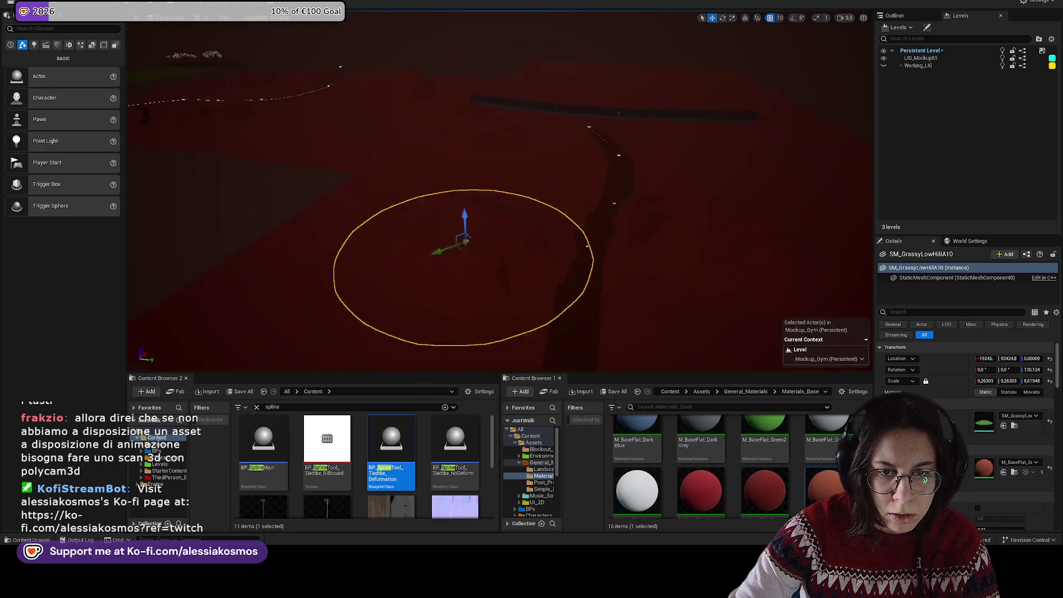
scroll("up", 3)
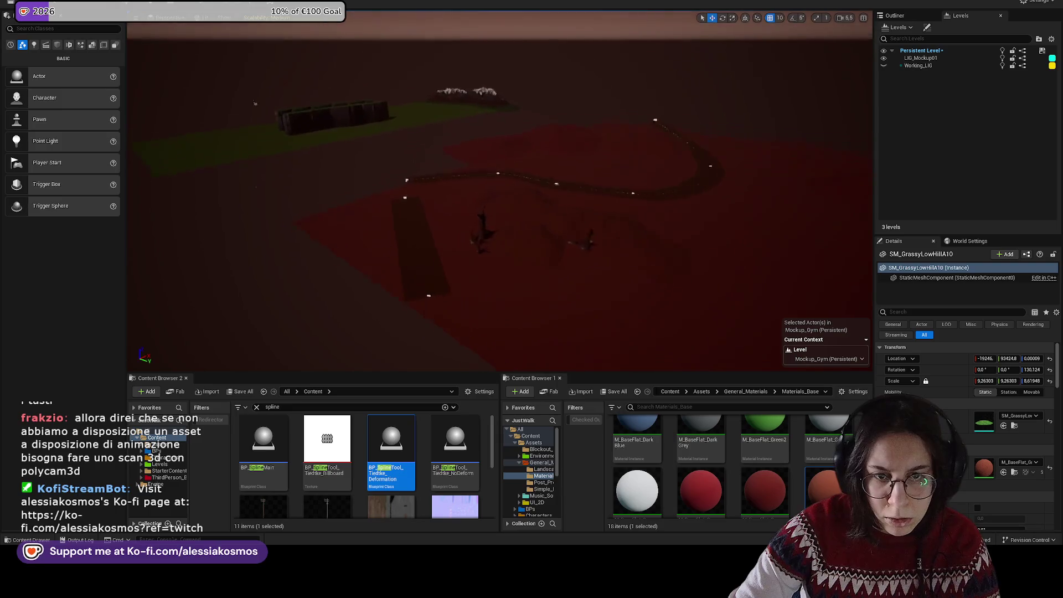
right_click(484, 238)
left_click(521, 260)
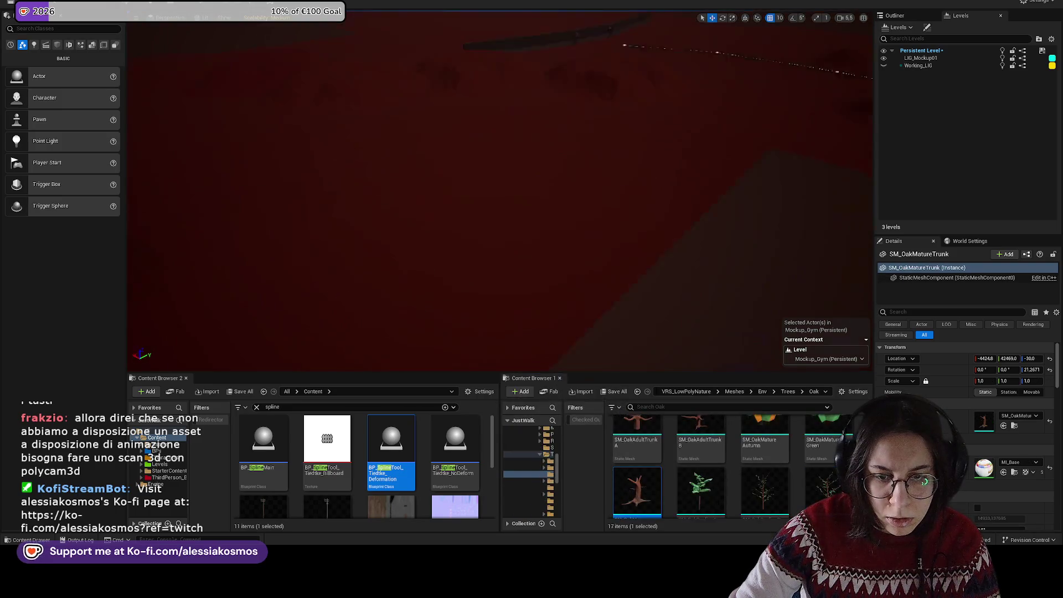
Step: Frame the selected oak trunk and enlarge it slightly
left_click_drag(584, 299, 584, 299)
key("f")
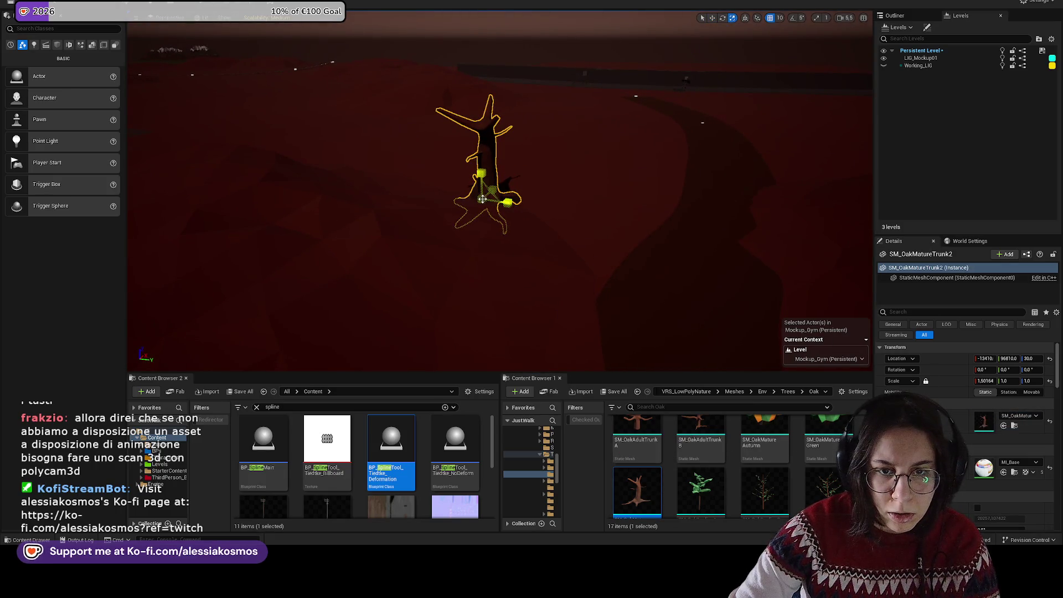
left_click_drag(482, 199, 576, 359)
key("e")
key("w")
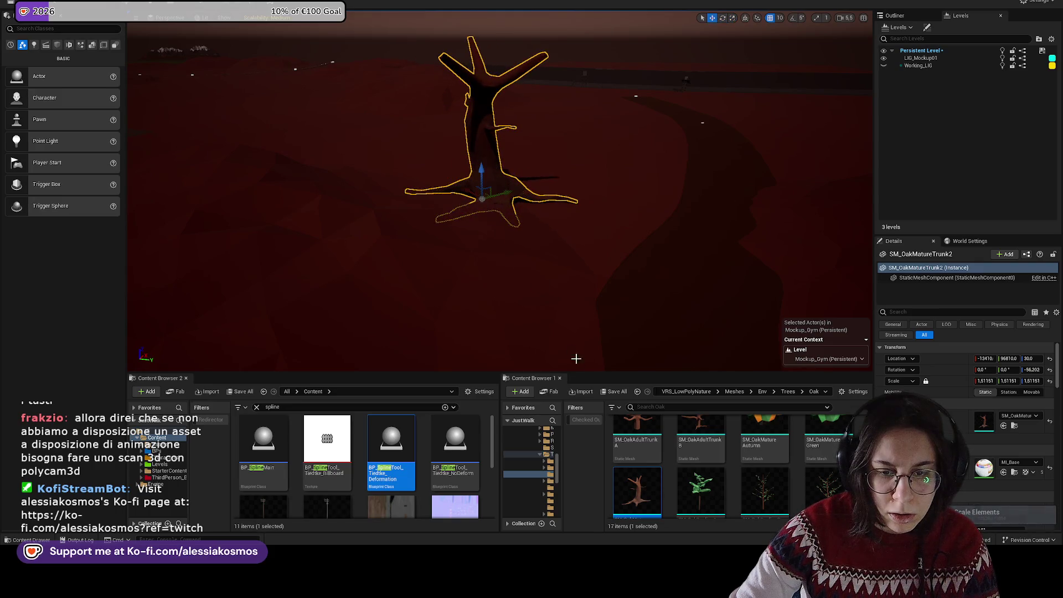
Step: Place SM_OakAdultTrunkB near the existing tree, then scale, rotate and move it onto the ground
left_click_drag(675, 440, 497, 111)
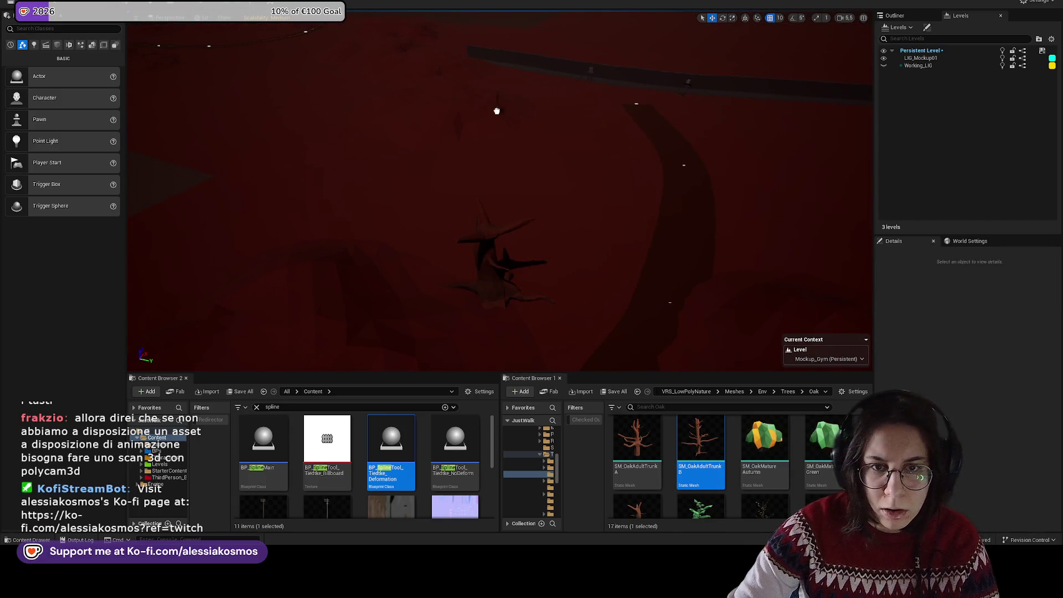
left_click(510, 141)
key("r")
scroll("up", 3)
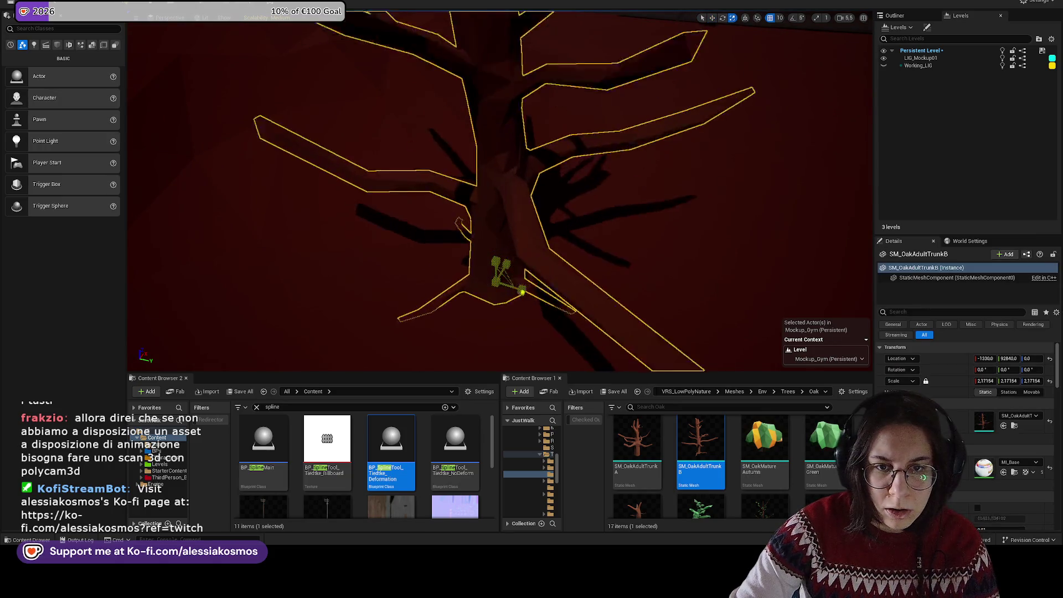
scroll("down", 3)
key("w")
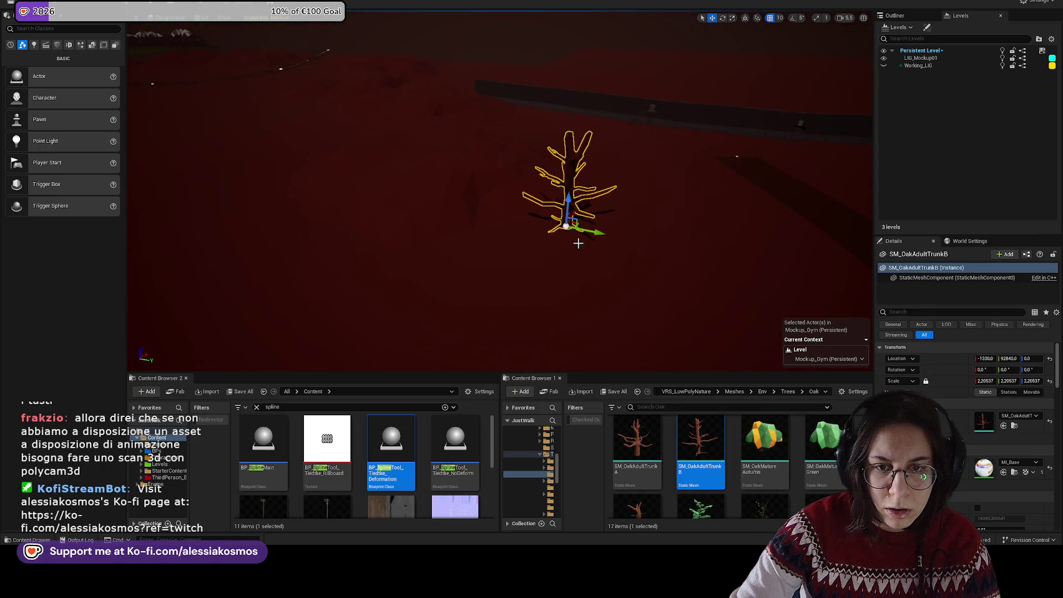
left_click_drag(572, 215, 629, 262)
key("e")
key("w")
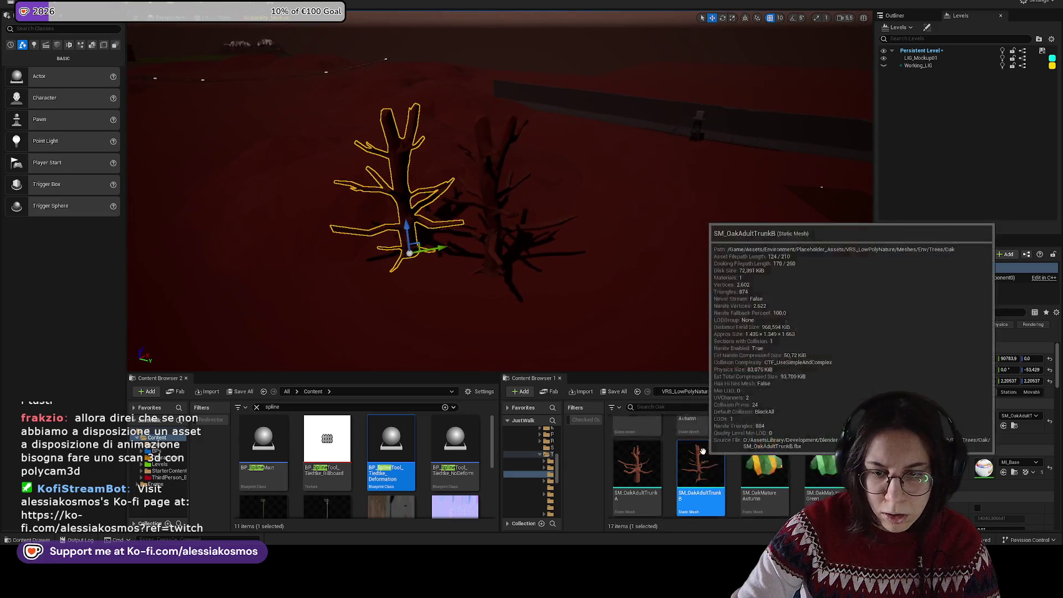
Step: Drop an SM_OakSaplingTrunk into the level beside the withered trees
scroll("down", 3)
scroll("down", 3)
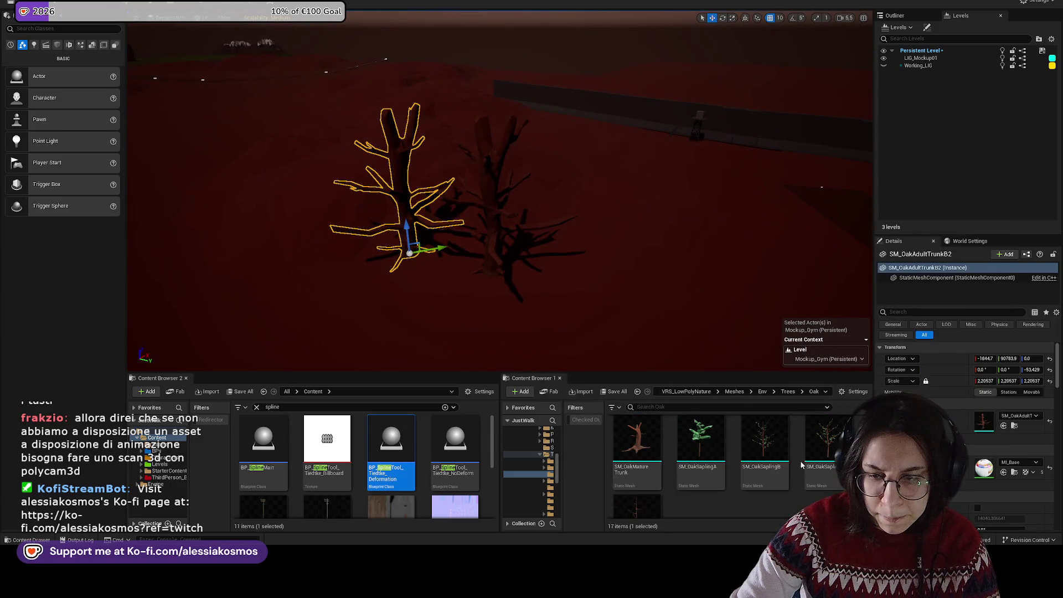
left_click_drag(637, 473, 464, 276)
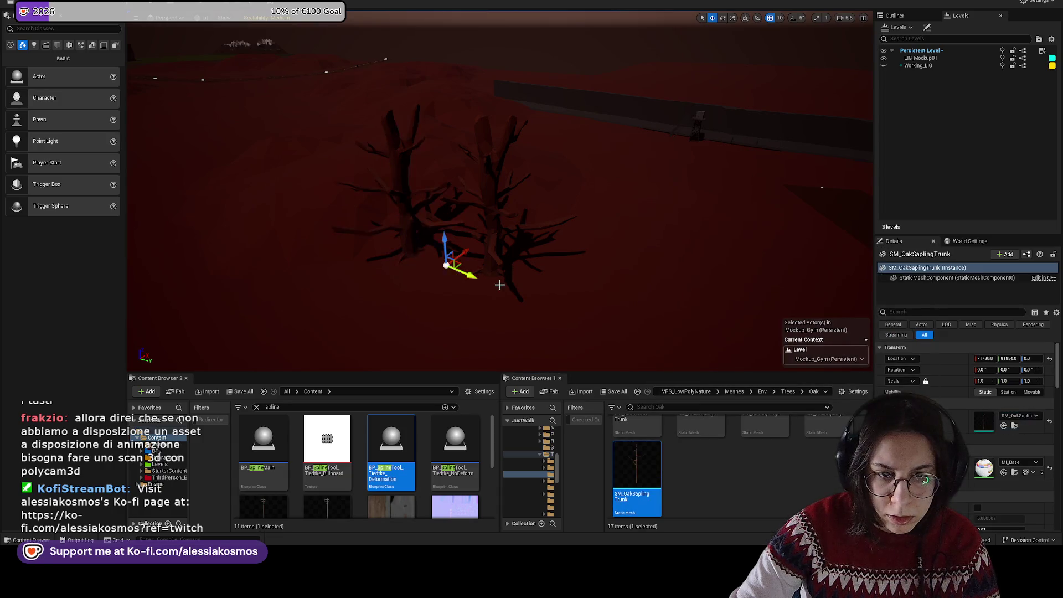
scroll("up", 3)
Step: Locate the small withered tree's mesh asset in the Content Browser
key("Escape")
left_click_drag(499, 166, 498, 271)
scroll("down", 3)
left_click(507, 188)
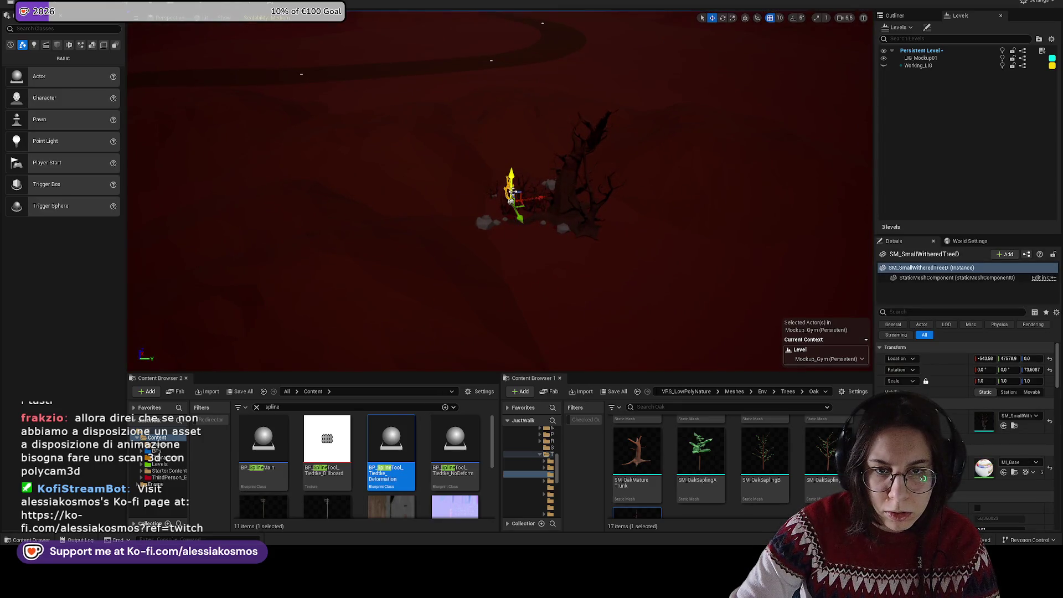
right_click(517, 195)
left_click(545, 221)
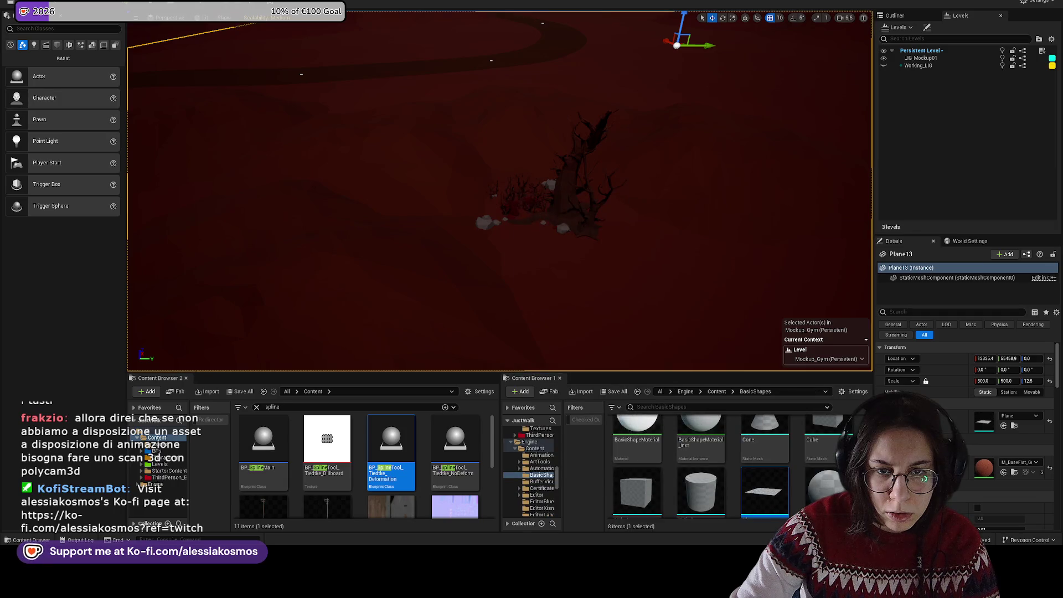
left_click(508, 188)
right_click(509, 194)
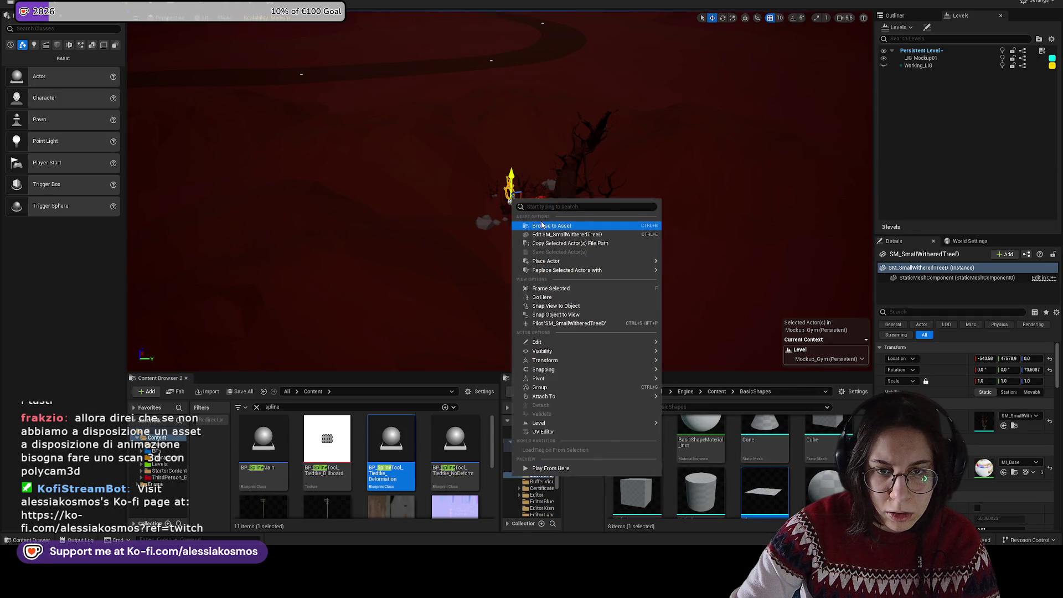
Step: Place another withered tree among the dead trees and enlarge it to about 2.3
left_click(546, 225)
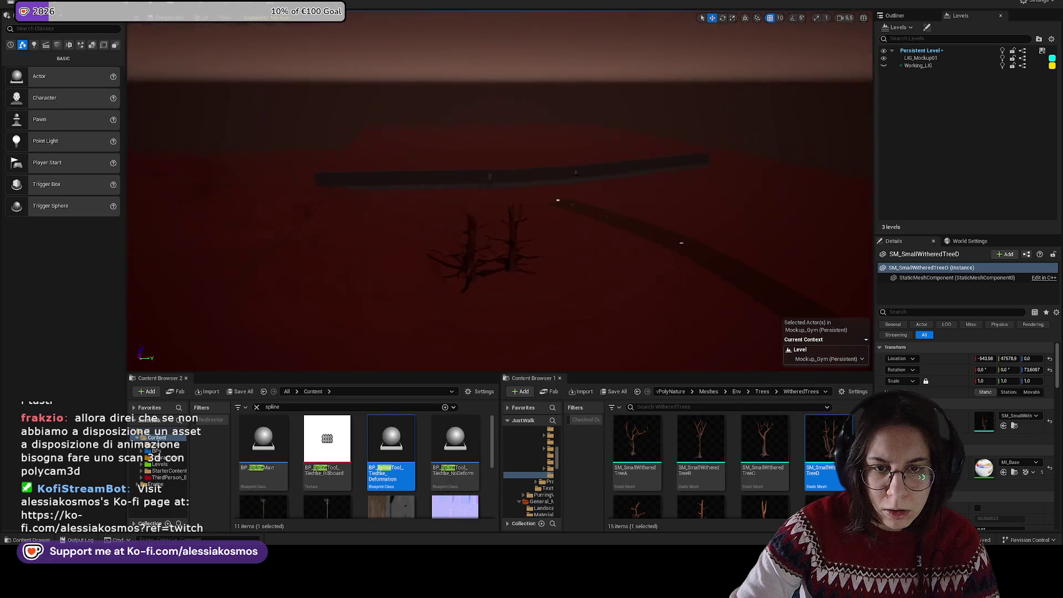
scroll("up", 3)
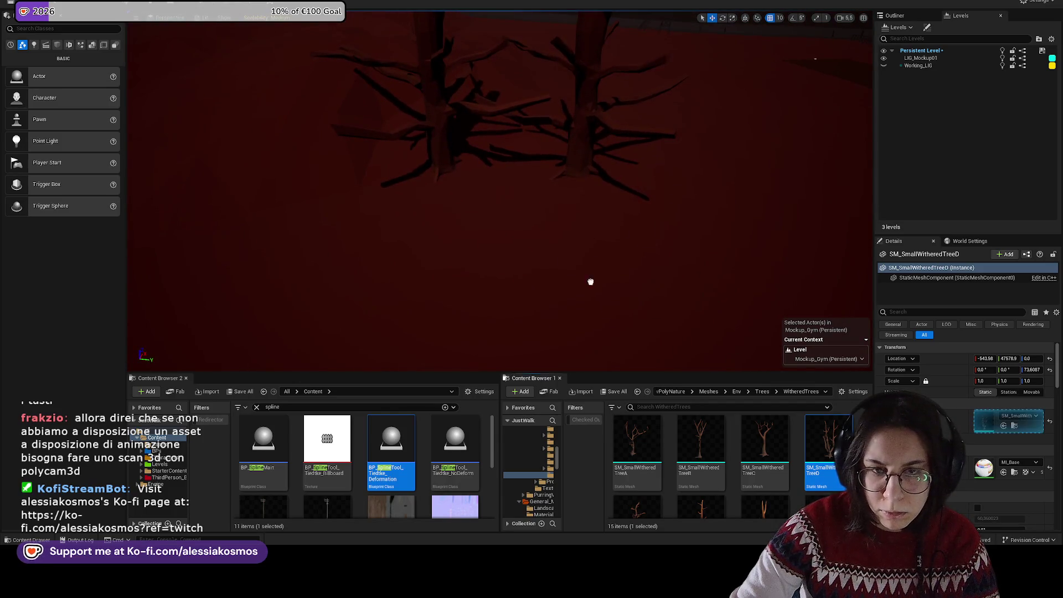
left_click_drag(467, 190, 465, 183)
key("f")
key("r")
left_click_drag(498, 282, 528, 289)
scroll("down", 3)
Step: Place withered trees B, A, C and D around the existing dead trees
left_click_drag(700, 440, 442, 239)
key("r")
key("f")
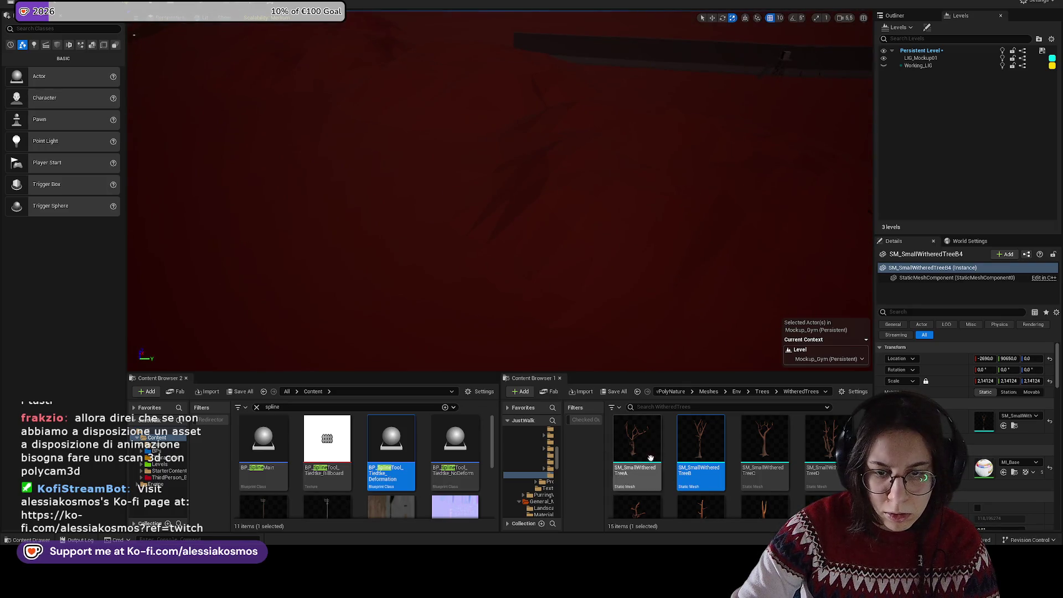
left_click_drag(651, 458, 419, 236)
left_click_drag(764, 443, 460, 274)
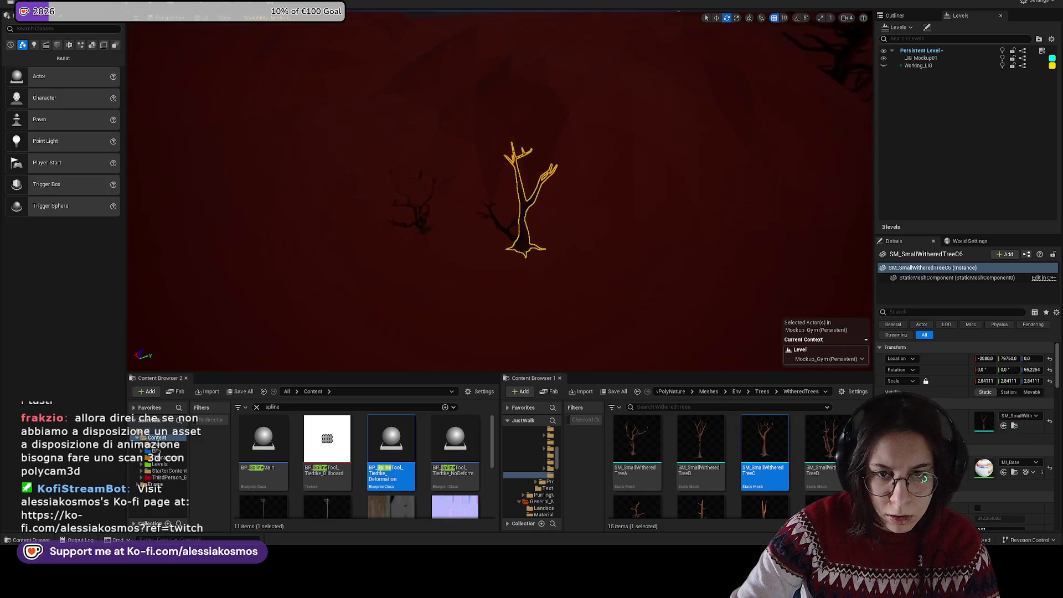
left_click_drag(828, 443, 478, 273)
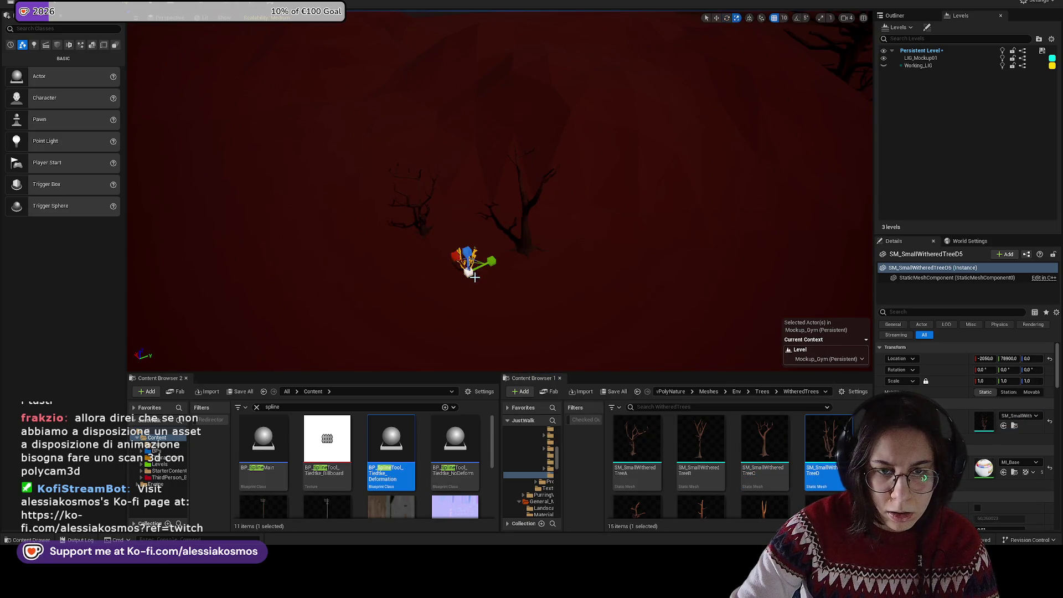
Step: Add another withered tree B and a tree E, turning E about 62 degrees
key("Escape")
left_click(474, 256)
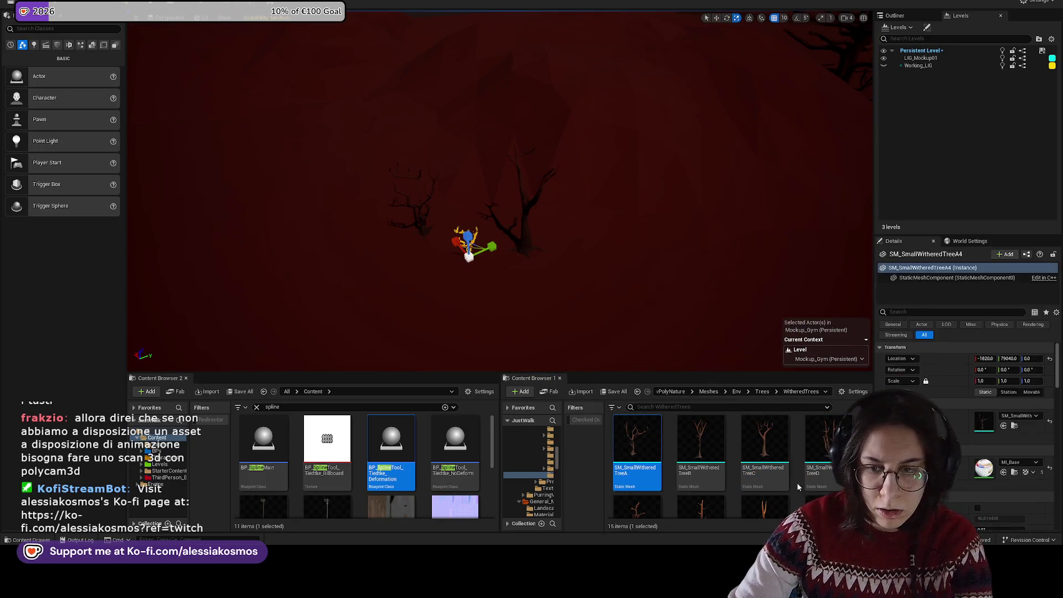
key("Escape")
left_click_drag(499, 259, 462, 244)
key("e")
key("r")
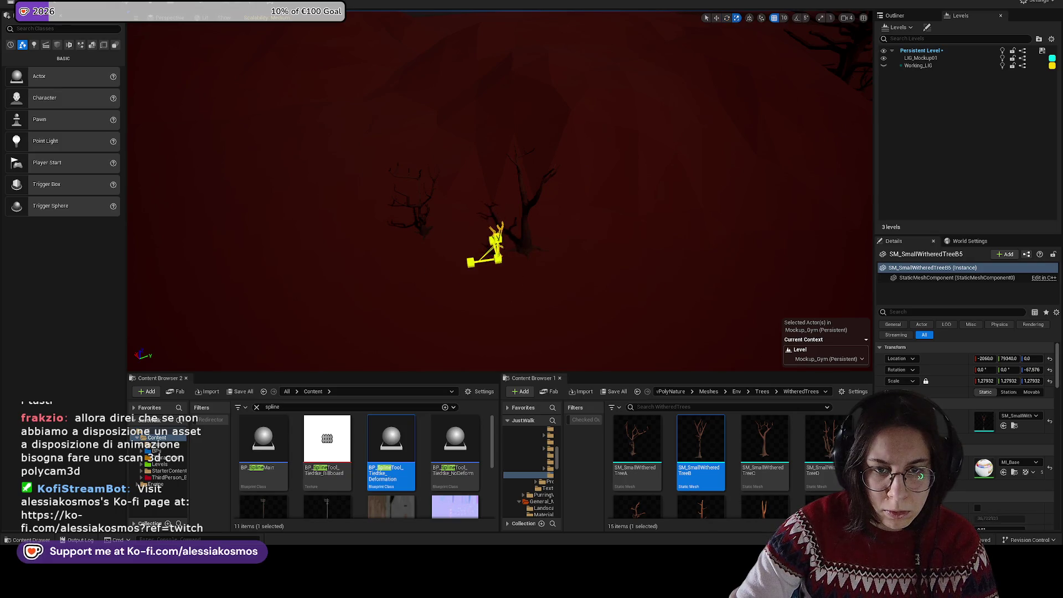
scroll("down", 3)
left_click_drag(637, 482, 533, 273)
key("e")
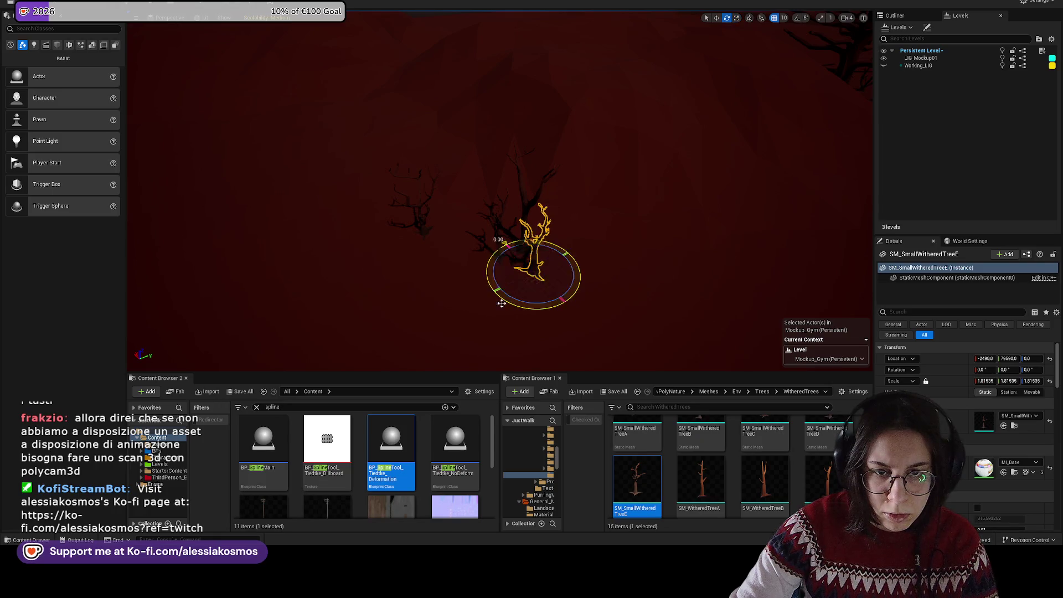
left_click_drag(480, 281, 466, 280)
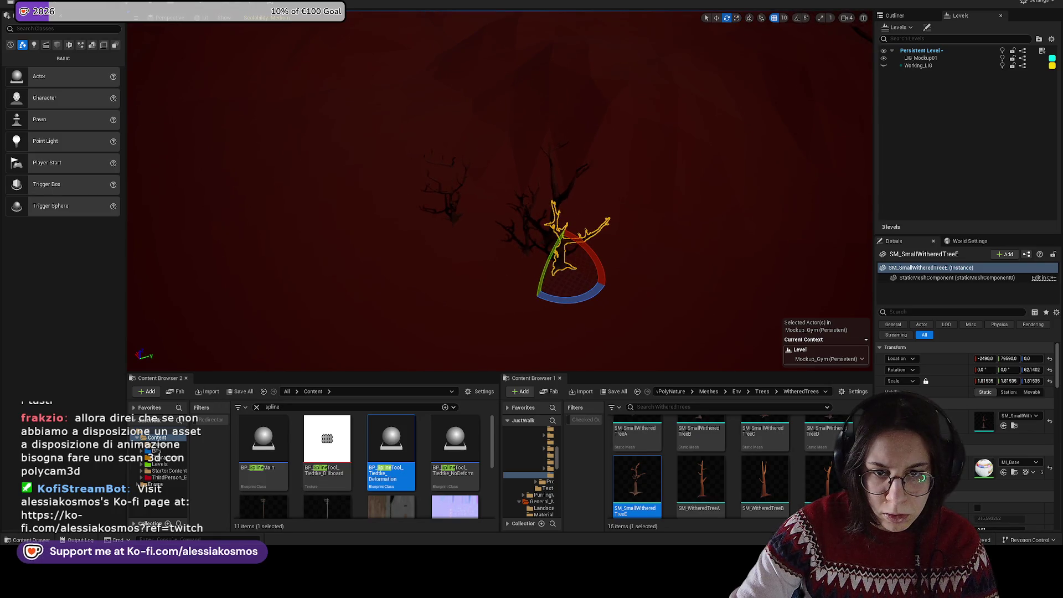
Step: Alt-drag a copy of withered tree C down-left and resize it to about 1.97
left_click(564, 206)
key("w")
left_click_drag(562, 251, 507, 351)
key("r")
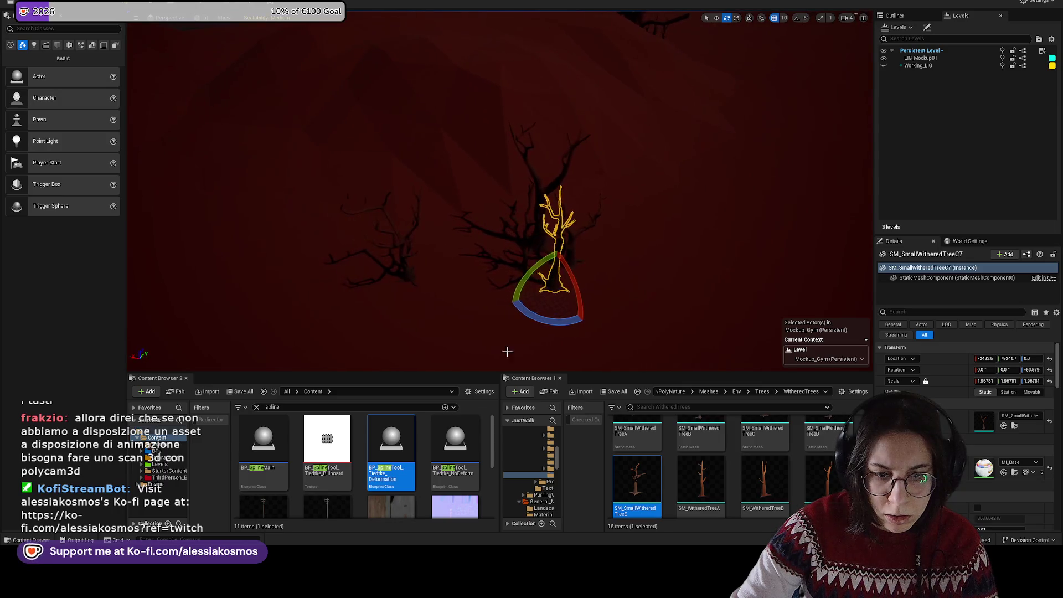
scroll("down", 3)
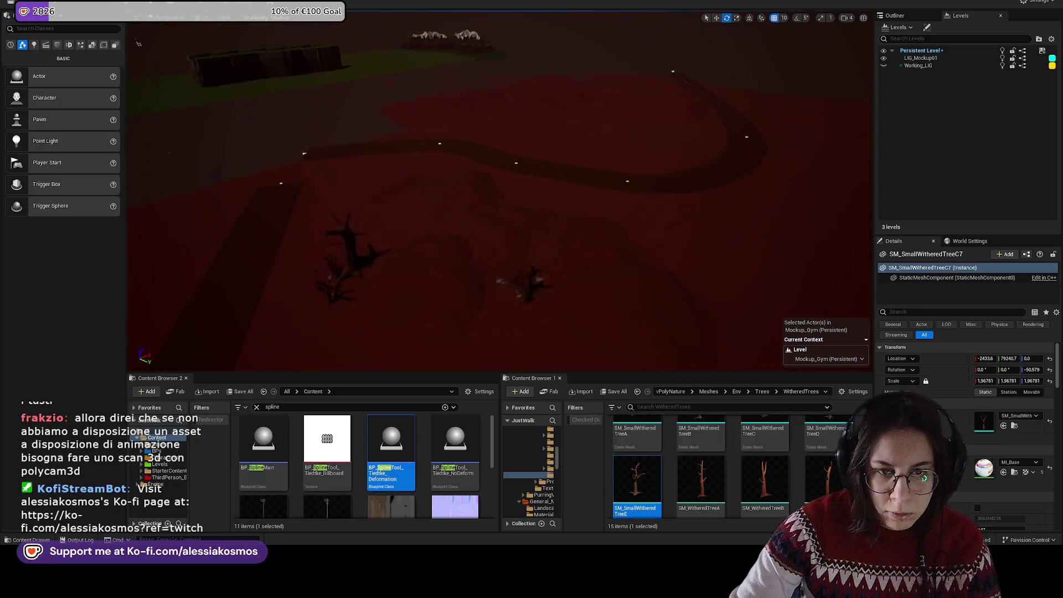
Step: Locate the rock's asset and place a Rock_3 beside the dead trees
right_click(348, 294)
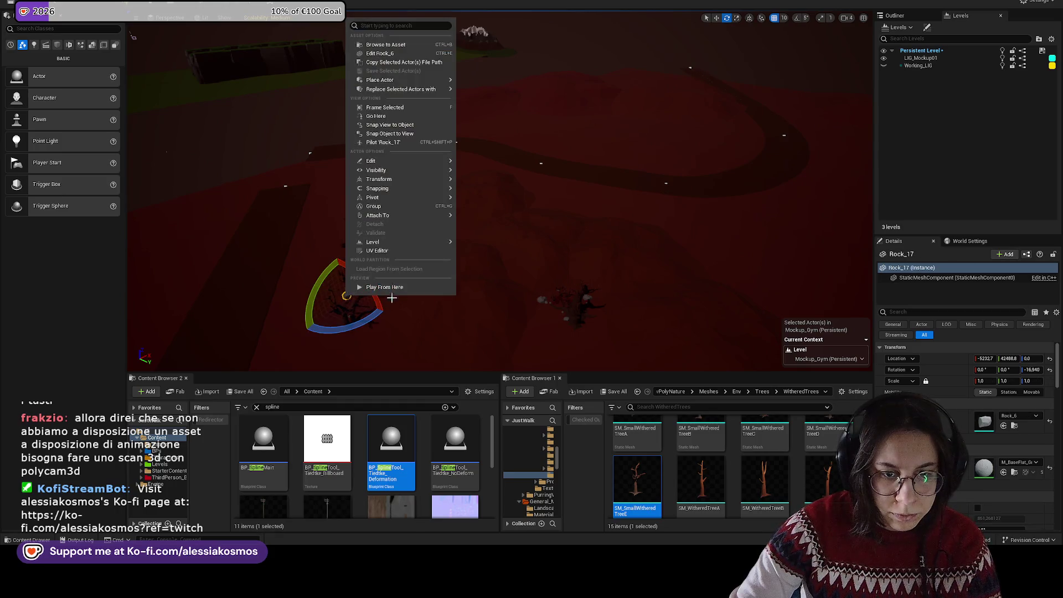
left_click(388, 46)
scroll("up", 3)
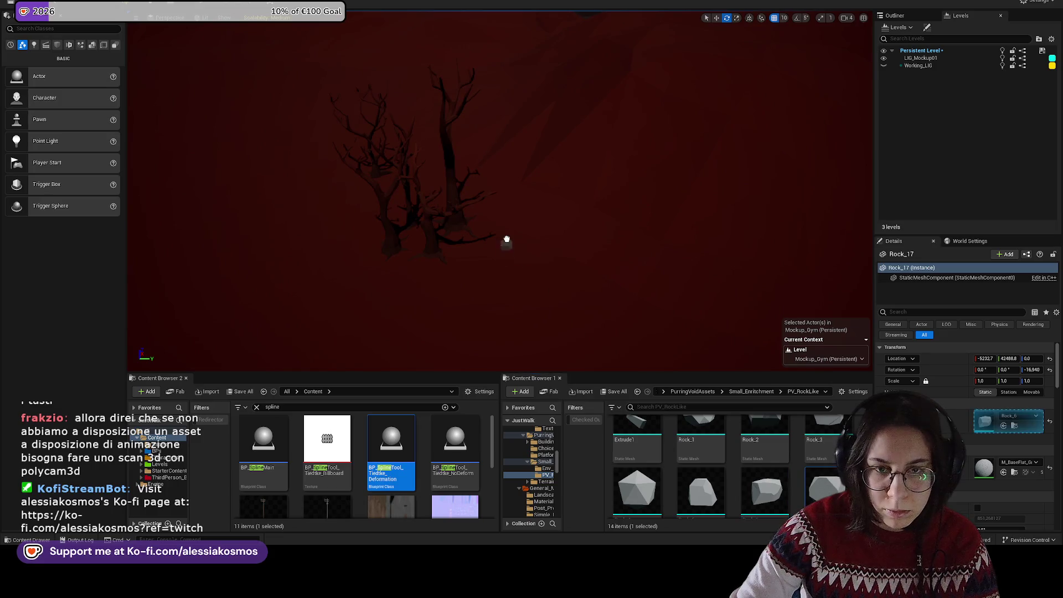
key("Escape")
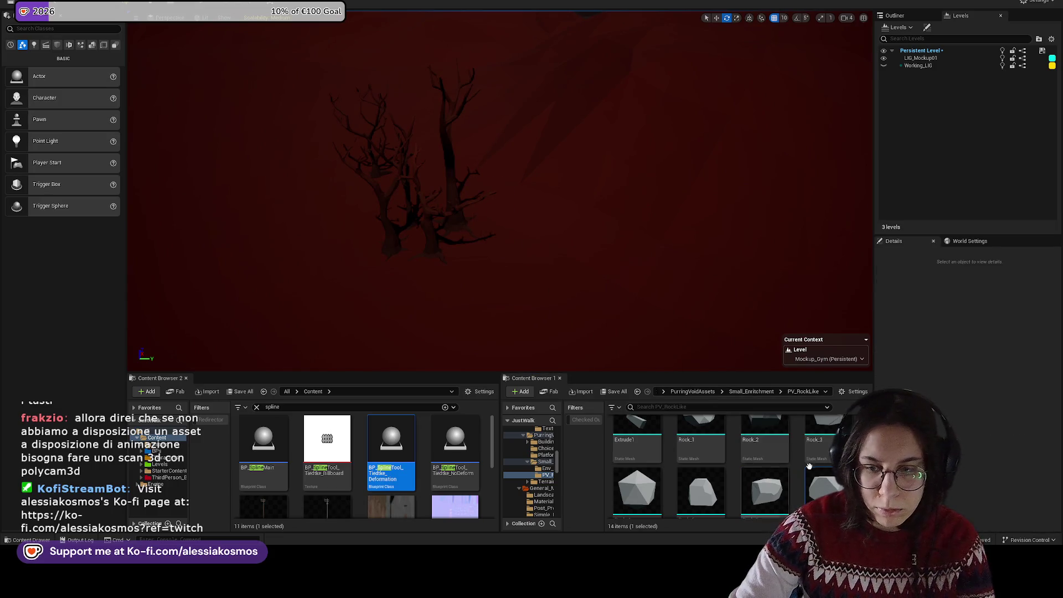
left_click_drag(809, 467, 489, 237)
key("Escape")
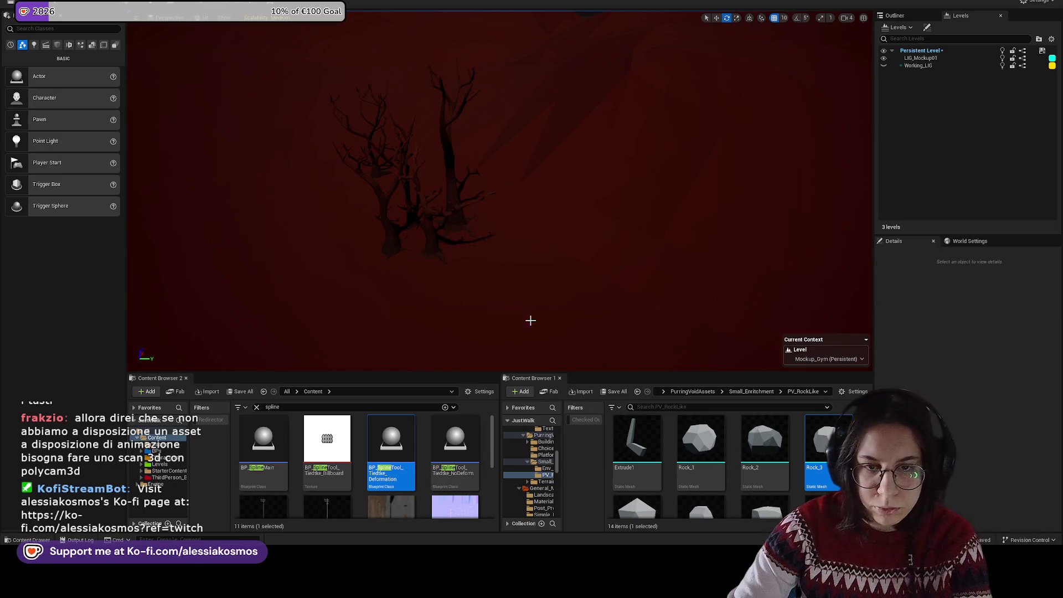
Step: Search for rock and place a big rock by the trees, scaled about 2.07 and rotated
type("rpc")
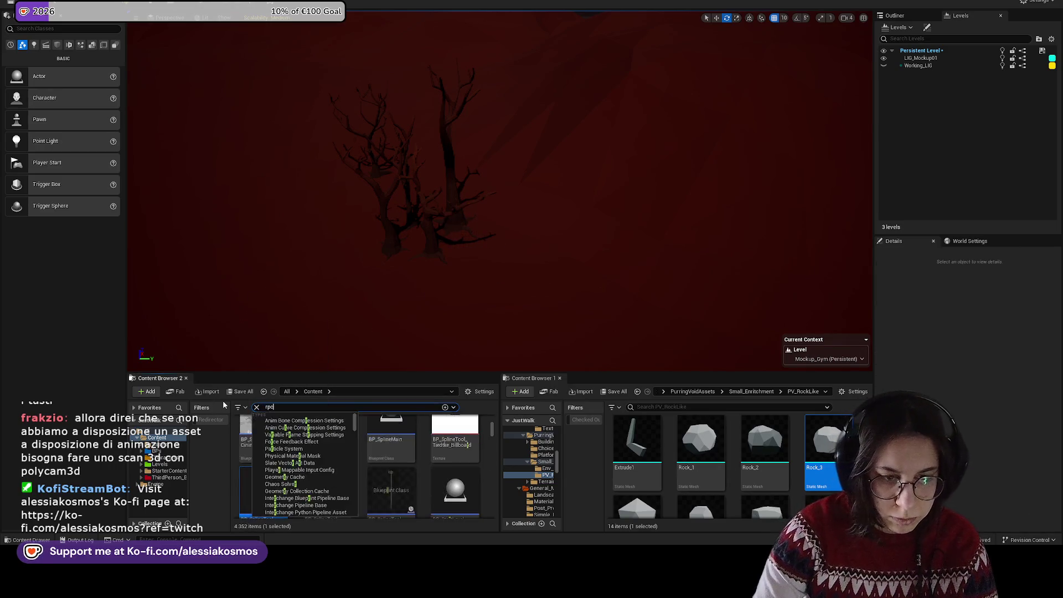
type("ock")
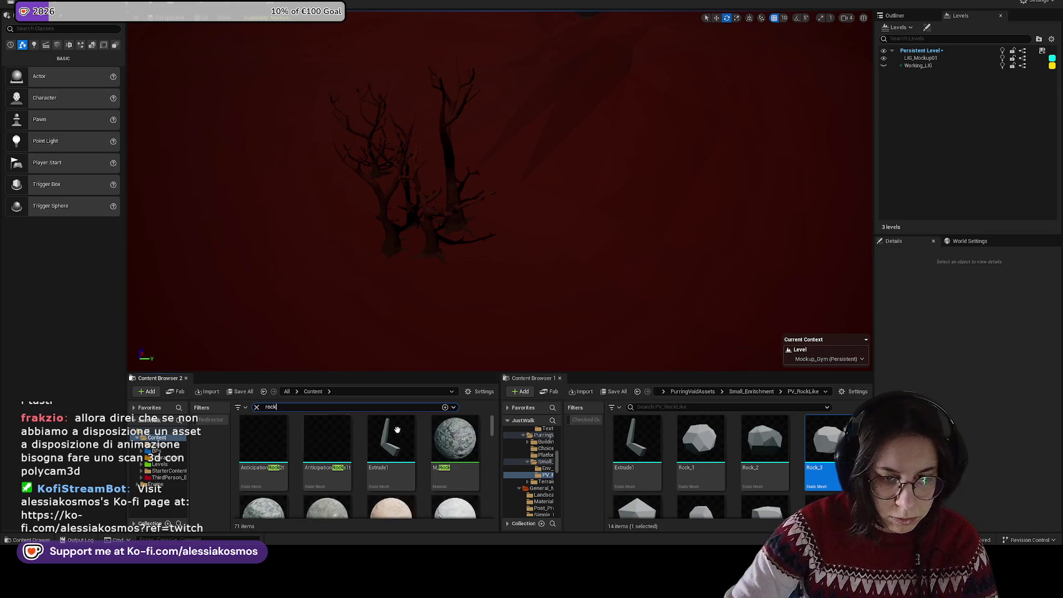
scroll("down", 3)
scroll("down", 3)
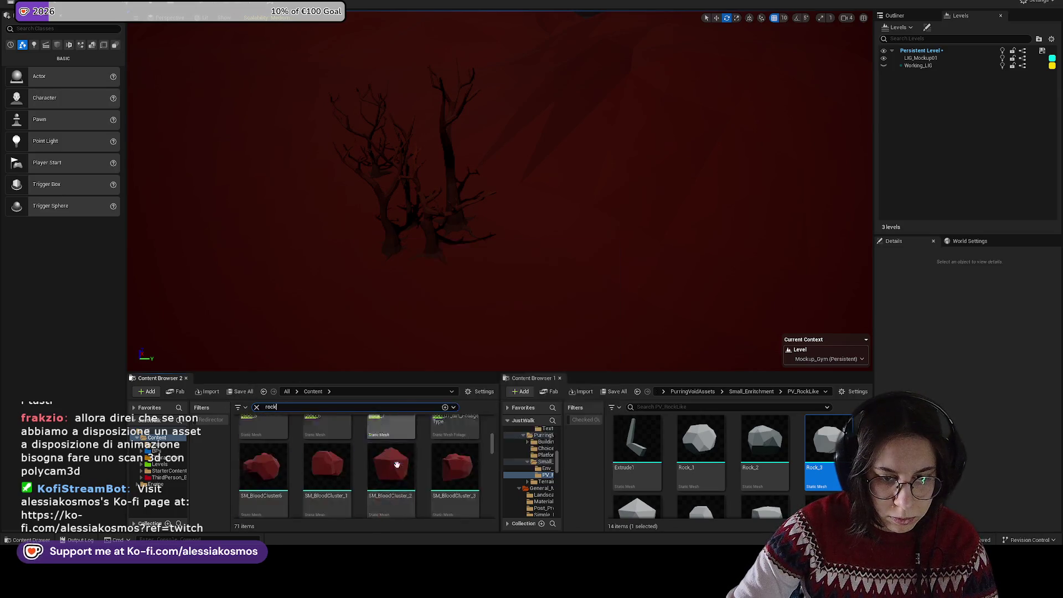
scroll("down", 3)
left_click_drag(492, 248, 489, 245)
key("ctrl+z")
left_click_drag(391, 440, 392, 361)
left_click_drag(486, 244, 499, 272)
key("r")
key("e")
key("w")
Step: Place an SM_RockNormA rock in the level next to the big rock
scroll("down", 3)
scroll("down", 3)
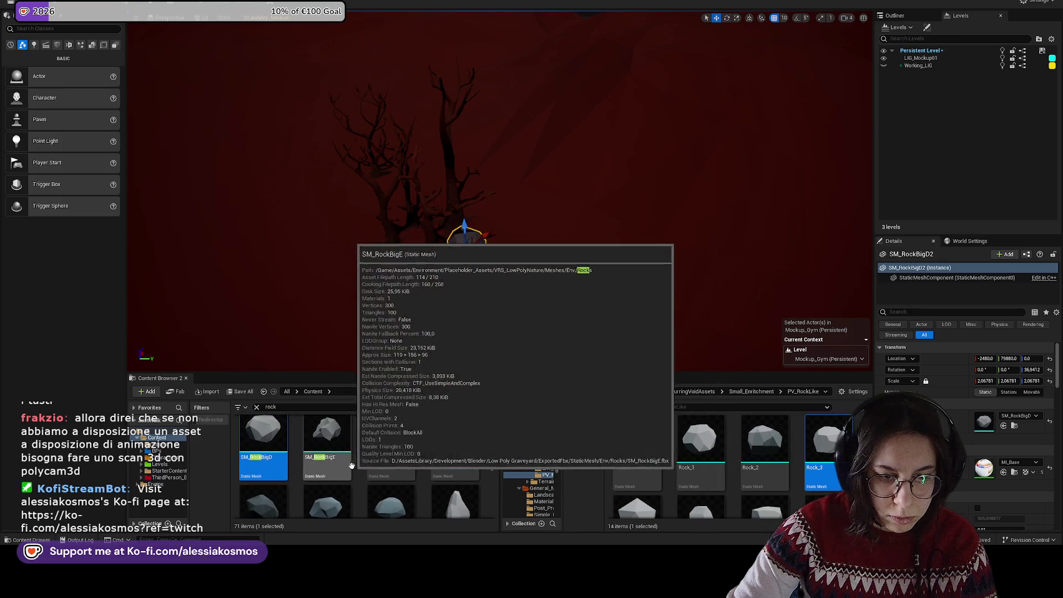
left_click_drag(456, 470, 500, 325)
left_click_drag(477, 255, 484, 304)
left_click(513, 269)
scroll("up", 3)
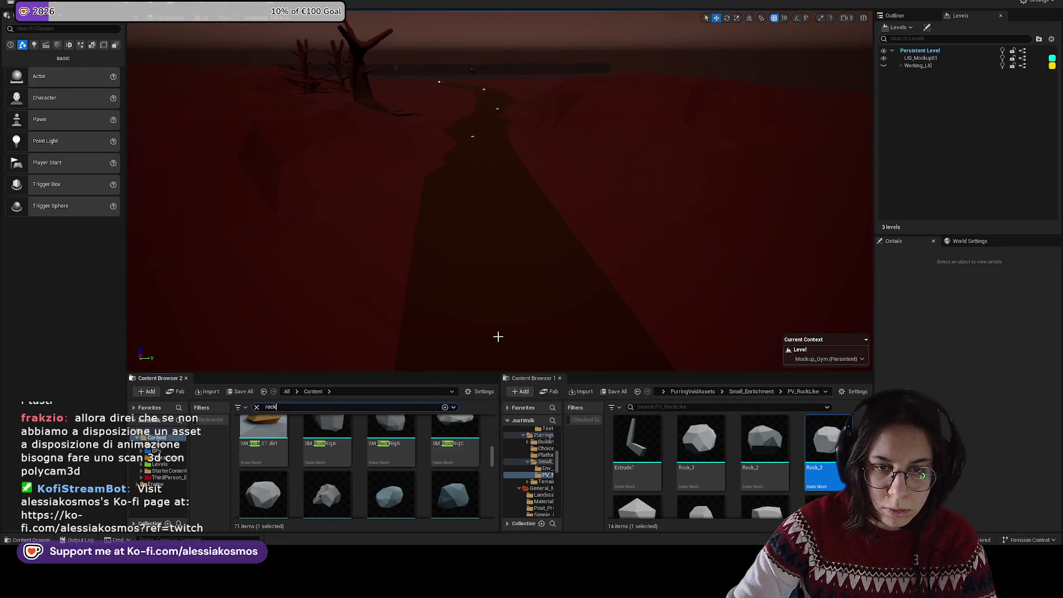
right_click(510, 341)
left_click(533, 329)
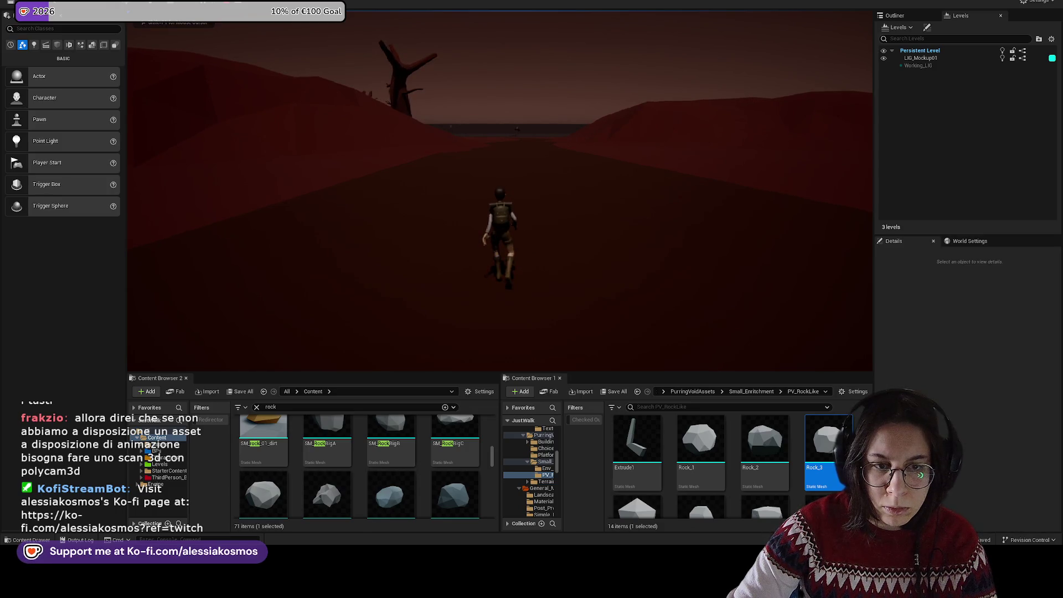
key("Escape")
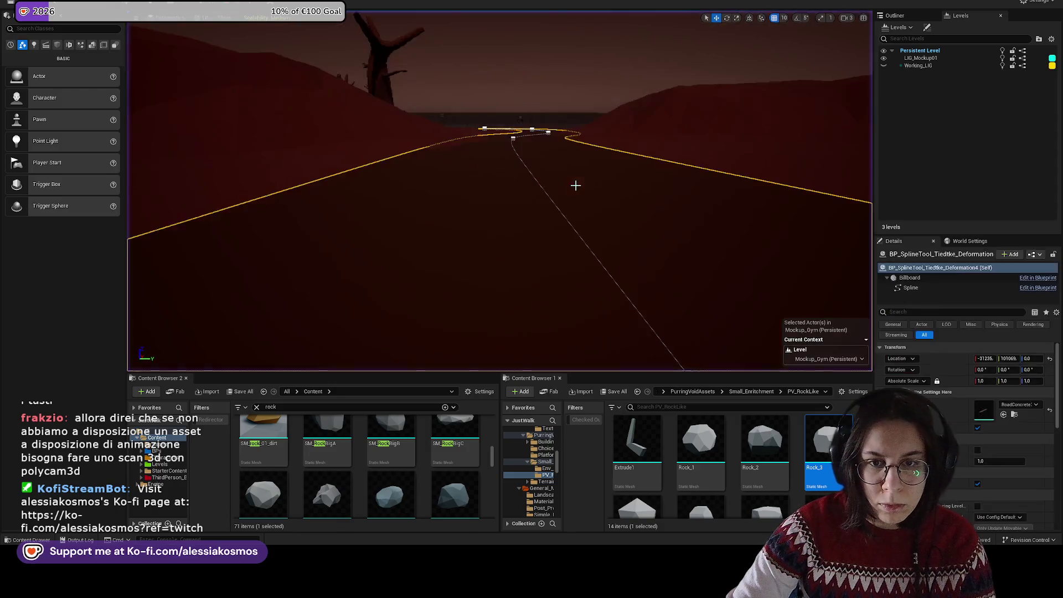
left_click(572, 146)
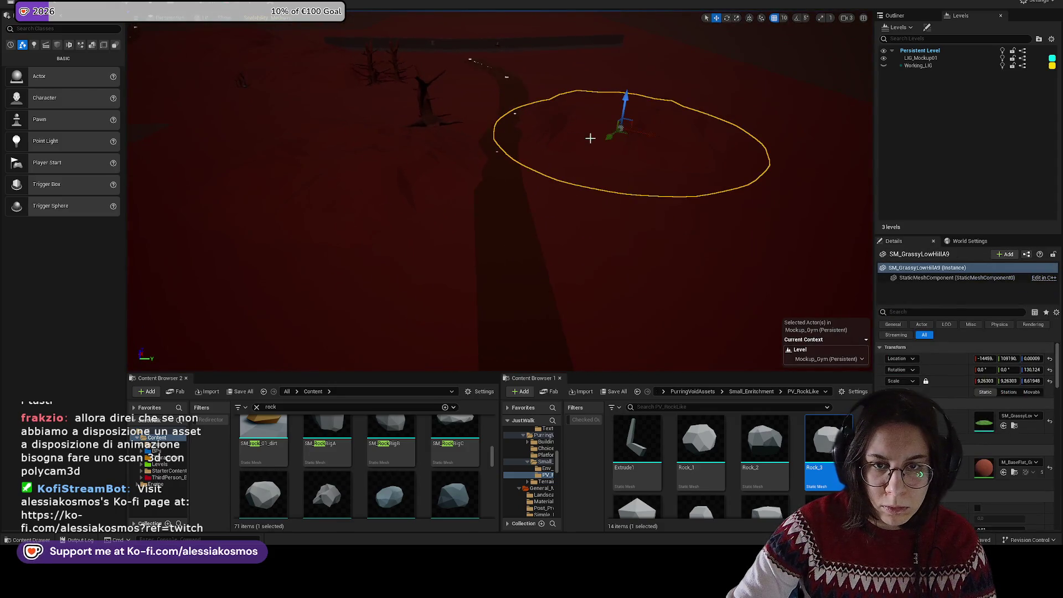
Step: Try repositioning a grassy hill, undoing the unwanted moves
left_click_drag(596, 155, 710, 273)
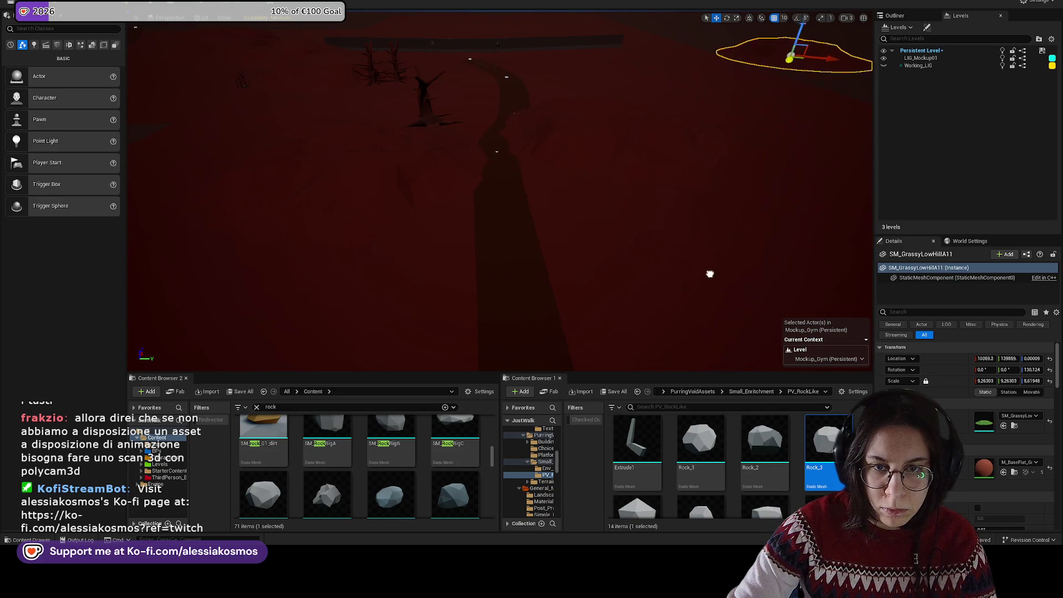
key("ctrl+z")
left_click_drag(731, 221, 726, 244)
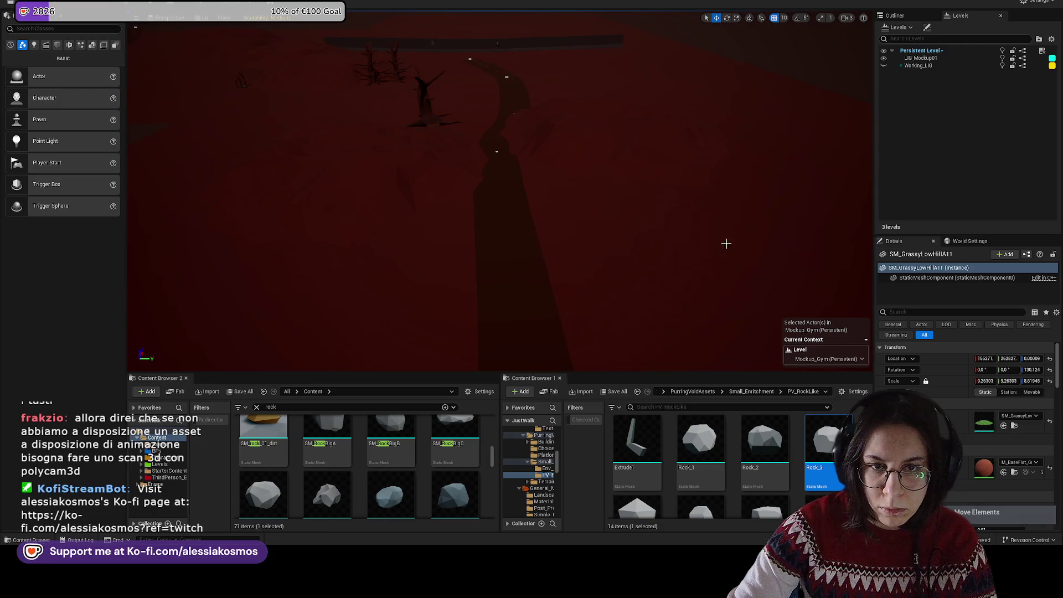
key("ctrl+z")
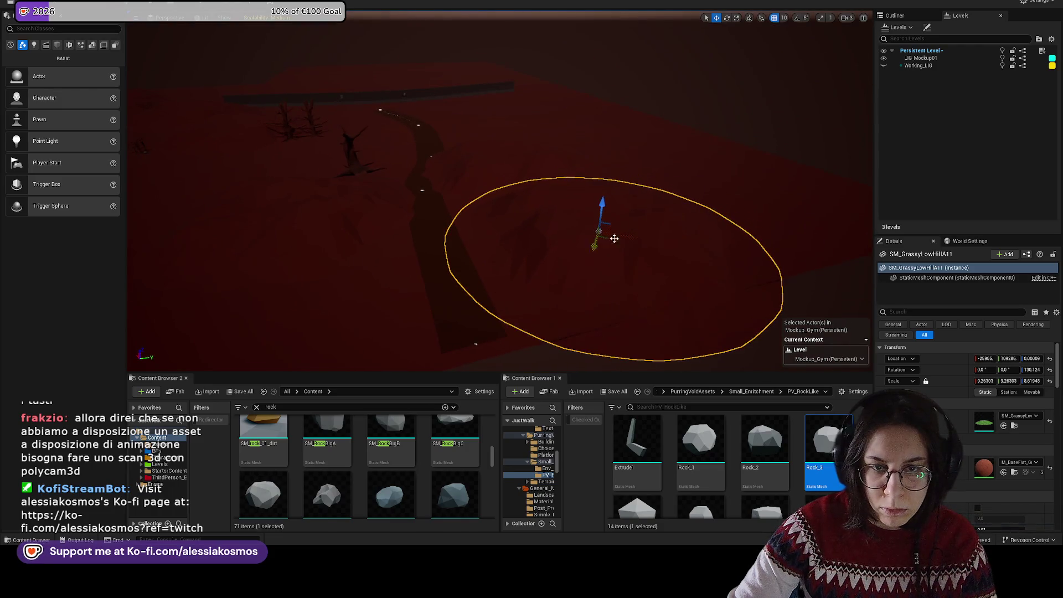
left_click_drag(628, 237, 619, 236)
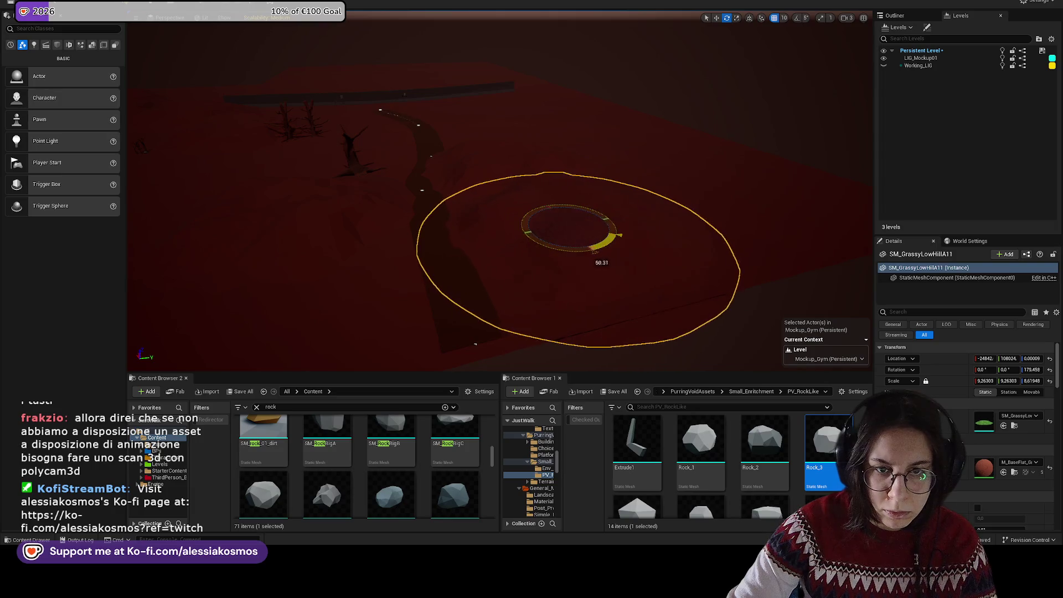
key("ctrl+z")
key("ctrl+z")
key("ctrl+z")
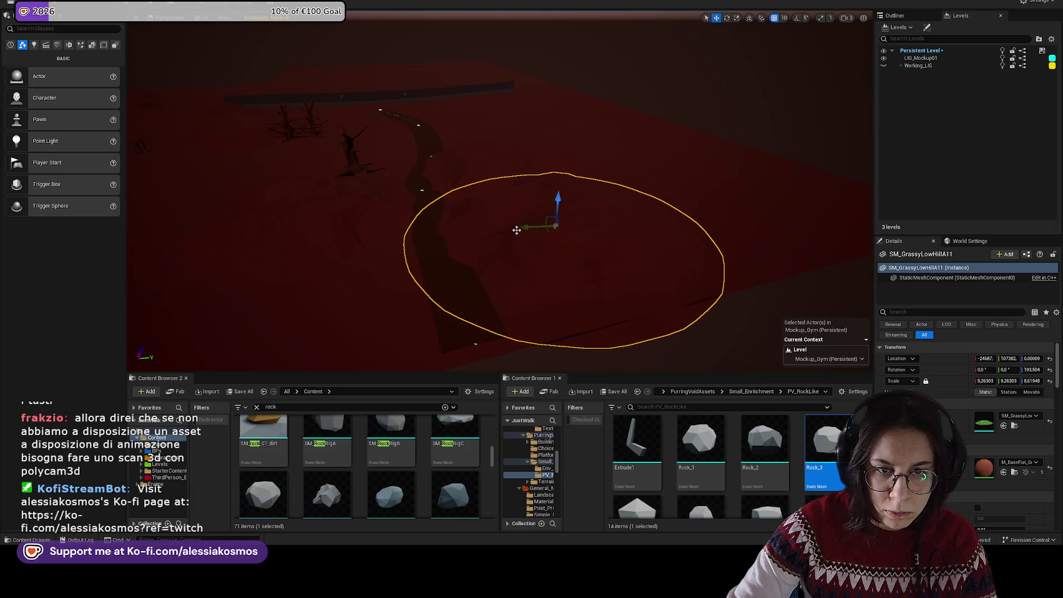
key("f")
left_click_drag(467, 177, 332, 101)
Step: Move the dark dirt hill lower-left, enlarge it, and add a rotated duplicate
left_click(371, 110)
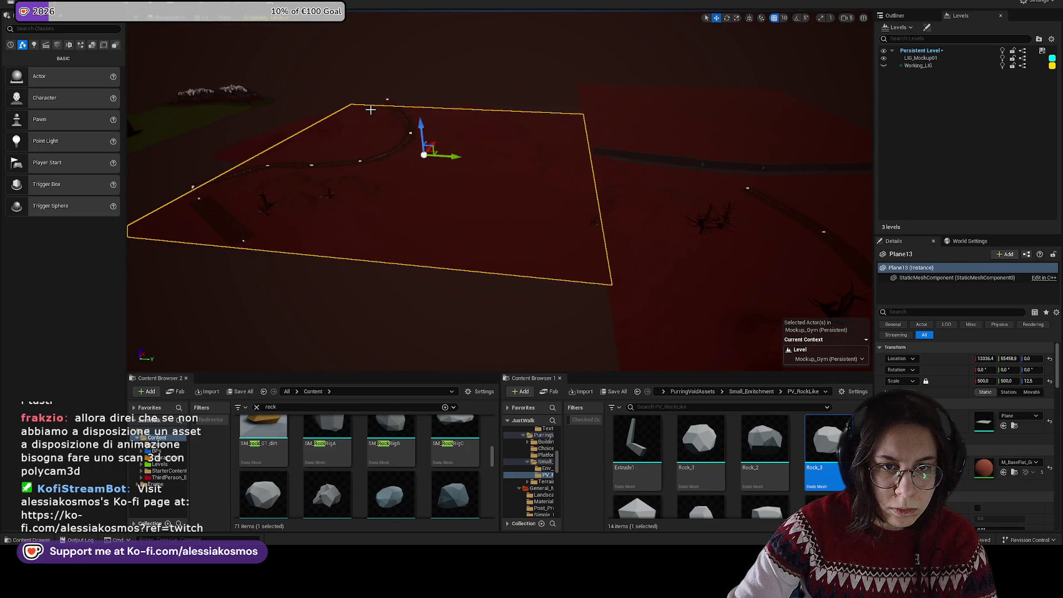
left_click(370, 108)
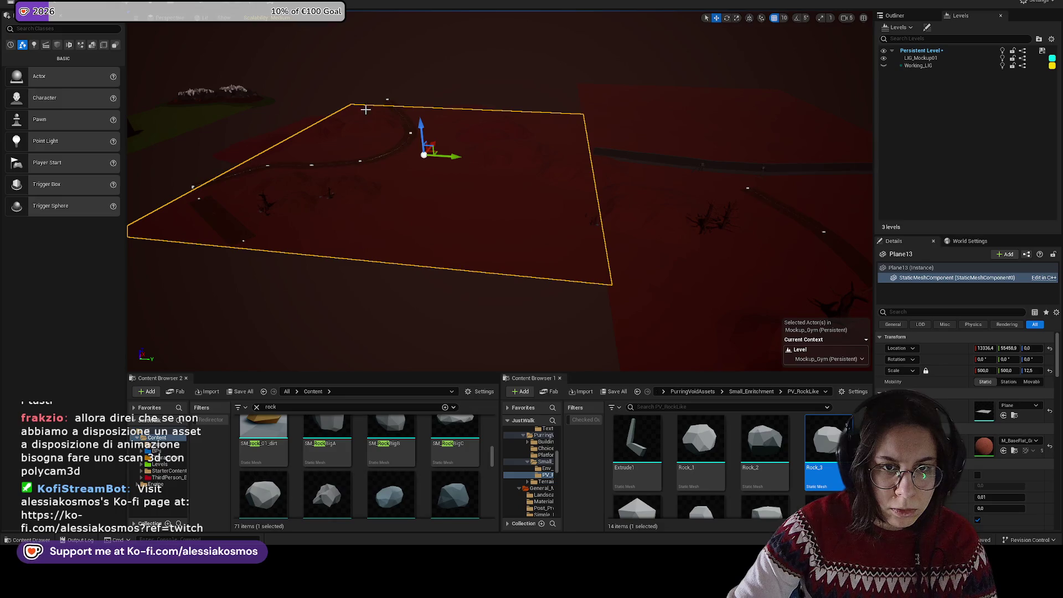
left_click(365, 109)
left_click_drag(366, 110, 360, 78)
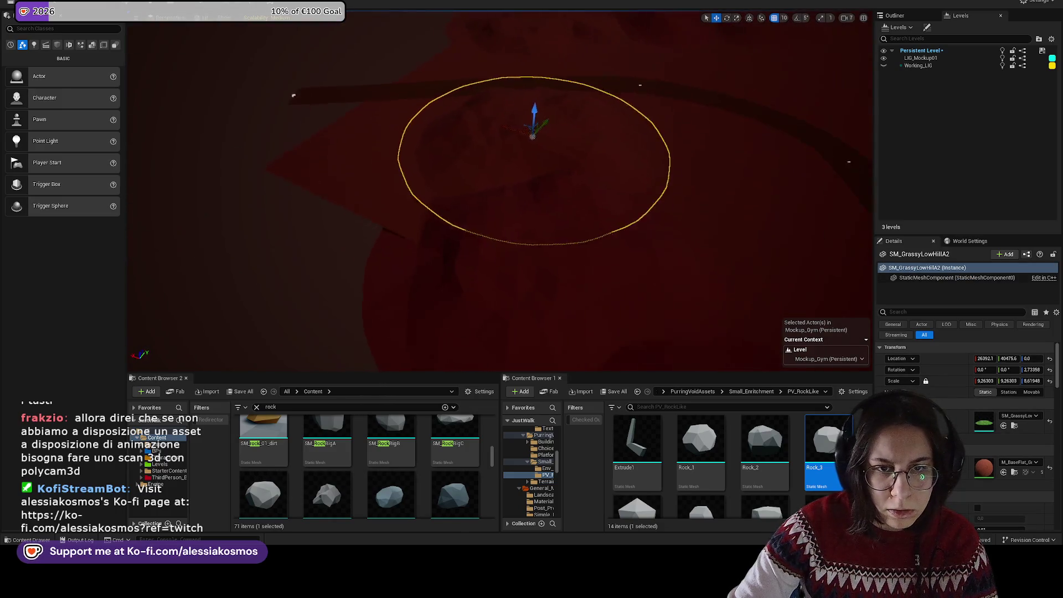
left_click(455, 237)
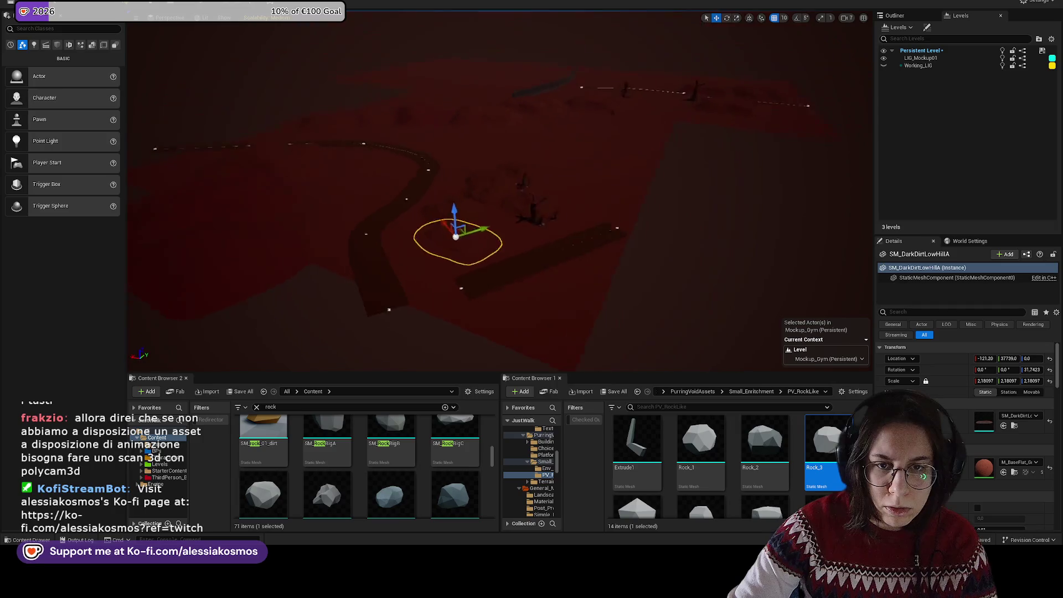
left_click_drag(455, 237, 457, 212)
left_click_drag(636, 145, 587, 221)
key("w")
key("e")
Step: Move another grassy low hill toward the scene centre
left_click(637, 238)
left_click_drag(646, 200, 646, 288)
left_click(557, 277)
left_click_drag(776, 317, 470, 180)
Step: Scale the mature oak trunk up to about 2.05
left_click(484, 259)
key("f")
key("r")
left_click_drag(527, 318, 567, 266)
Step: Reveal the oak tree's asset, then delete that oak tree from the level
right_click(433, 176)
left_click(468, 204)
key("Delete")
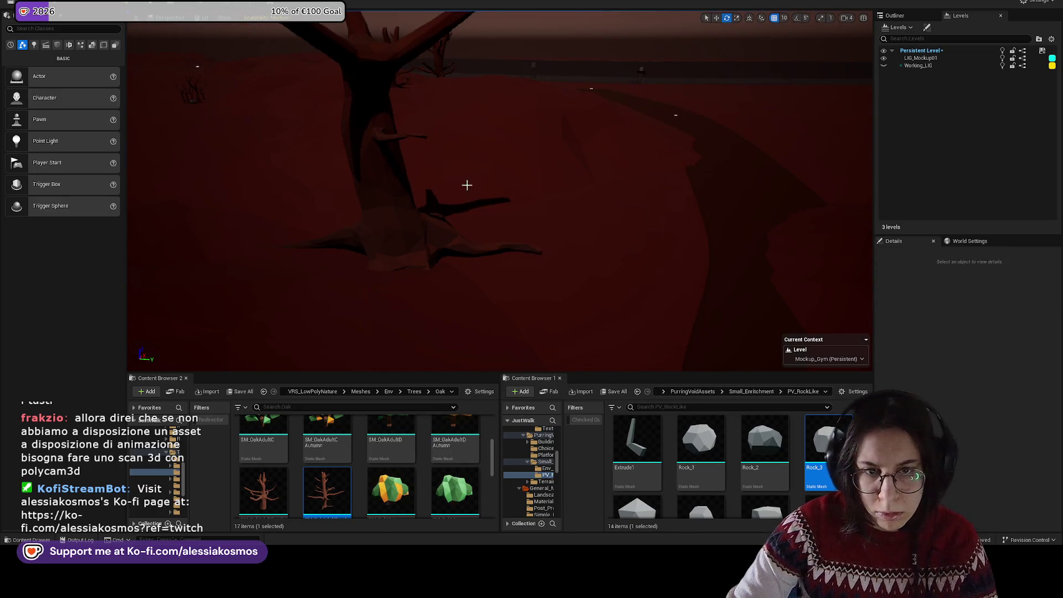
scroll("down", 3)
left_click(473, 173)
Step: Swap the tree's static mesh to SM_SmallWitheredTreeC and rotate it
right_click(473, 173)
left_click(509, 202)
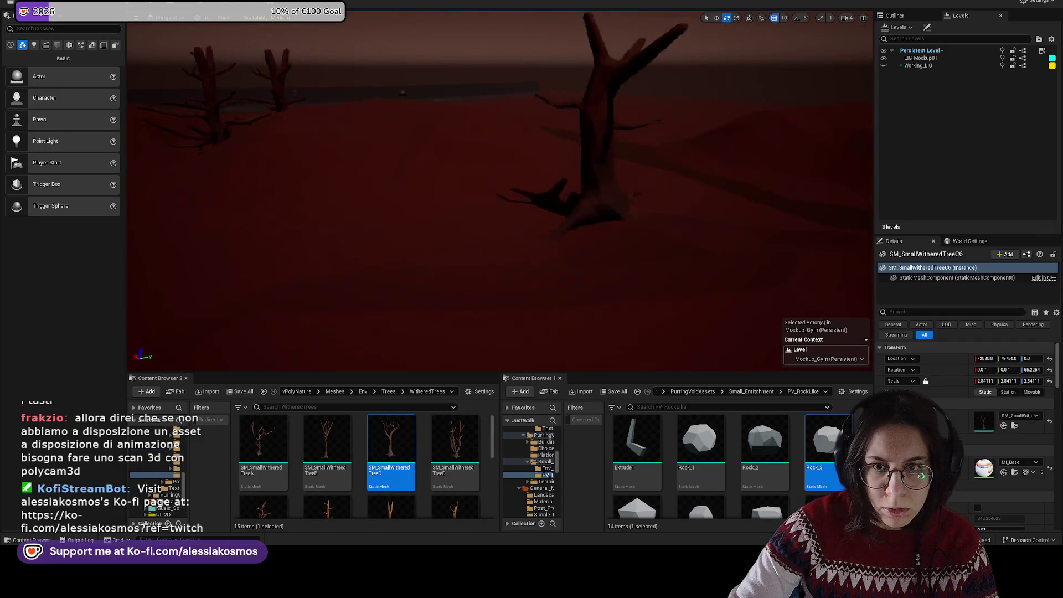
left_click_drag(455, 443, 490, 210)
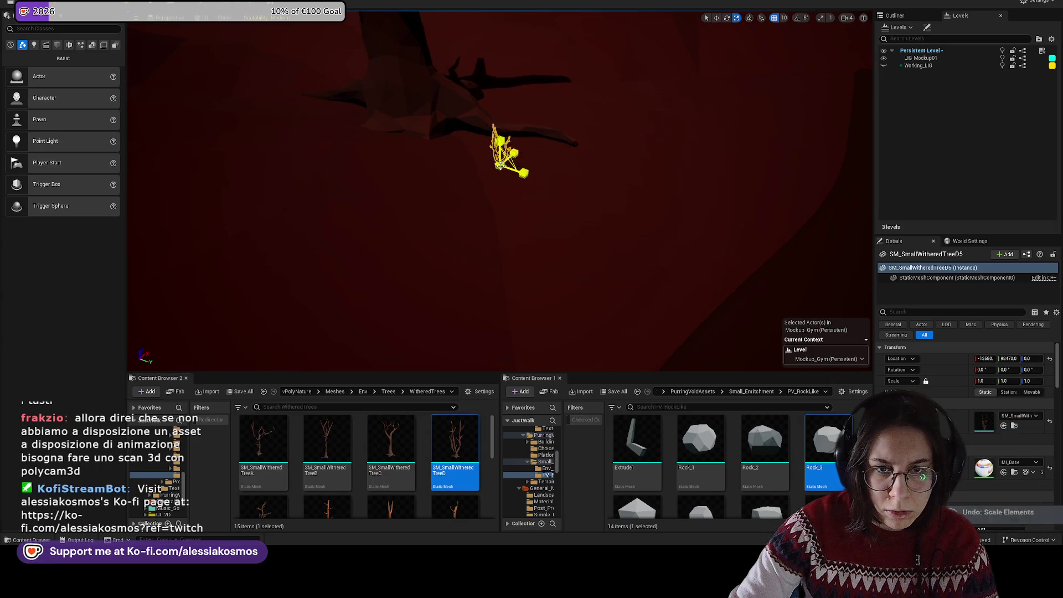
left_click_drag(391, 443, 492, 233)
key("w")
Step: Raise both withered trees from Z 10 to 130
left_click(493, 184)
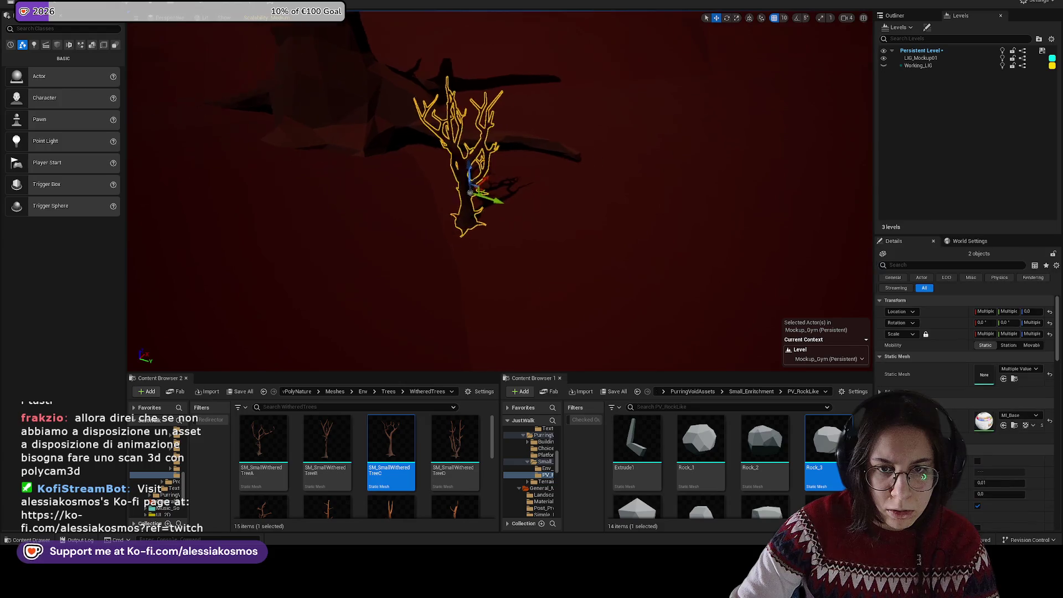
scroll("down", 3)
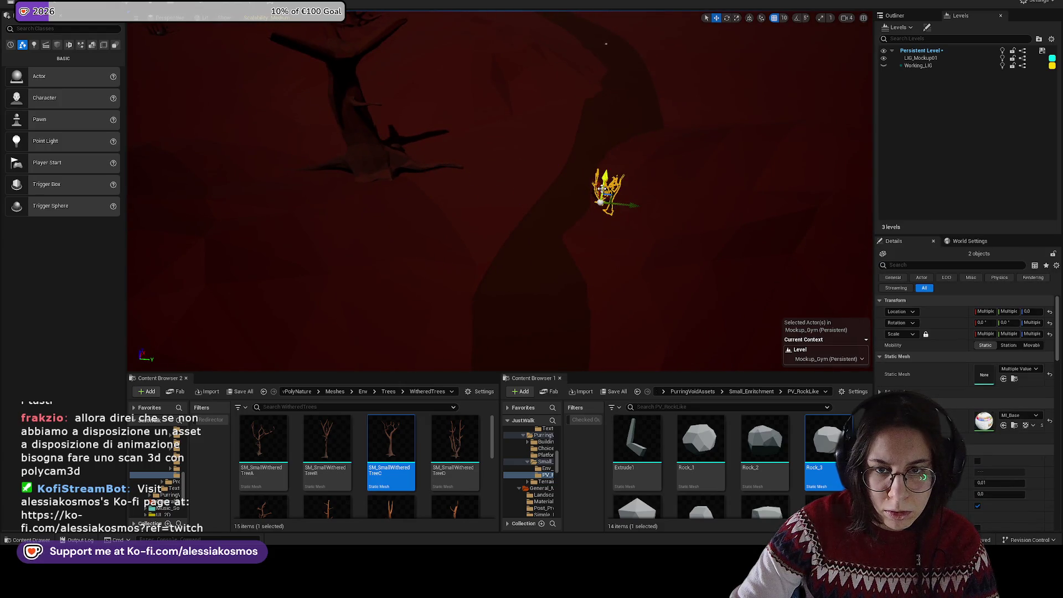
left_click_drag(597, 210, 555, 290)
left_click_drag(484, 221, 471, 196)
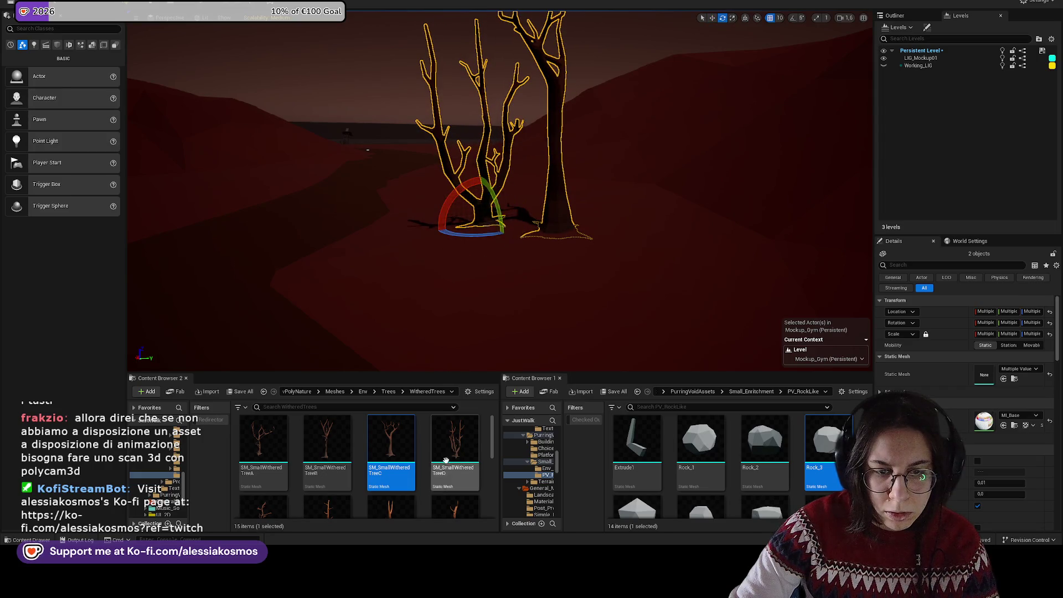
Step: Add two more small withered trees, one turned about 61 degrees, and lower and tilt the oak trunk
left_click_drag(263, 440, 355, 279)
left_click_drag(488, 222, 401, 386)
left_click_drag(391, 440, 253, 207)
left_click(253, 192)
key("w")
key("e")
Step: Place a Rock_1 and a Rock_2 near the withered trees
left_click_drag(391, 268, 481, 351)
left_click_drag(713, 449, 431, 242)
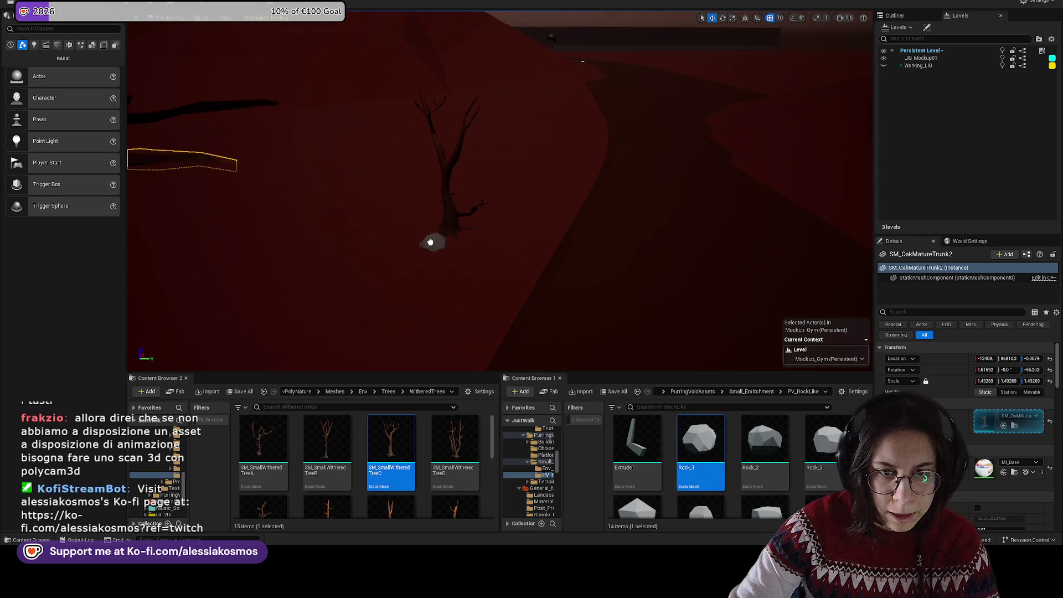
left_click_drag(783, 420, 548, 302)
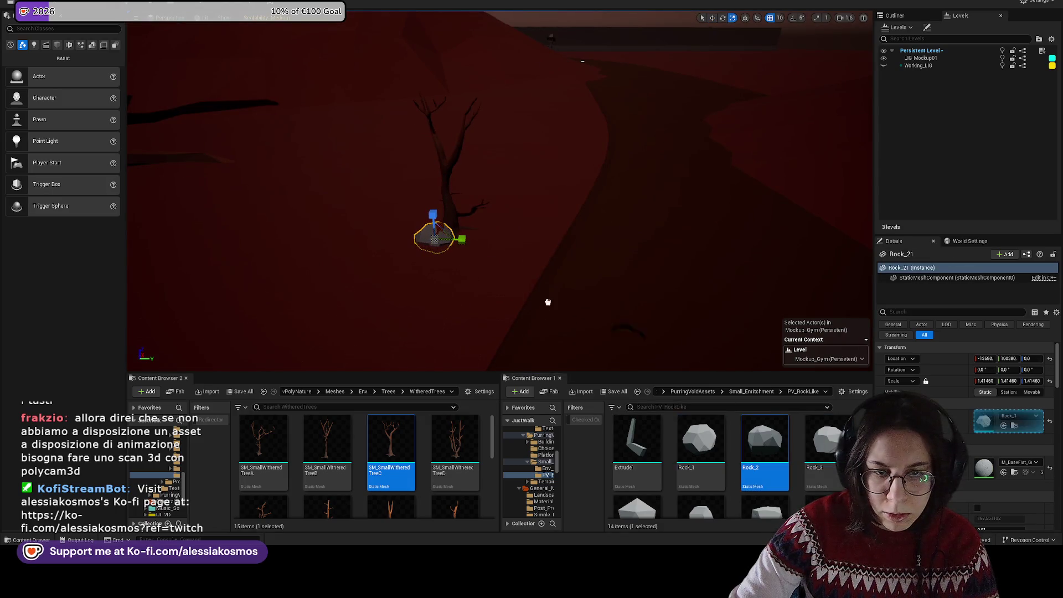
Step: Scatter Rock_3, Rock_1 and Rock_6 around the trees and add an SM_BloodCluster beside a rock
left_click_drag(827, 441, 470, 244)
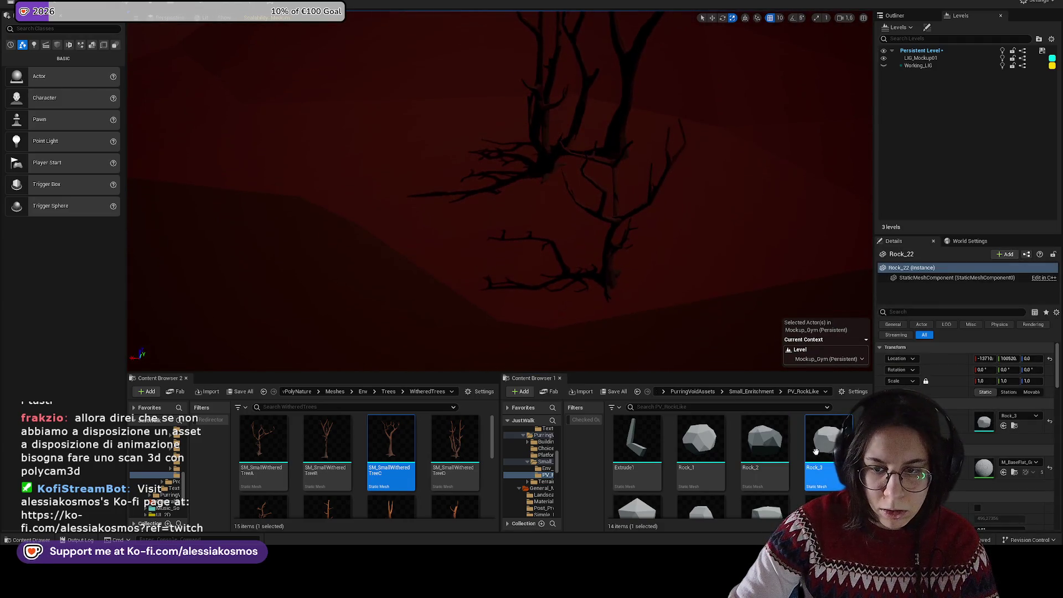
left_click_drag(826, 441, 521, 294)
left_click_drag(701, 437, 529, 312)
left_click_drag(826, 440, 636, 238)
key("e")
scroll("down", 3)
left_click_drag(765, 479, 626, 255)
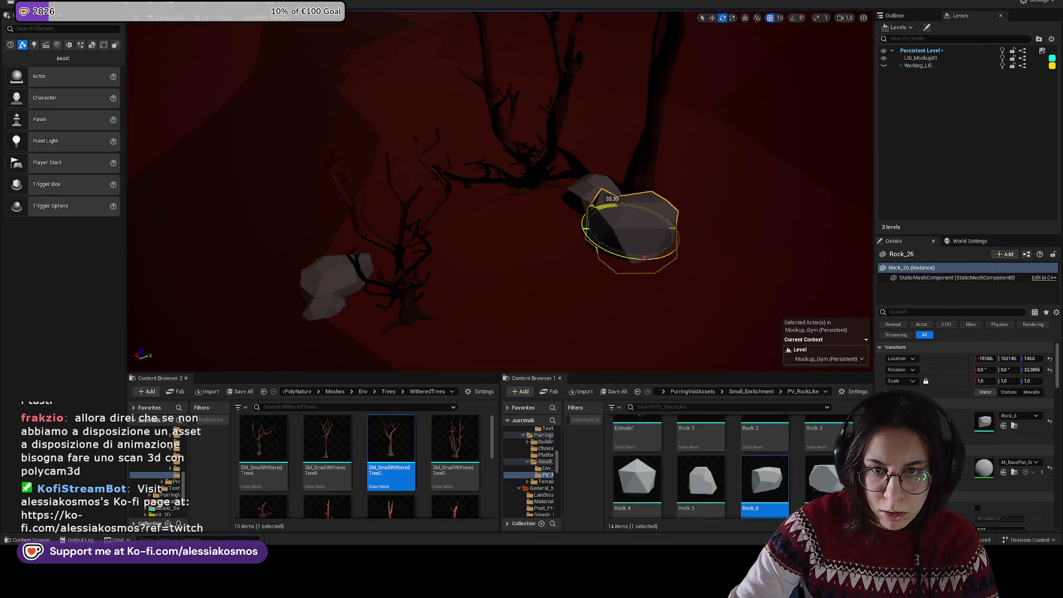
left_click_drag(745, 439, 623, 239)
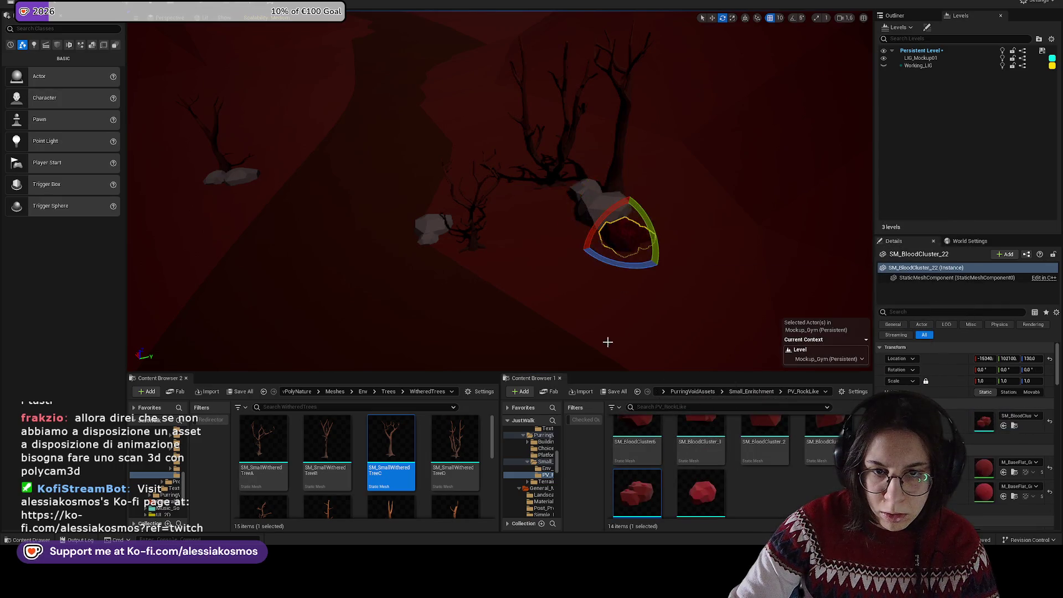
Step: Place several more blood-cluster rocks in a group across the red dunes
key("f")
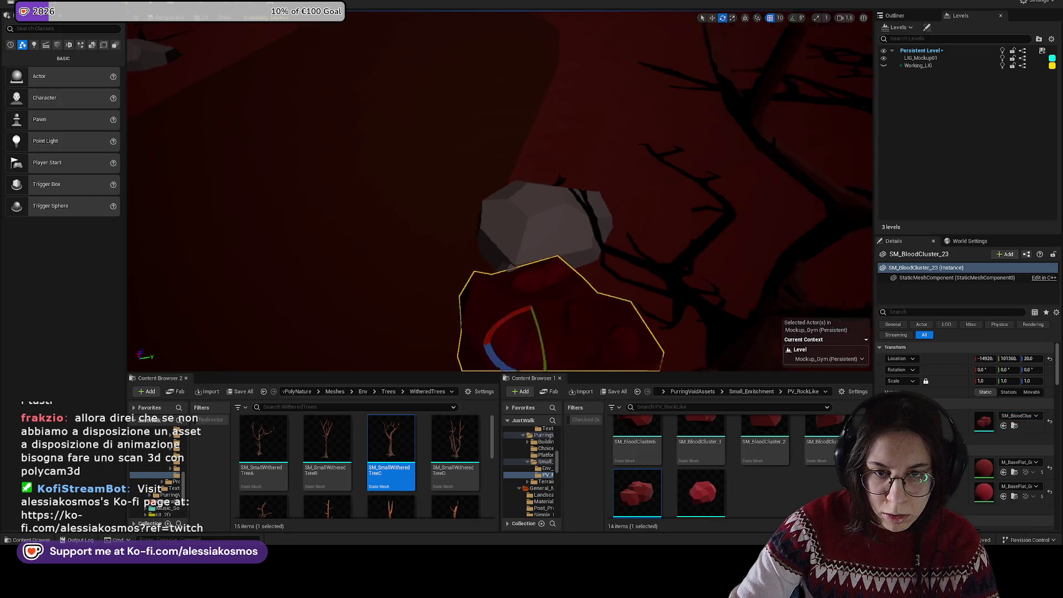
left_click_drag(701, 493, 523, 244)
left_click_drag(464, 277, 470, 280)
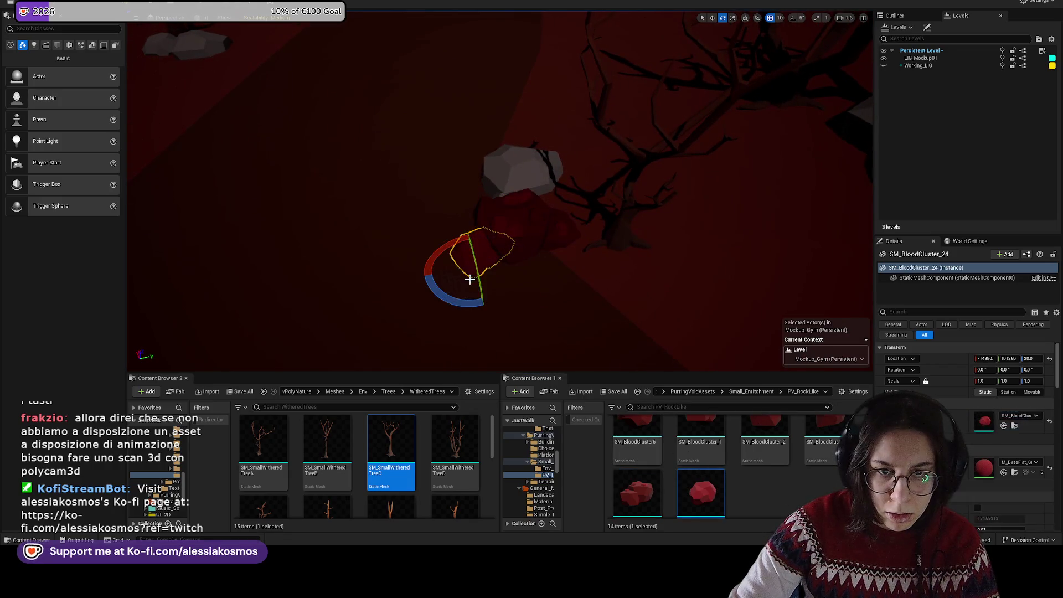
left_click_drag(550, 280, 542, 268)
key("f")
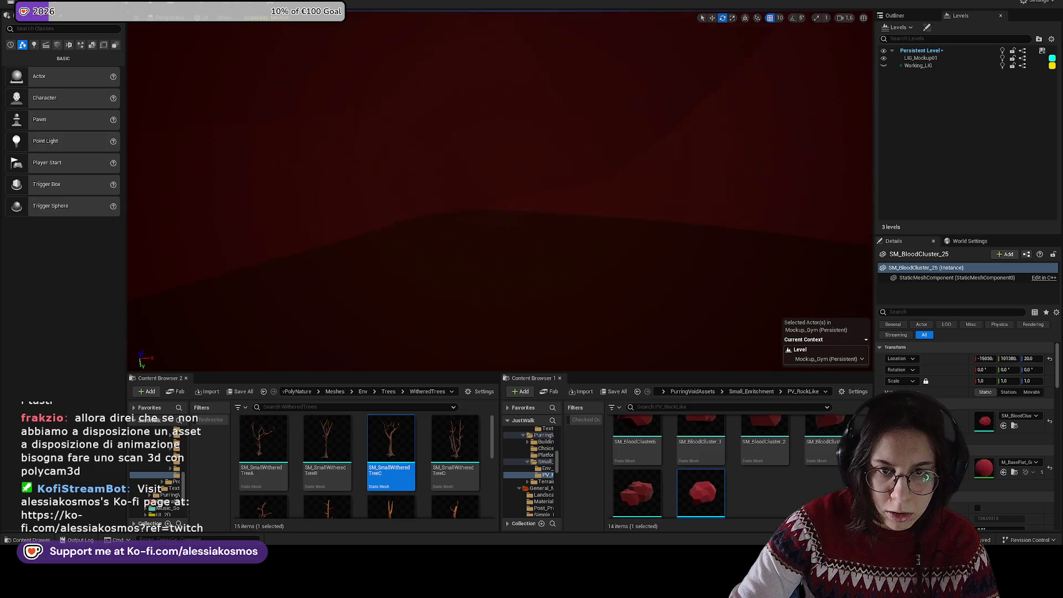
left_click_drag(498, 221, 459, 247)
left_click_drag(586, 296, 586, 297)
left_click_drag(632, 486, 451, 284)
key("f")
Step: Drop SM_BloodCluster_1 onto the red ground, sink it lower and tilt it slightly
left_click_drag(700, 442, 546, 279)
left_click_drag(480, 219, 481, 221)
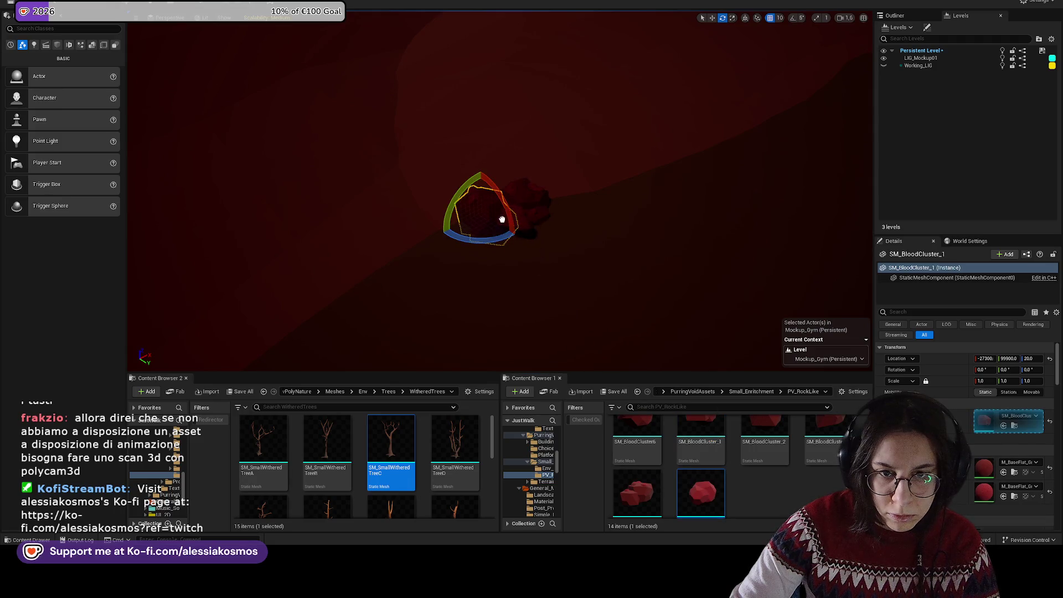
key("f")
key("w")
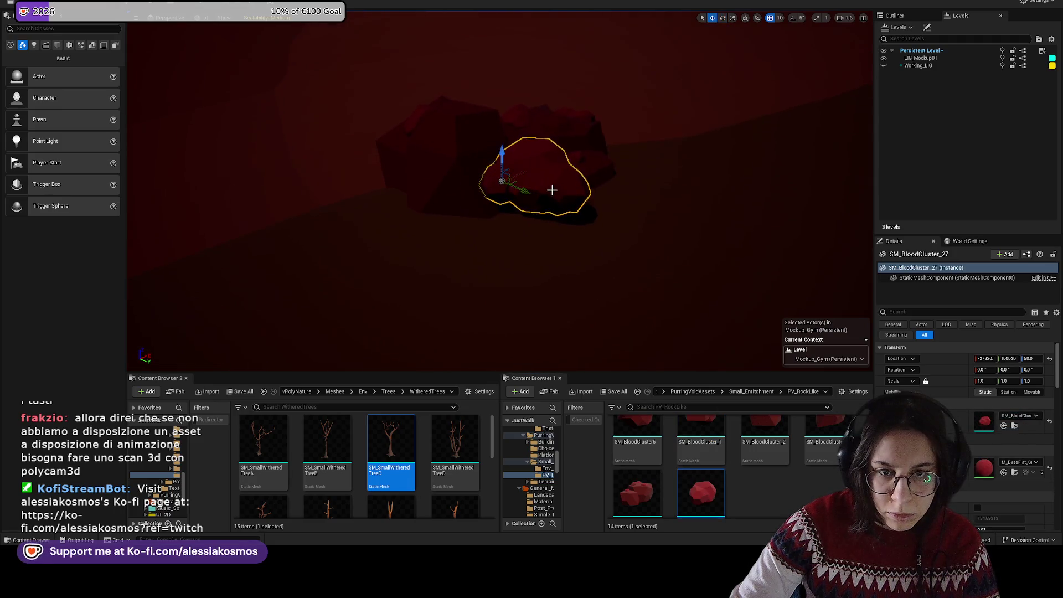
left_click_drag(503, 159, 579, 233)
key("e")
Step: Add another blood cluster turned about 100 degrees and shift it up and right
left_click_drag(701, 443, 357, 191)
left_click_drag(587, 191, 622, 225)
key("w")
left_click_drag(565, 208, 583, 193)
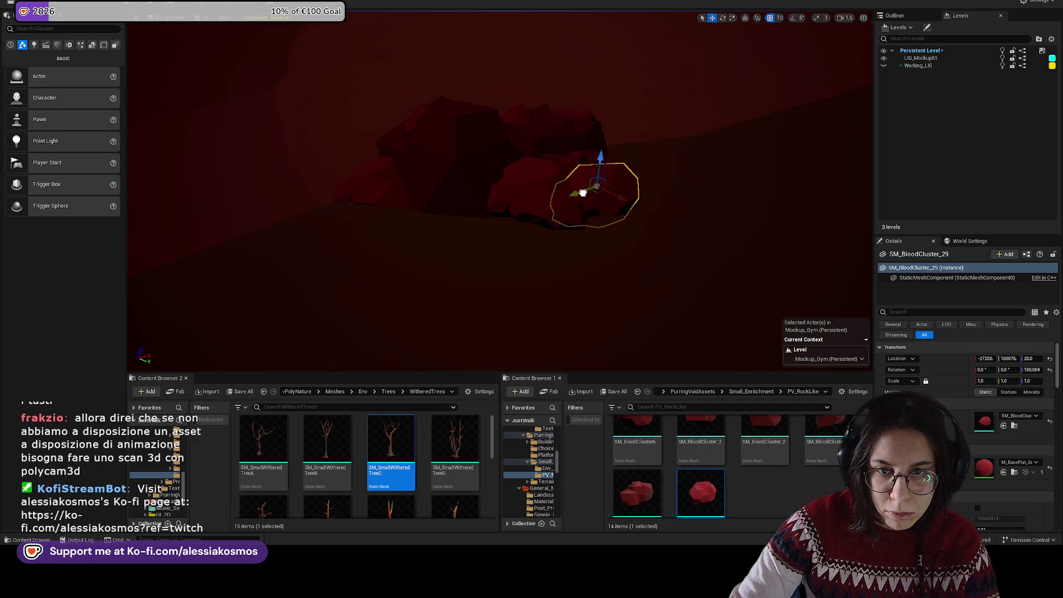
Step: Drop a stray Rock_5 into the level and delete it again
scroll("up", 3)
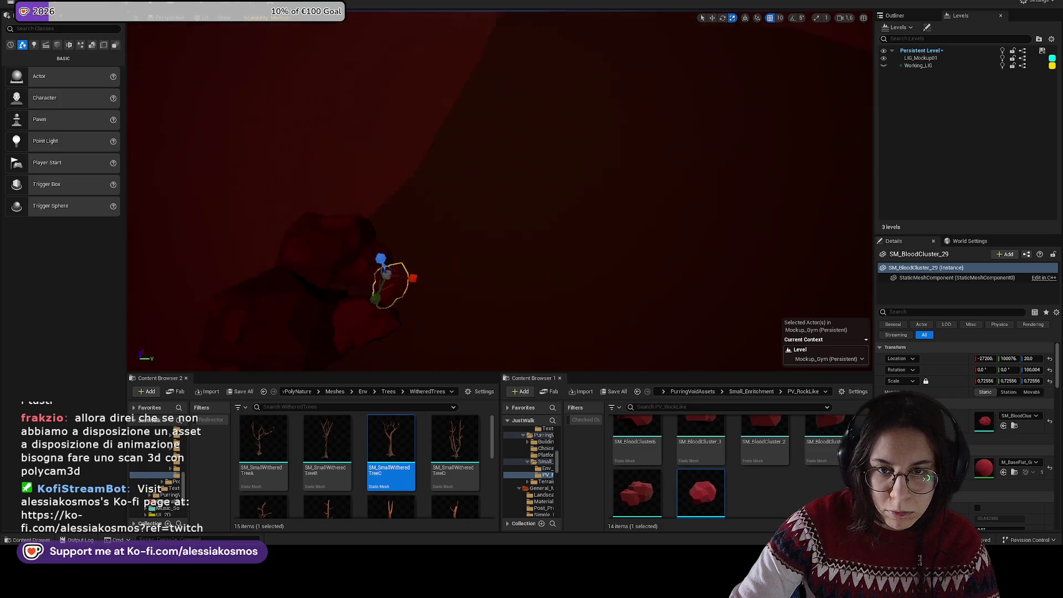
scroll("down", 3)
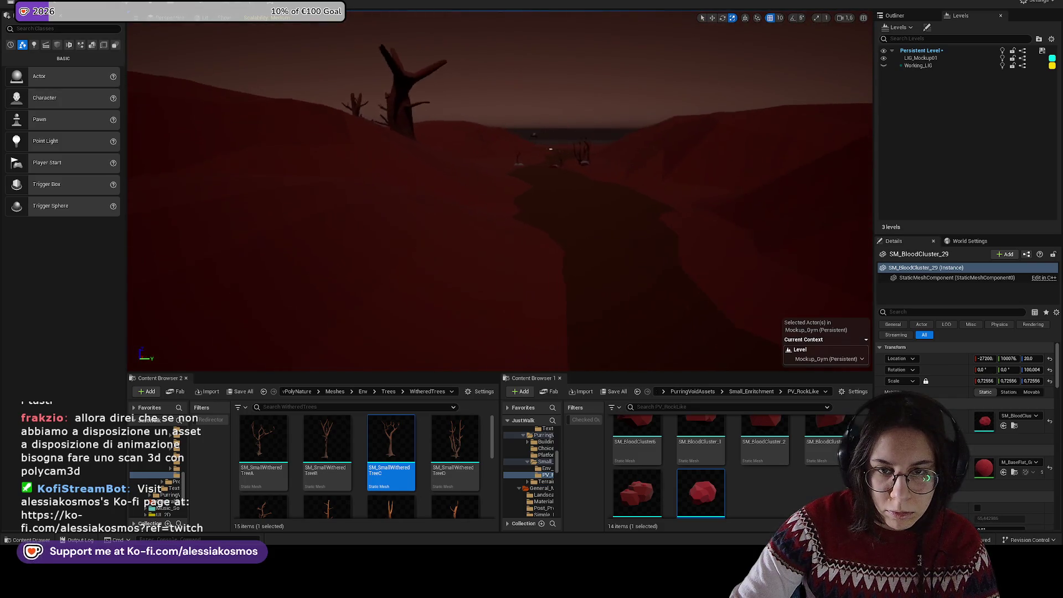
scroll("up", 3)
scroll("up", 3)
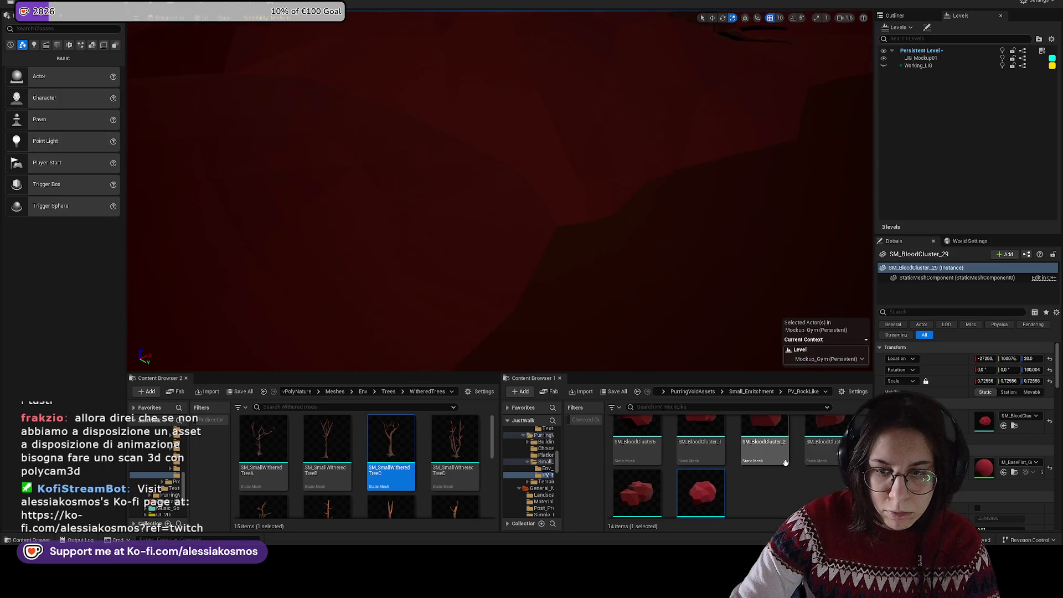
scroll("up", 3)
left_click(701, 482)
left_click_drag(702, 482, 560, 227)
key("Delete")
scroll("up", 3)
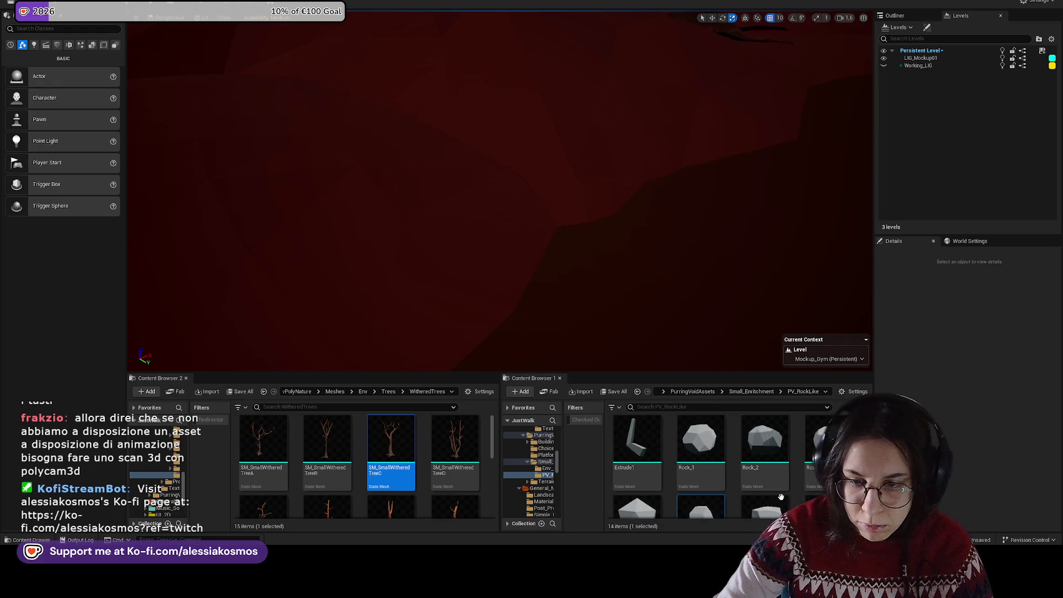
Step: Search the assets for 'rock' and place a Rock_3 and an SM_RockBigA on the ground
left_click(312, 393)
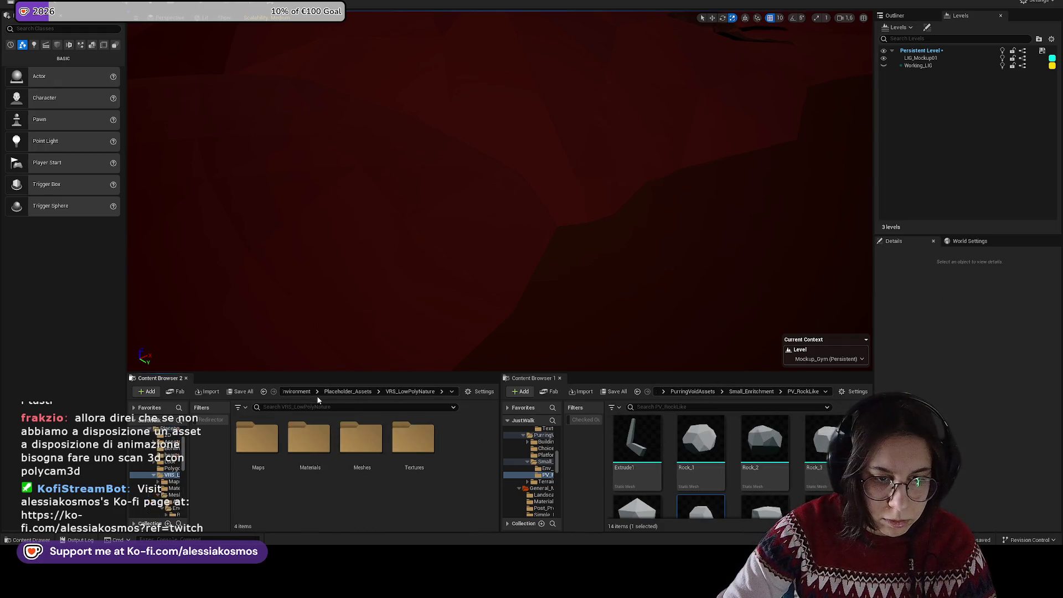
type("rock")
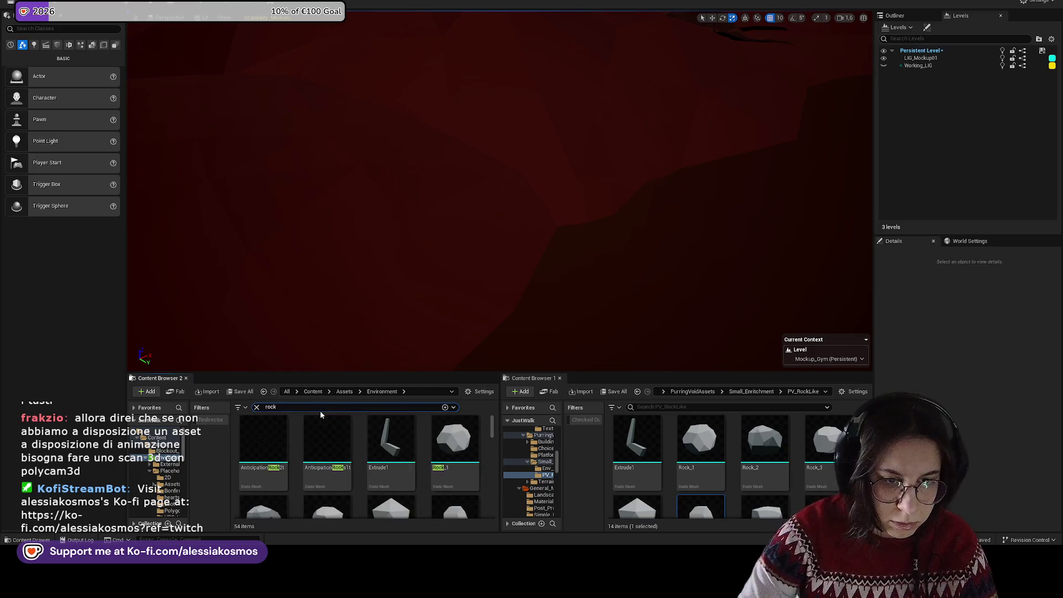
left_click(344, 391)
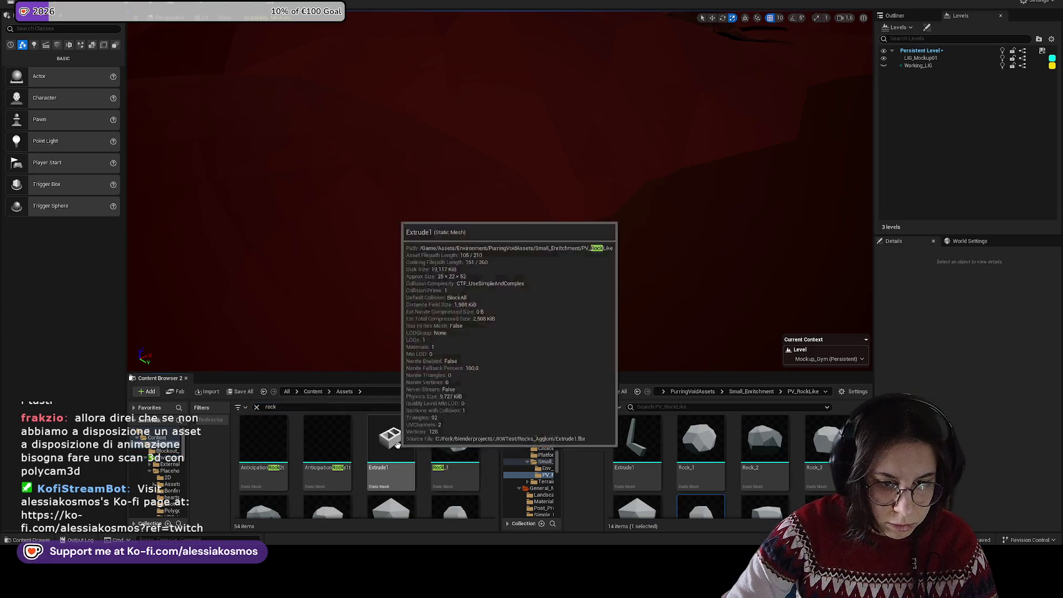
scroll("down", 3)
left_click_drag(327, 466, 570, 222)
key("f")
scroll("down", 3)
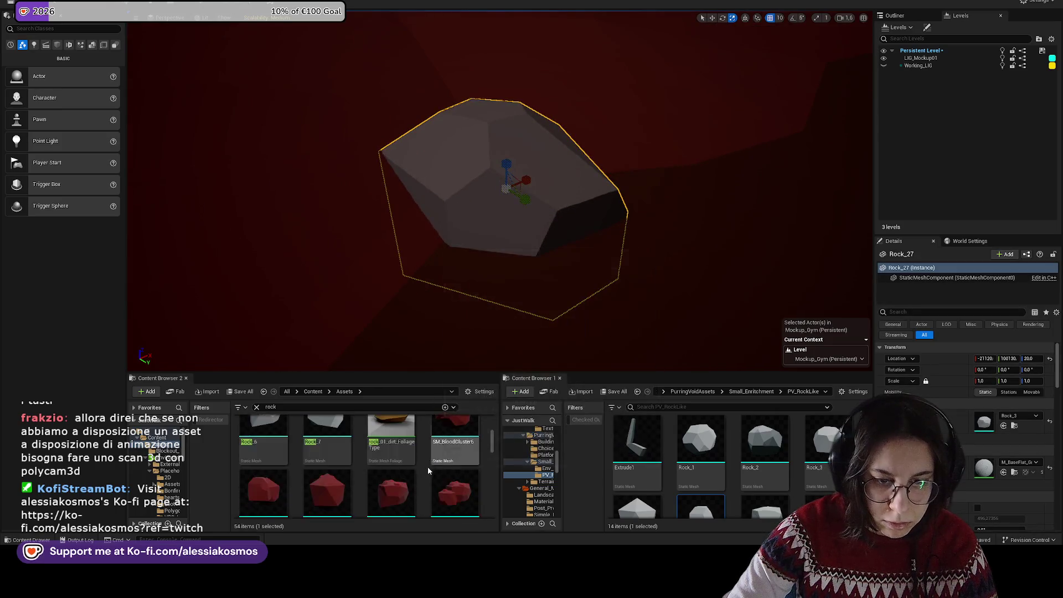
scroll("down", 3)
left_click_drag(451, 440, 529, 145)
key("f")
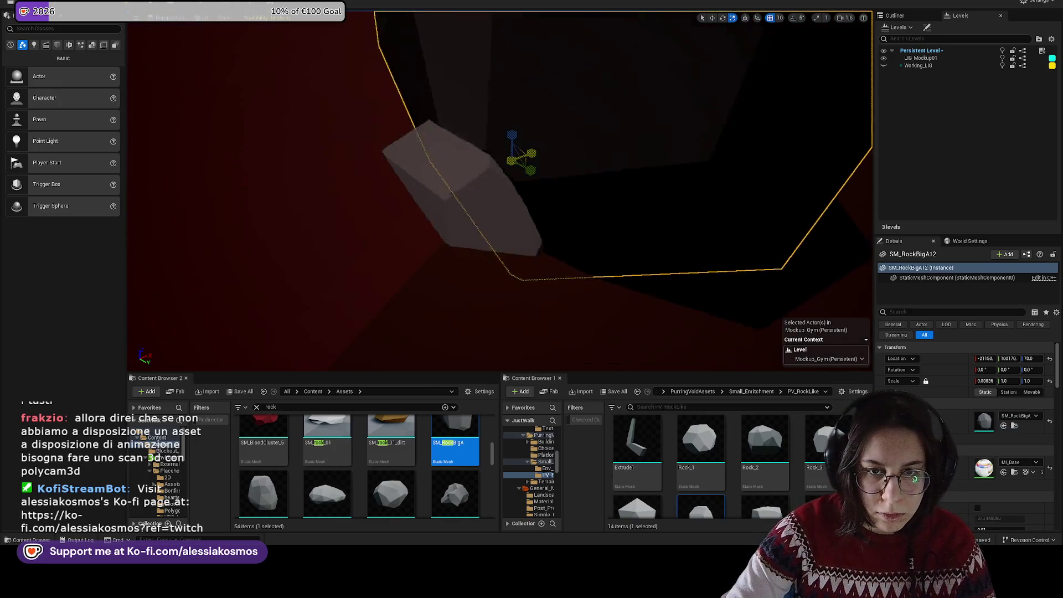
Step: Tilt the placed rock to a new angle and add a second large rock beside it
scroll("up", 3)
left_click(543, 176)
scroll("down", 3)
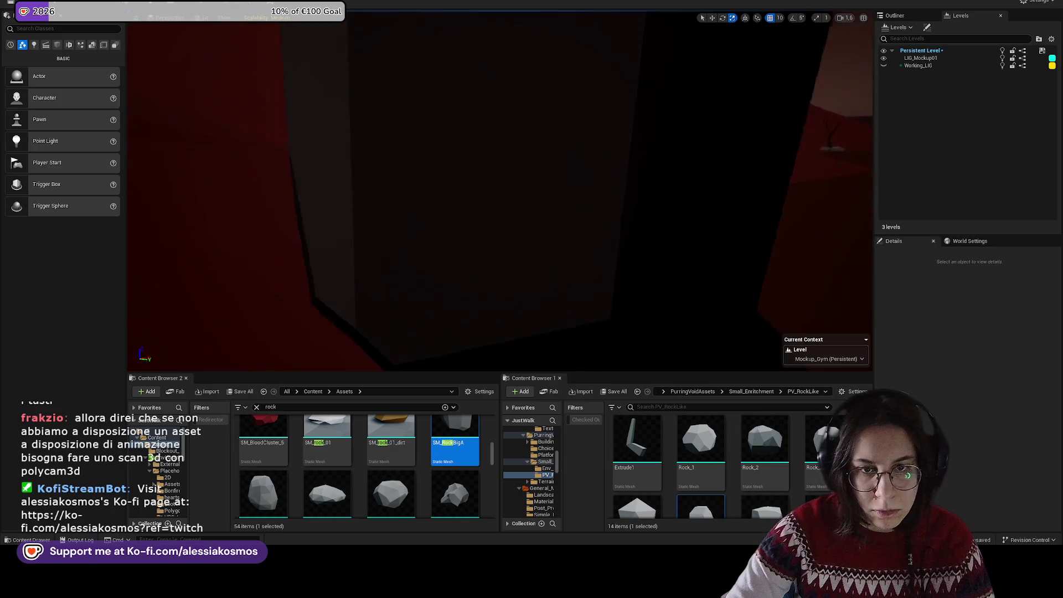
left_click(507, 166)
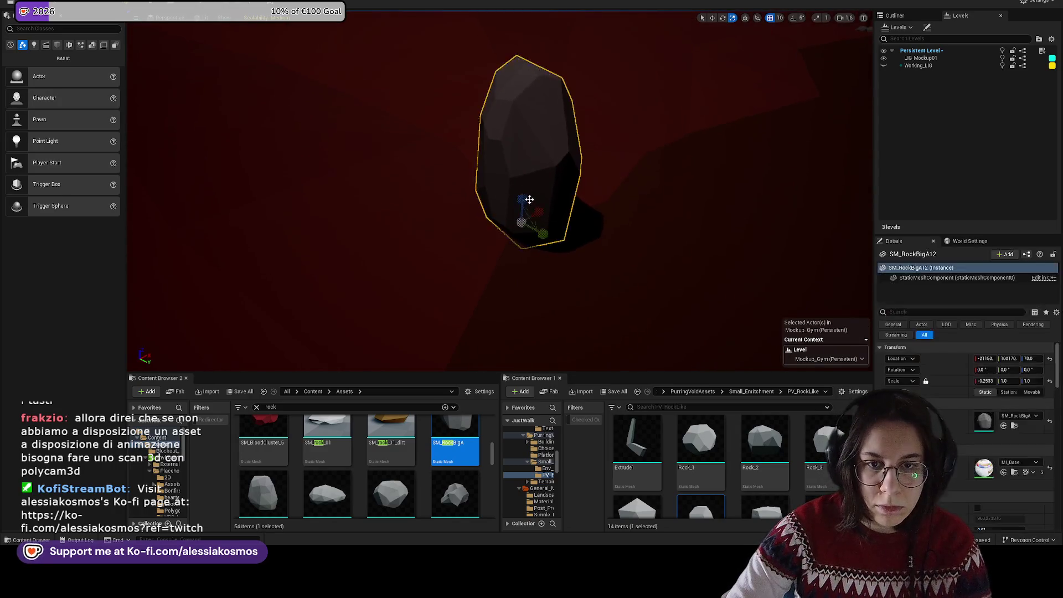
key("f")
key("e")
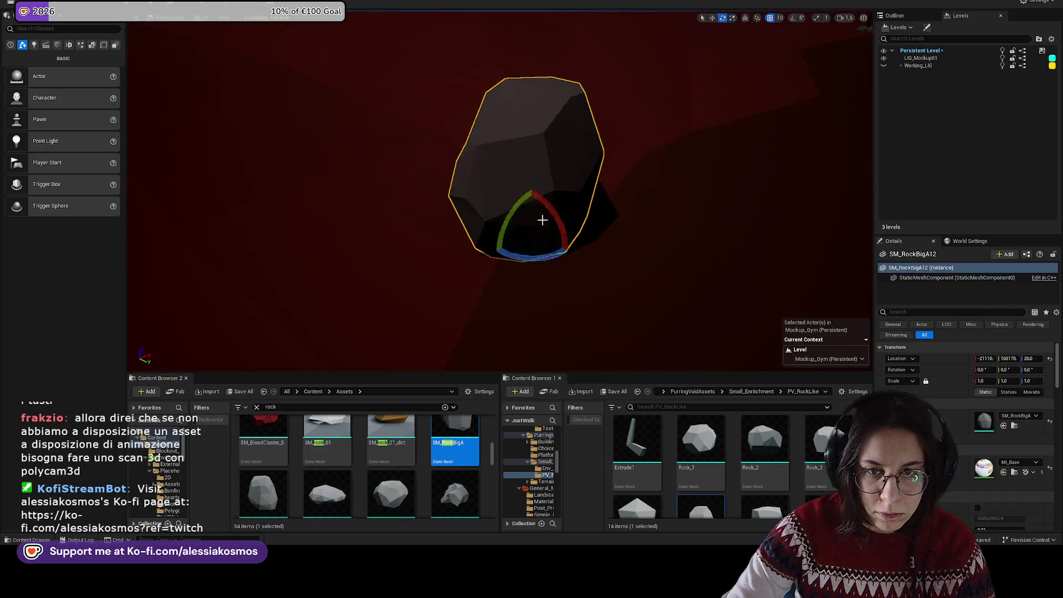
key("r")
left_click_drag(537, 242, 568, 230)
key("e")
left_click_drag(398, 493, 509, 243)
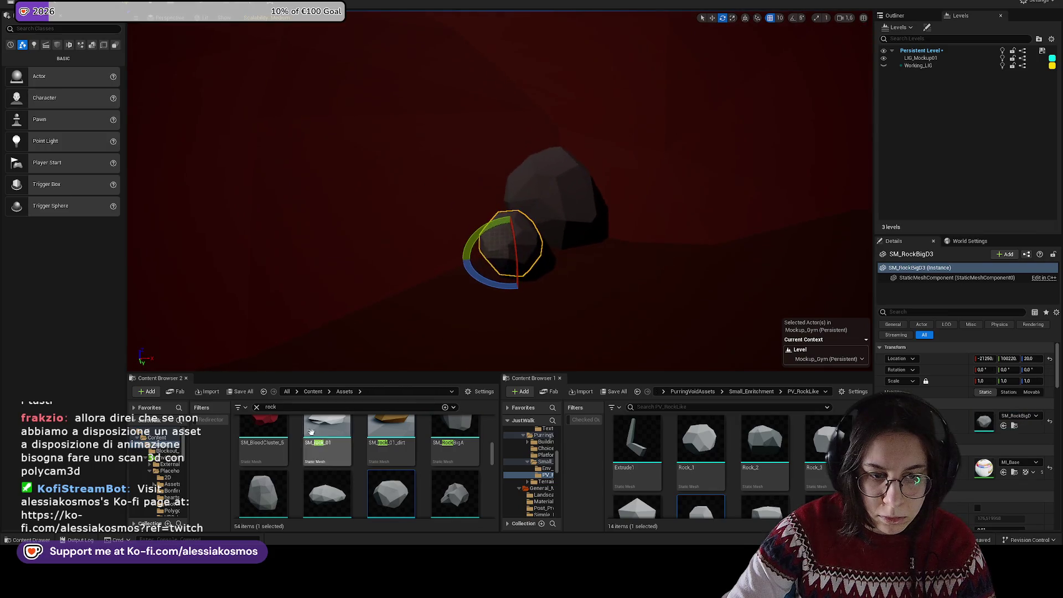
Step: Add a red blood cluster beside the rocks, enlarge it evenly and lay it flat
left_click_drag(264, 435, 588, 301)
left_click_drag(542, 264, 546, 273)
key("r")
key("e")
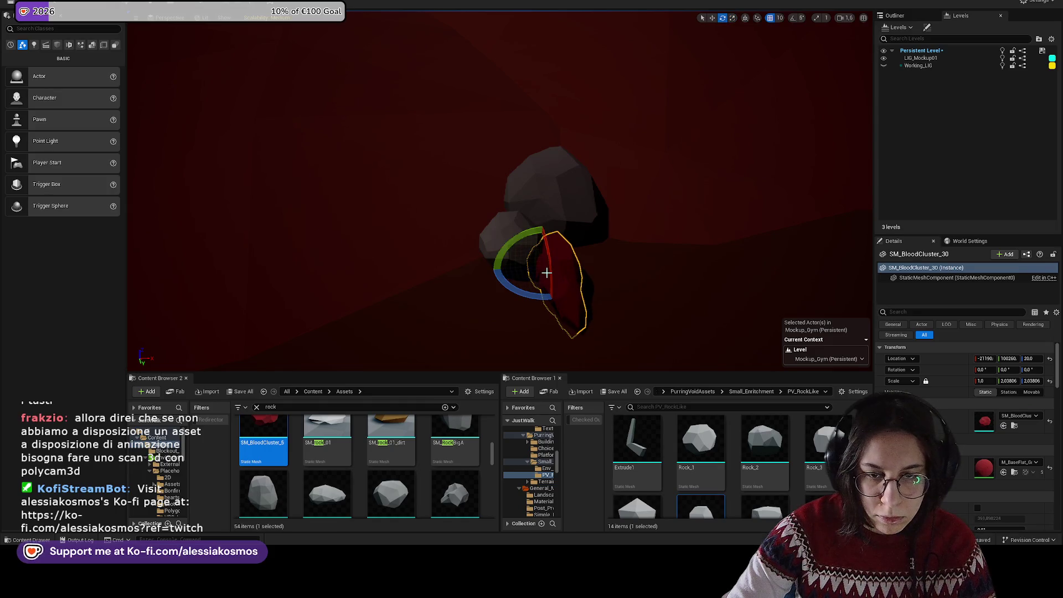
key("ctrl+z")
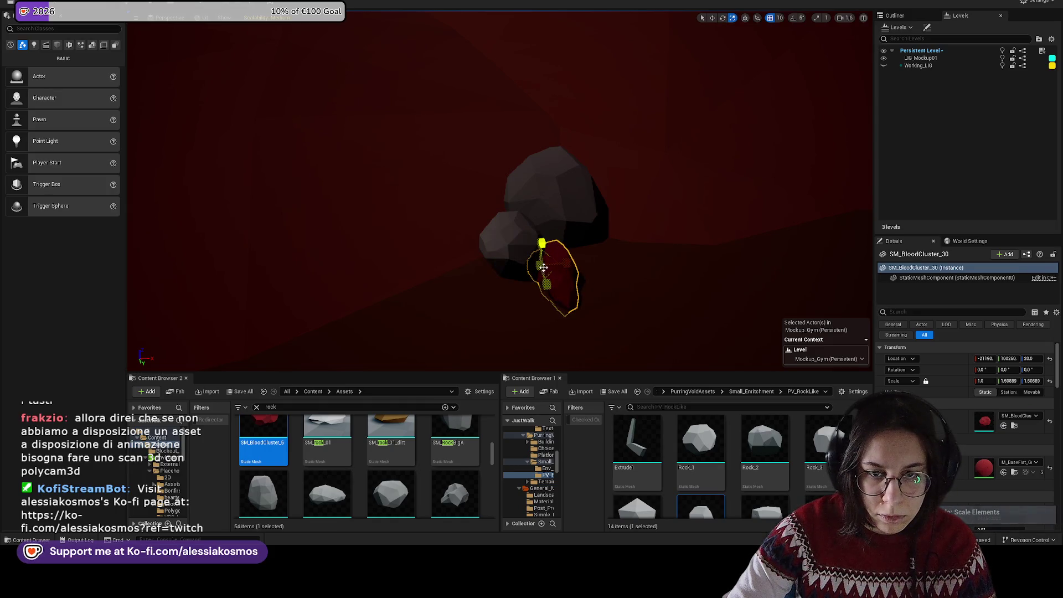
left_click_drag(539, 266, 562, 307)
key("w")
left_click_drag(525, 252, 572, 260)
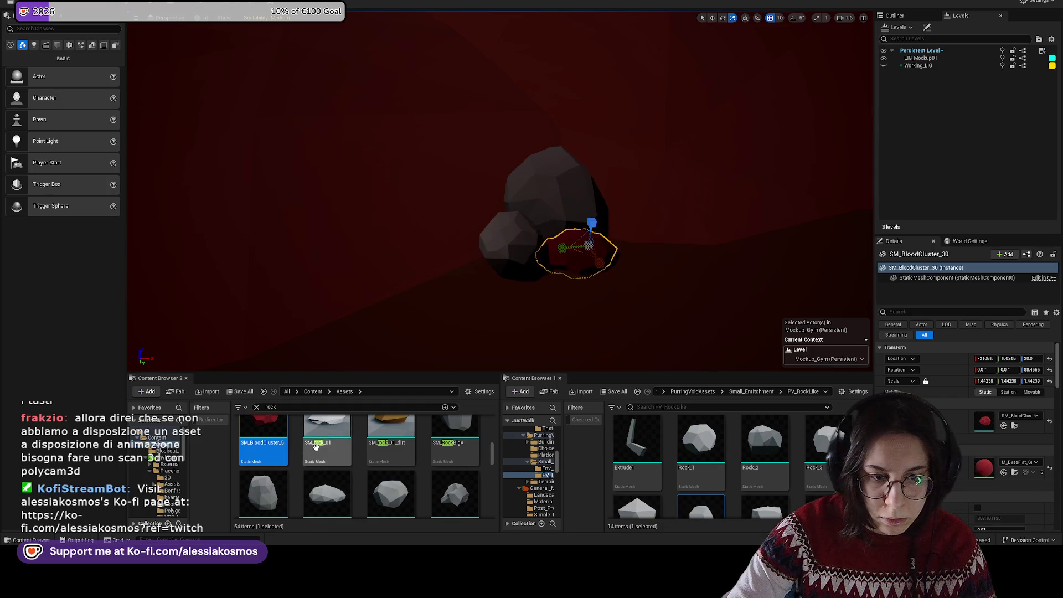
Step: Place another blood cluster on the rock pile and rotate it into position
scroll("up", 3)
scroll("up", 3)
left_click_drag(391, 443, 457, 315)
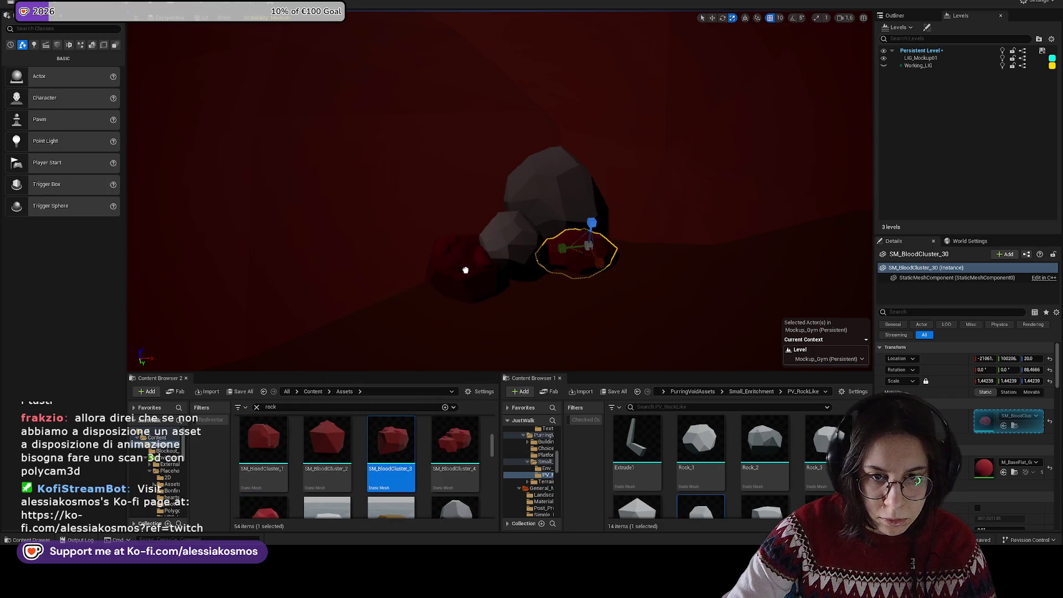
left_click_drag(458, 249, 538, 206)
key("e")
key("w")
key("e")
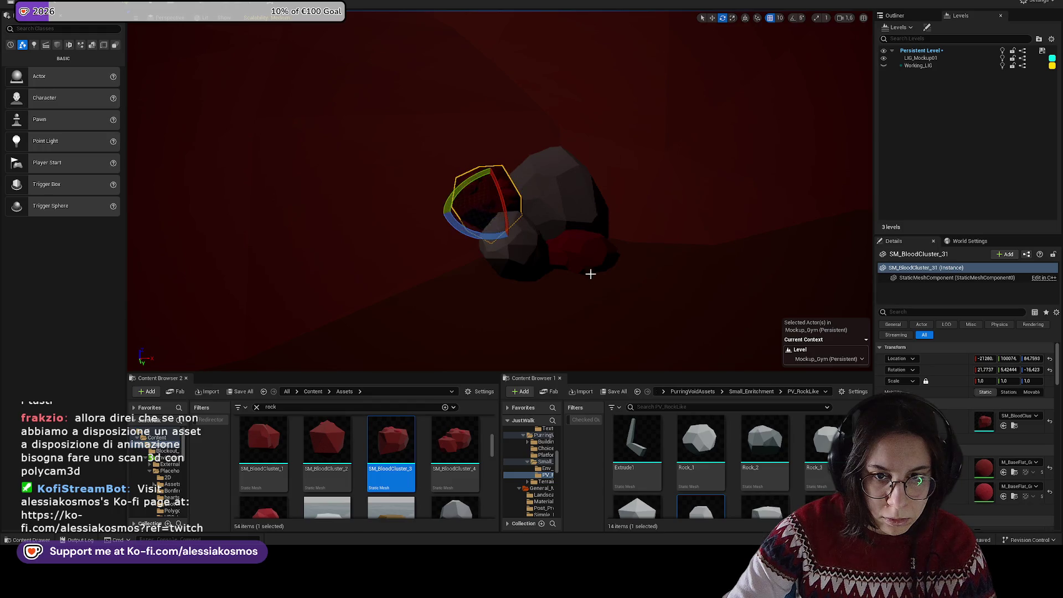
Step: Place a third blood cluster near the rocks and scale it
left_click_drag(263, 441, 464, 262)
key("Delete")
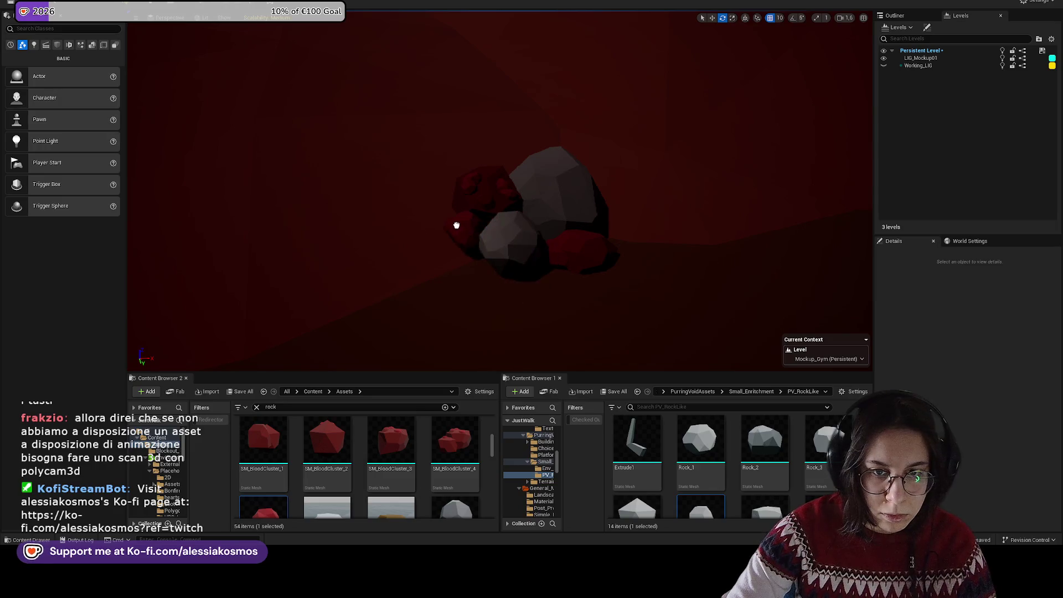
left_click_drag(461, 227, 475, 223)
key("r")
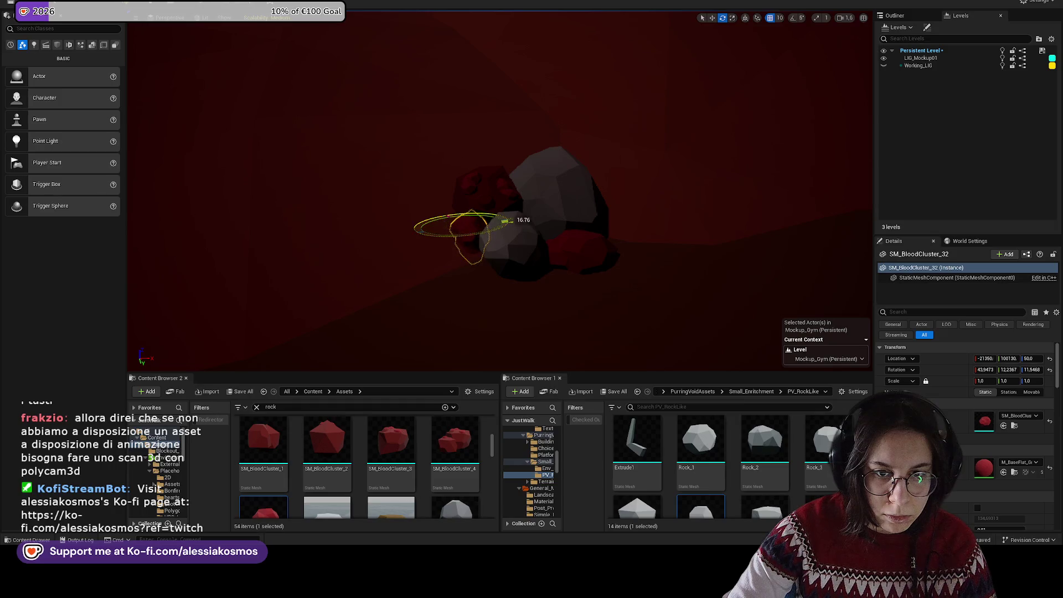
Step: Fly the view forward along the road and save the level
left_click(562, 263)
left_click_drag(495, 367, 495, 367)
key("ctrl+s")
left_click(312, 392)
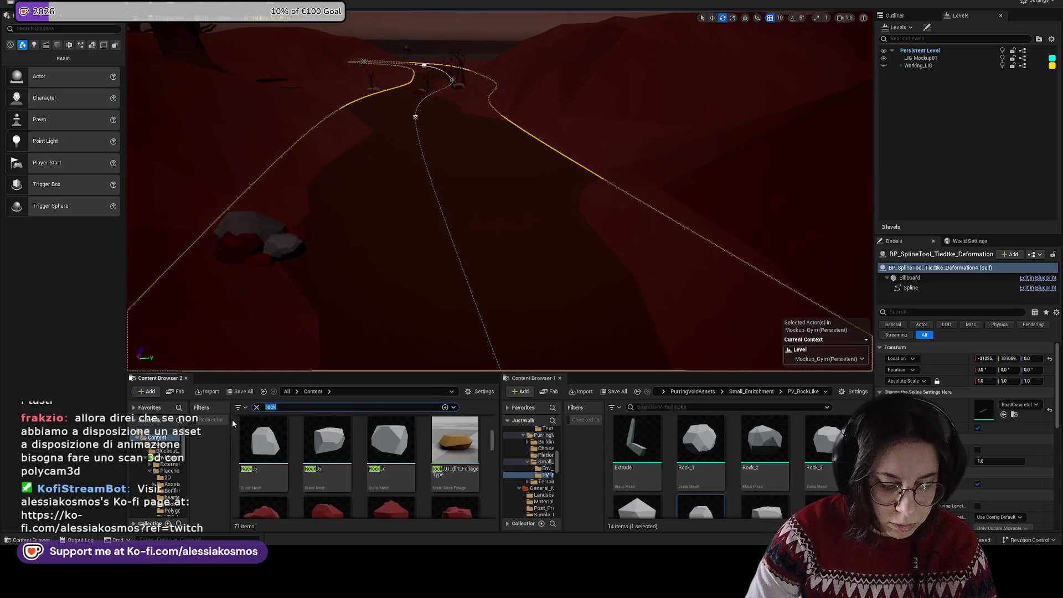
Step: Search the Content Browser and drop the AnticipationBase1t strip mesh into the level
type("block")
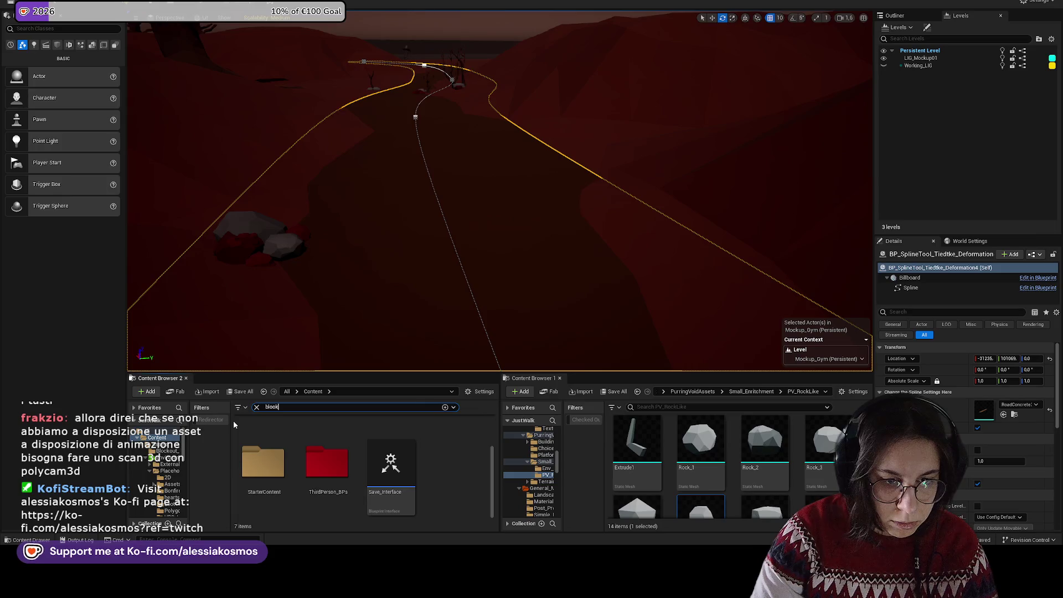
key("BackSpace")
key("BackSpace")
type("od")
scroll("up", 3)
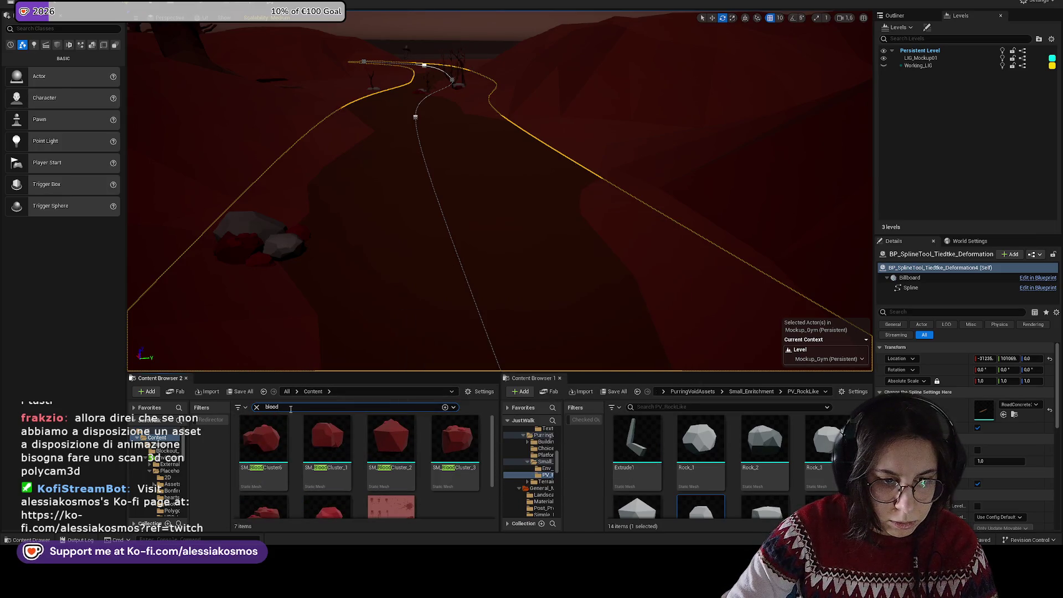
left_click(256, 407)
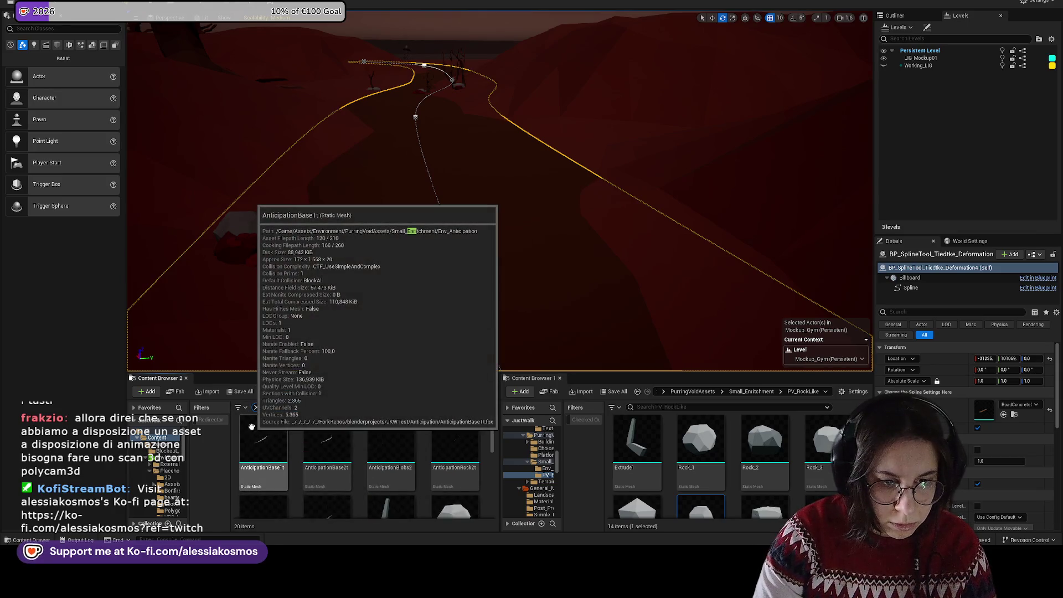
type("it")
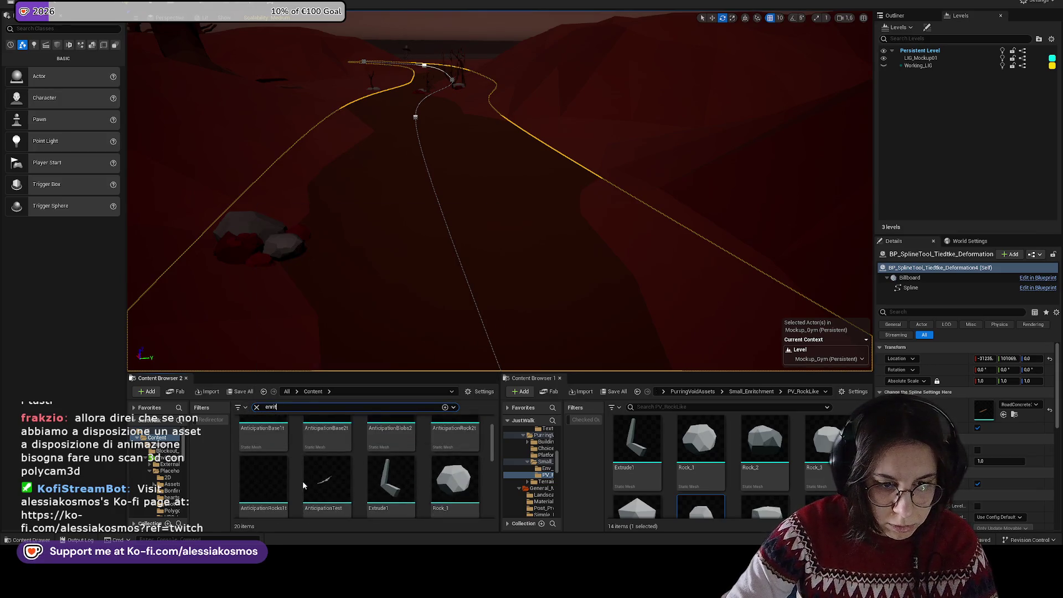
left_click_drag(284, 453, 350, 286)
left_click_drag(302, 259, 308, 252)
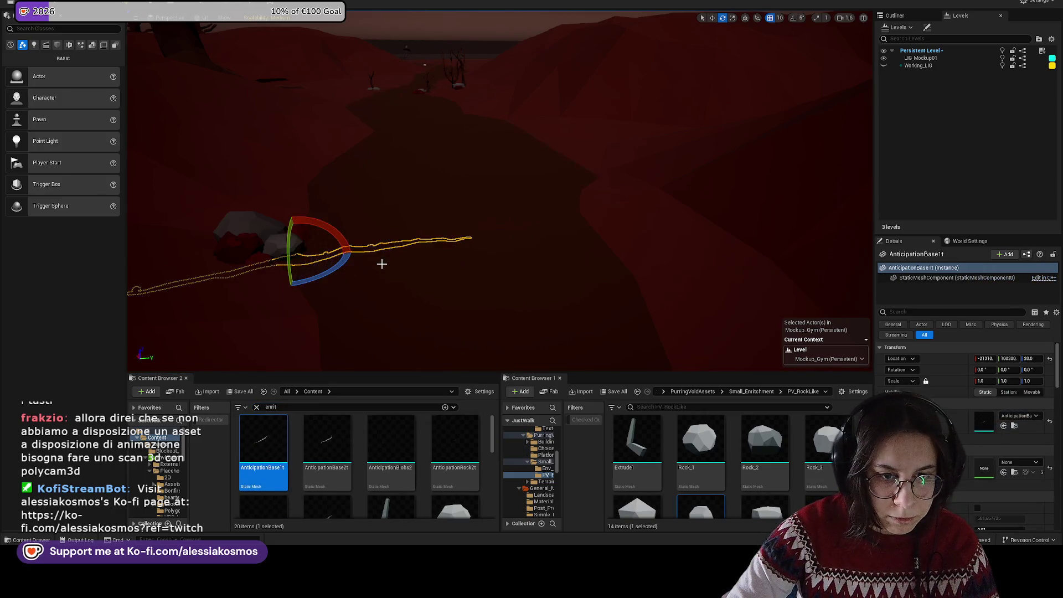
Step: Turn the path strip about 22° on Z, save, and move it beside the rock pile
left_click_drag(410, 239, 470, 211)
key("w")
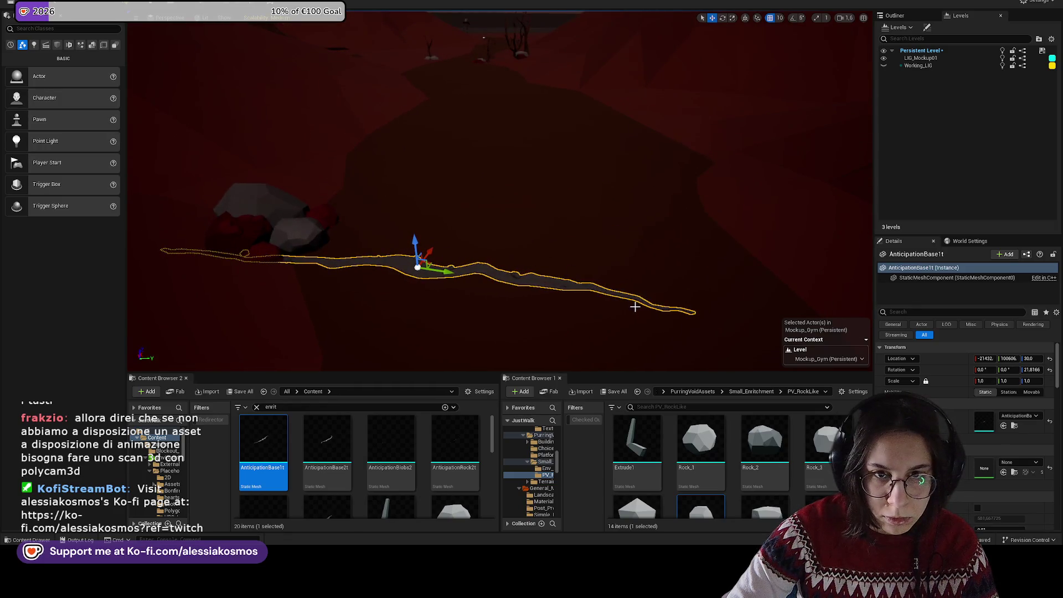
key("ctrl+s")
left_click_drag(533, 285, 414, 303)
key("e")
key("ctrl+z")
key("w")
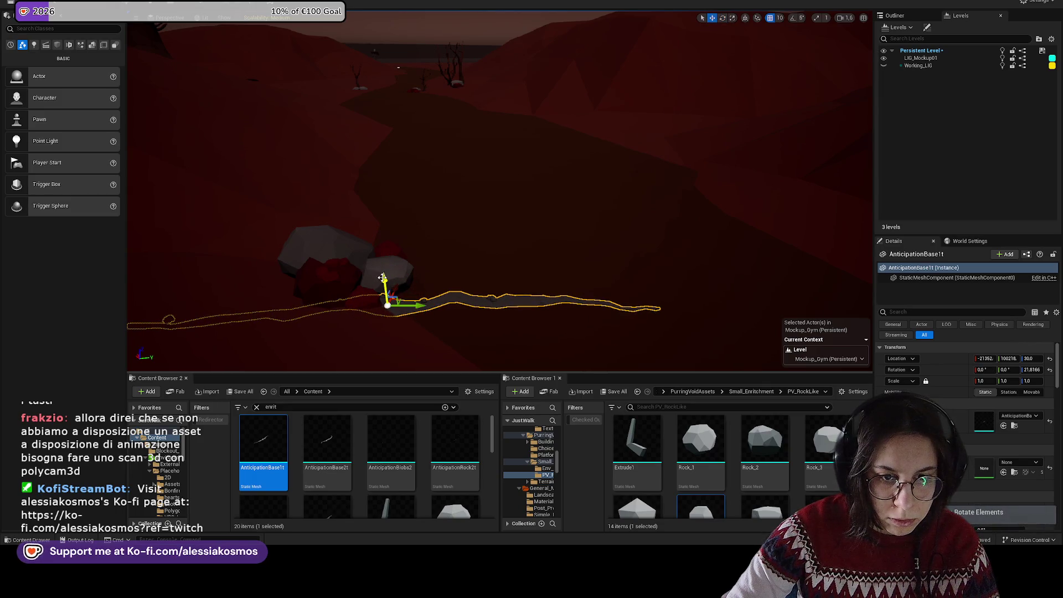
left_click_drag(383, 277, 412, 232)
left_click_drag(541, 337, 540, 338)
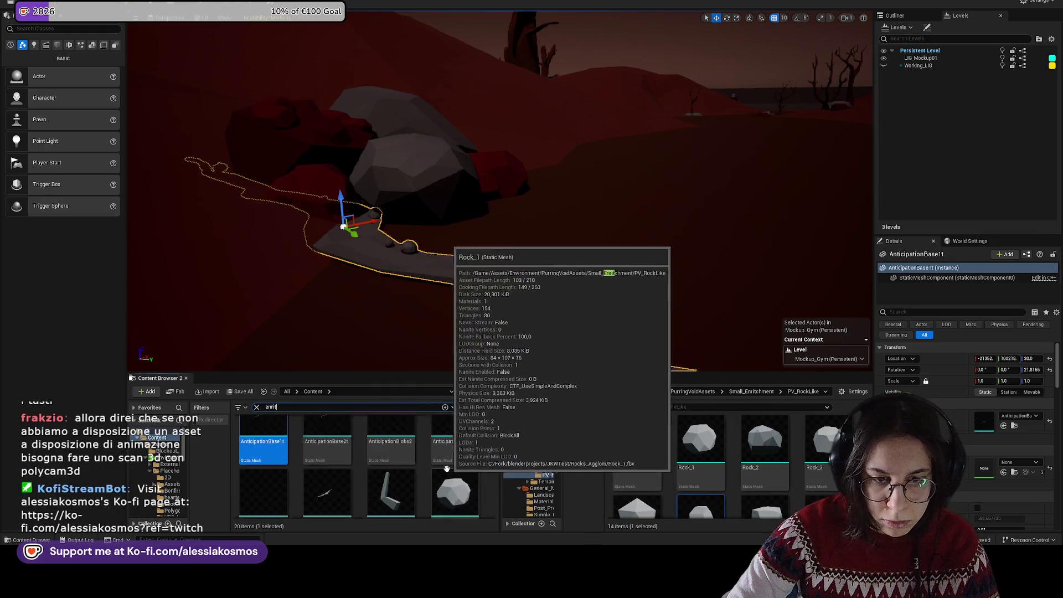
left_click(256, 407)
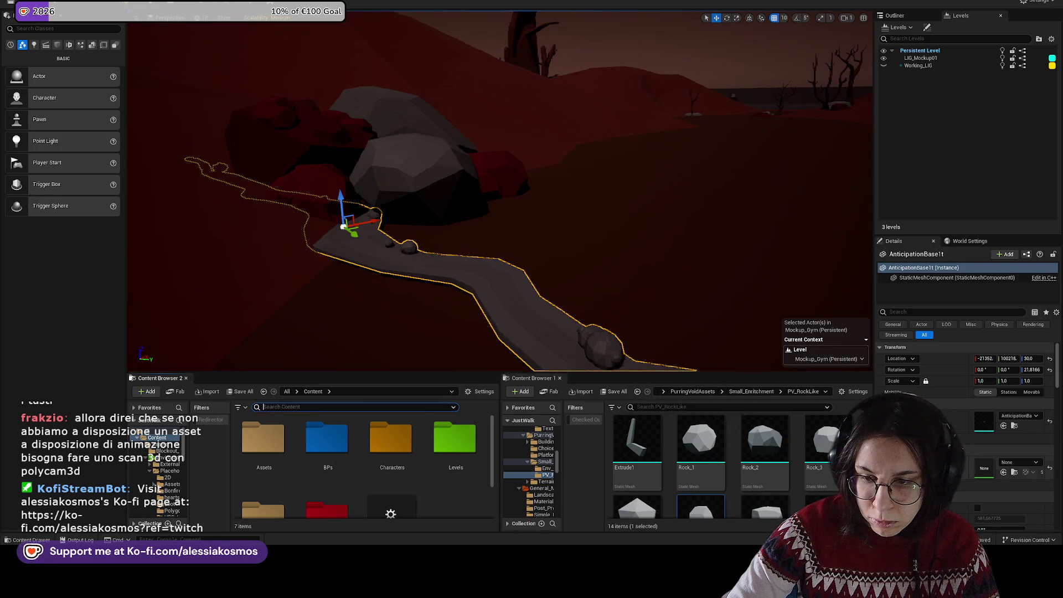
Step: Locate the ground's dark red M_BaseFlat material and drag it onto the AnticipationBase1t path strip
left_click_drag(462, 267, 391, 260)
left_click(391, 300)
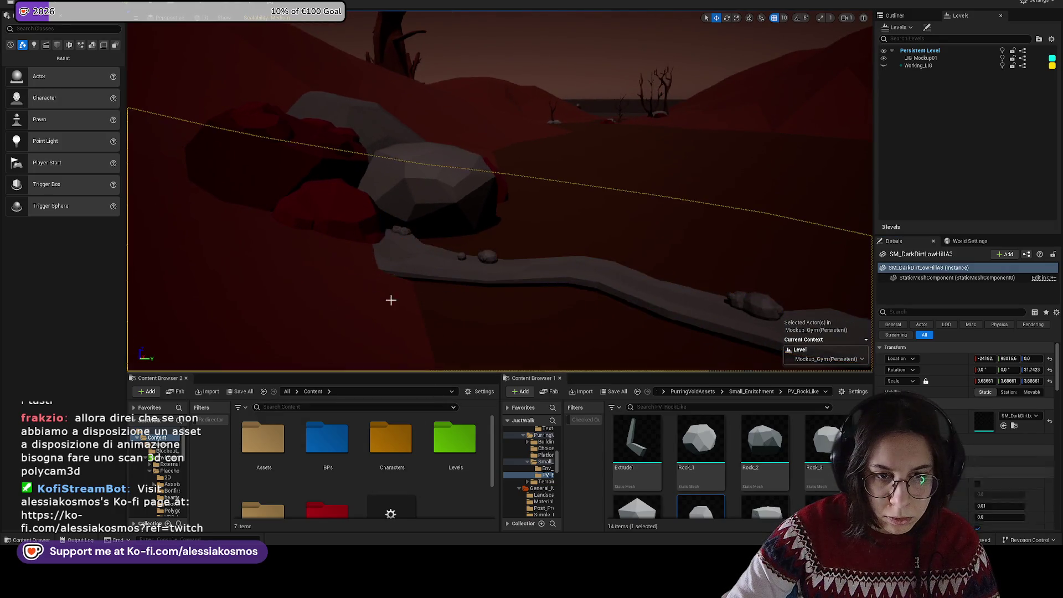
left_click(463, 293)
left_click_drag(463, 297, 579, 173)
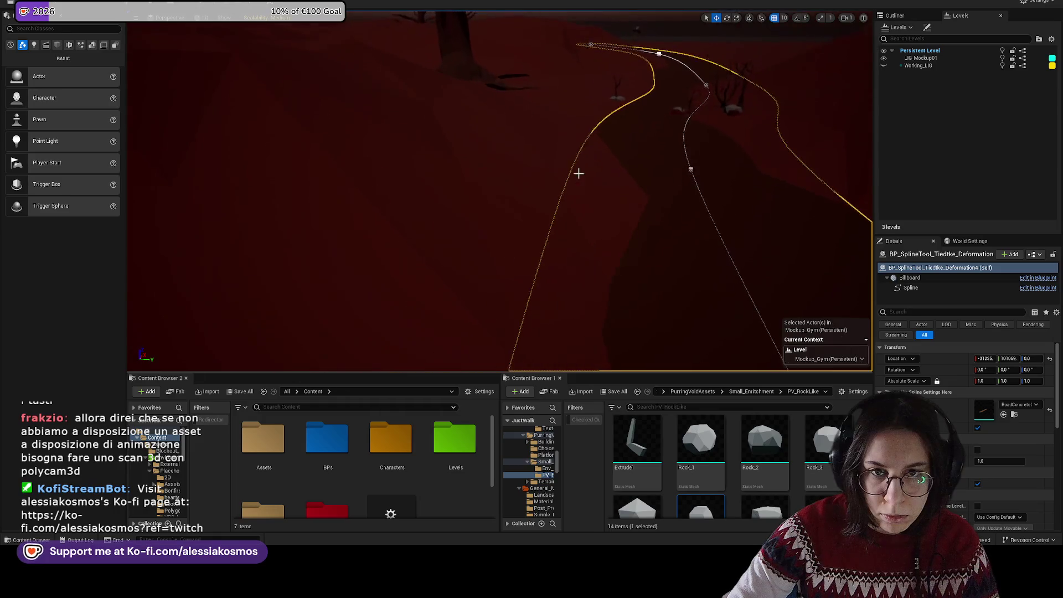
left_click(534, 86)
left_click_drag(534, 86, 604, 123)
left_click(1005, 472)
left_click_drag(696, 321, 582, 277)
left_click_drag(391, 491, 515, 219)
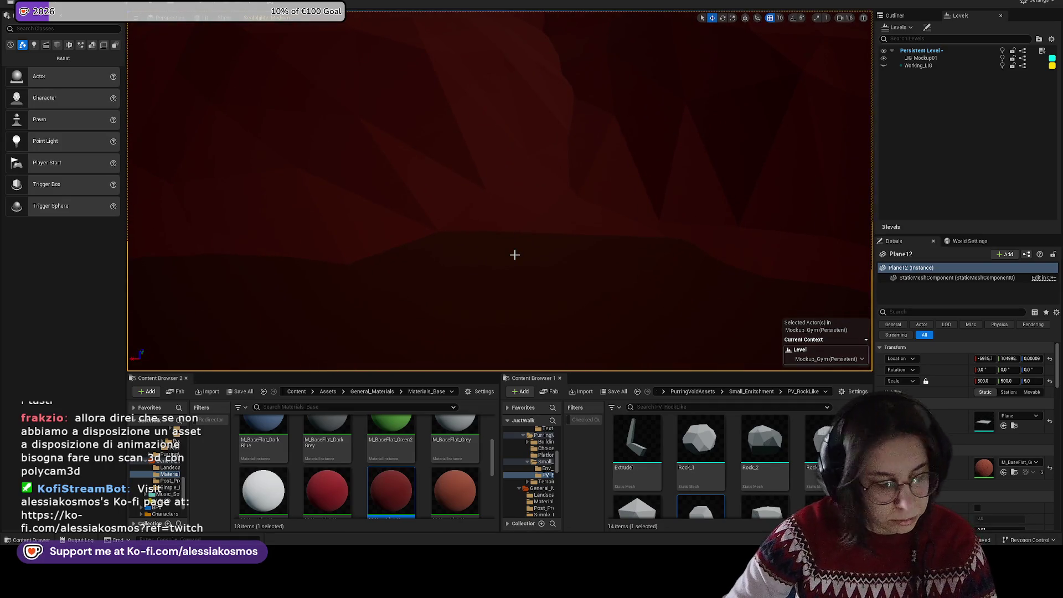
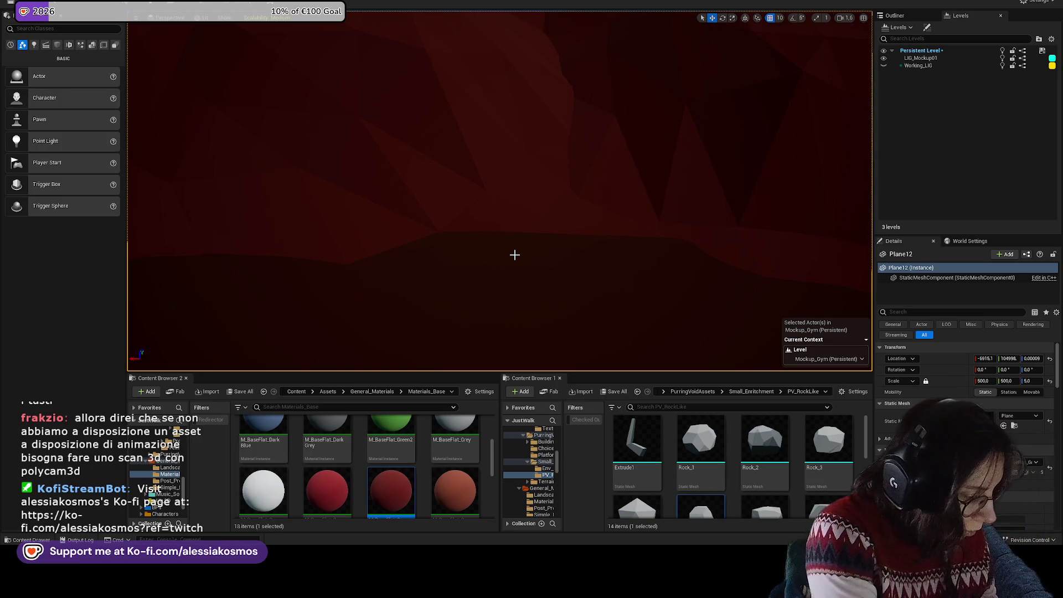
Step: Find the existing streak mesh's asset in the Content Browser from the level
left_click_drag(515, 255, 527, 248)
left_click(457, 162)
left_click_drag(632, 207, 633, 207)
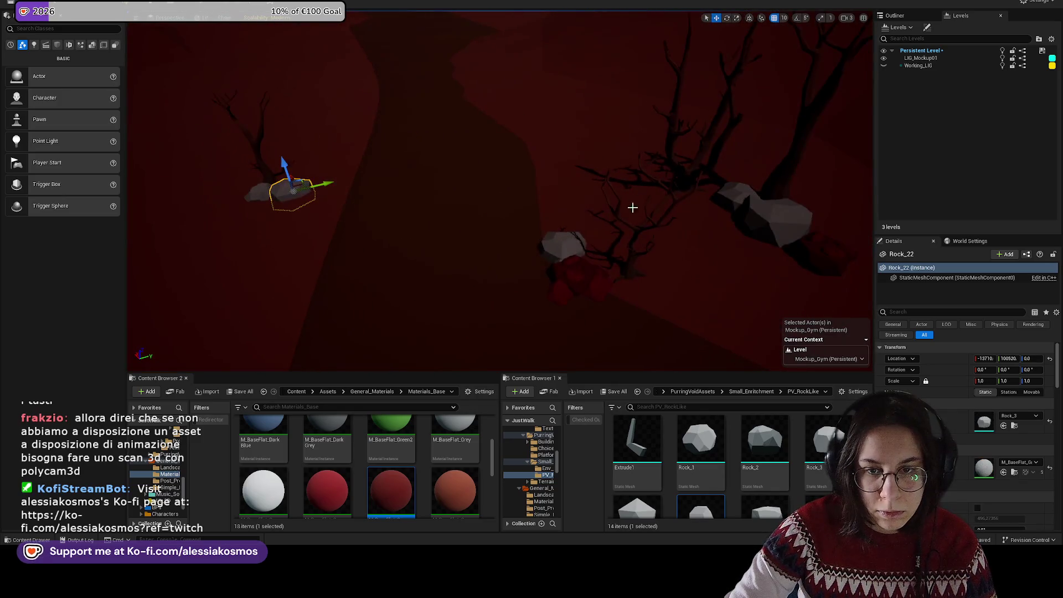
left_click_drag(572, 245, 587, 245)
left_click_drag(542, 247, 496, 264)
left_click(496, 264)
key("ctrl+b")
left_click_drag(451, 102, 570, 311)
key("e")
Step: Place an AnticipationBase2t streak by the rocks and apply the red M_BaseFlat material
left_click_drag(332, 452, 499, 233)
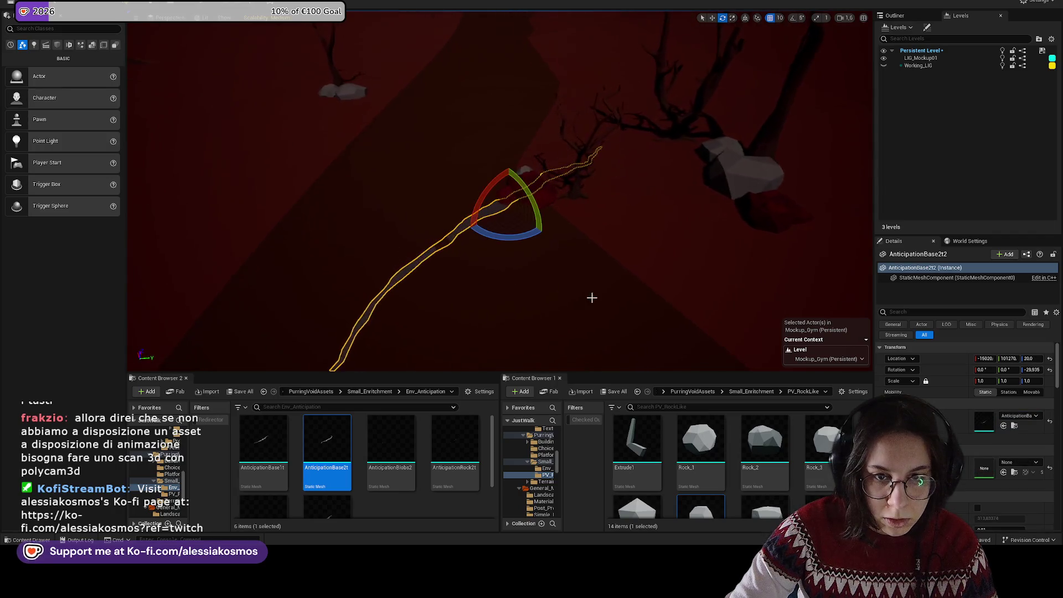
left_click(639, 212)
scroll("up", 3)
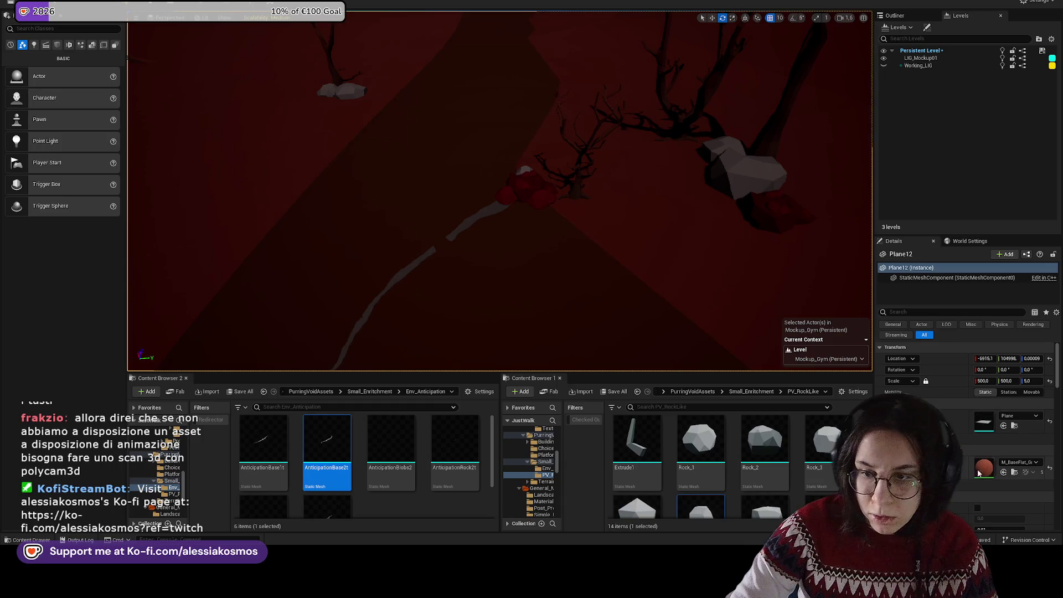
left_click(1014, 471)
left_click_drag(765, 491, 486, 214)
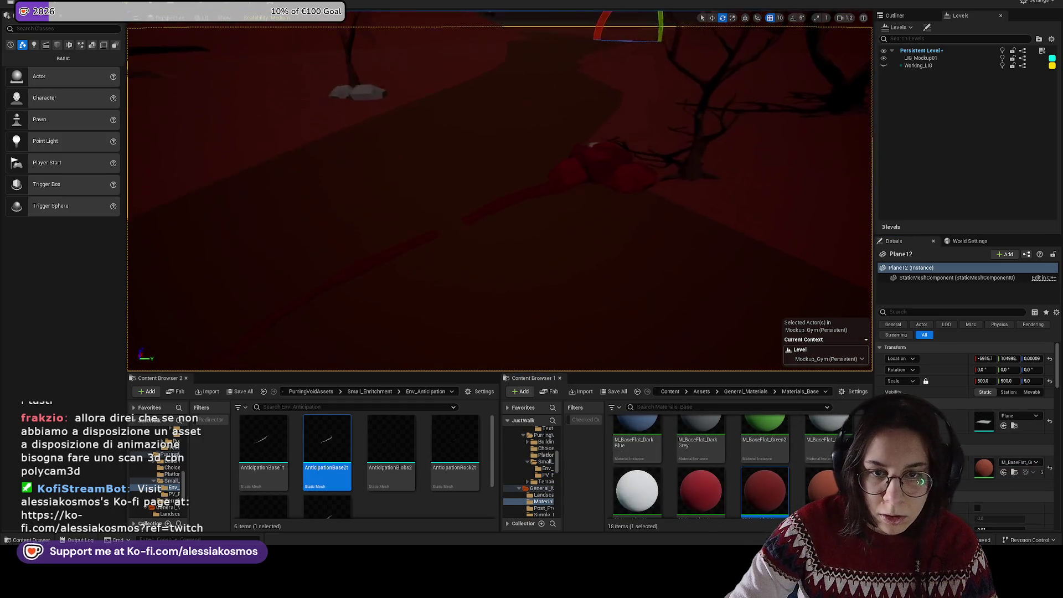
Step: Raise the new streak slightly above the ground with the Z arrow
left_click(487, 141)
left_click(487, 142)
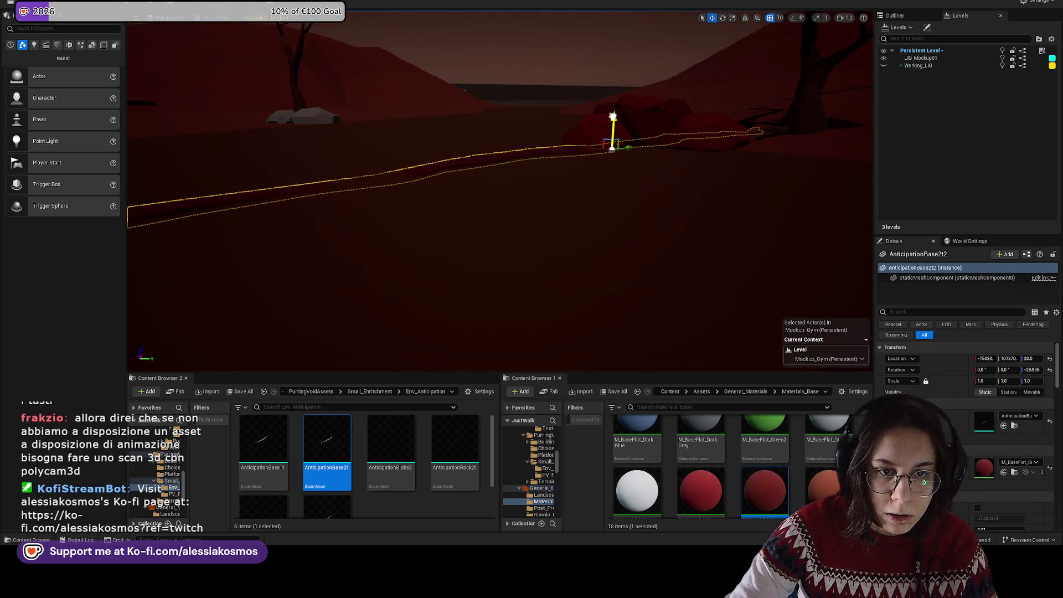
left_click_drag(612, 148, 613, 118)
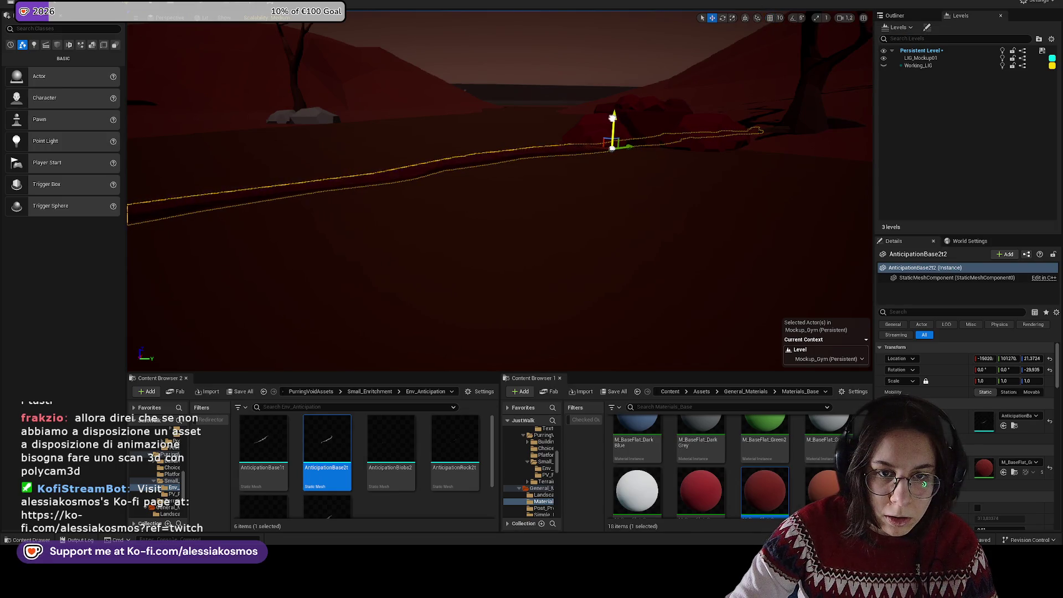
Step: Frame the road spline, nudge the grassy low hill, and select the blood cluster by the tree
left_click(629, 234)
key("f")
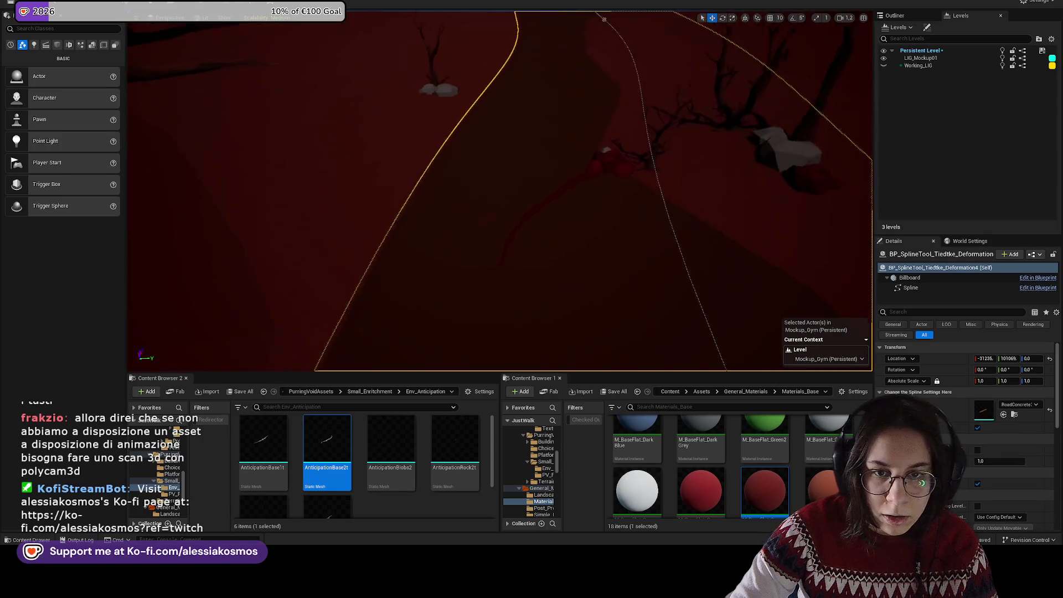
left_click_drag(629, 240, 629, 239)
left_click(629, 240)
left_click_drag(625, 94, 454, 254)
left_click(455, 227)
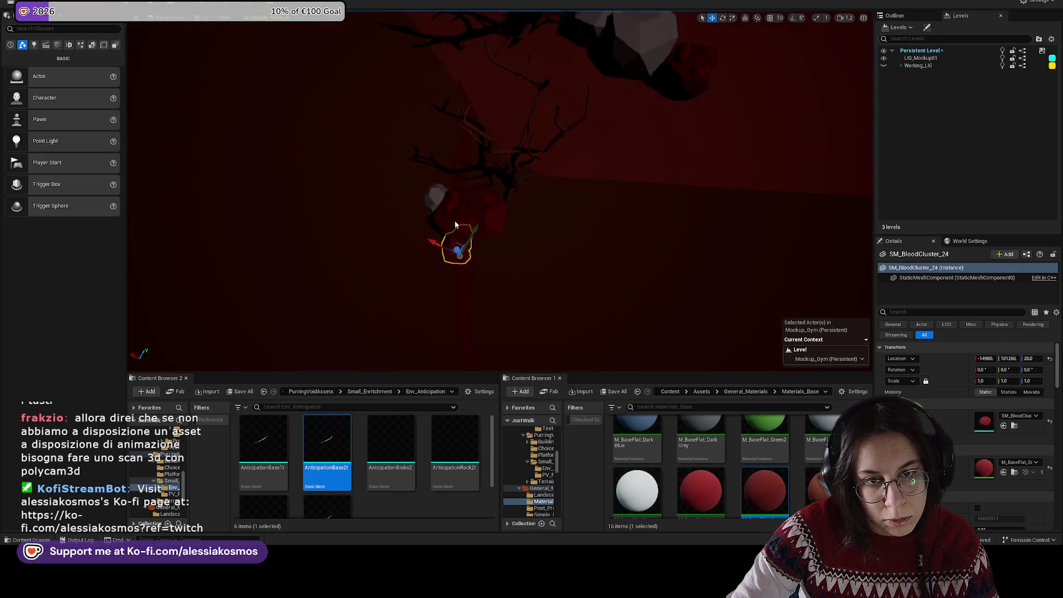
Step: Move the large branch and nearby blood clusters up and to the right
left_click(469, 204)
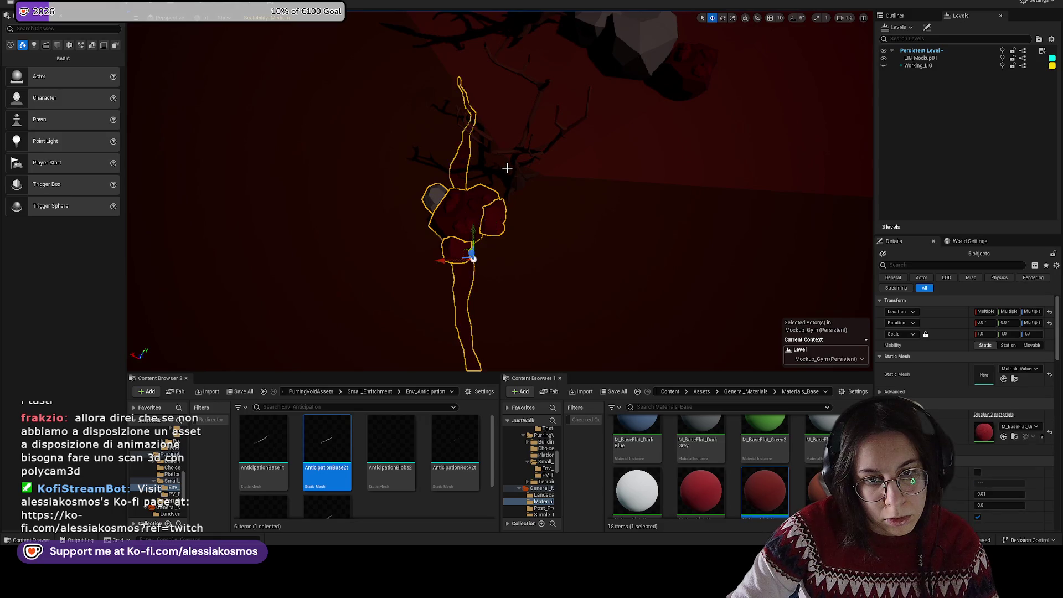
left_click(512, 174)
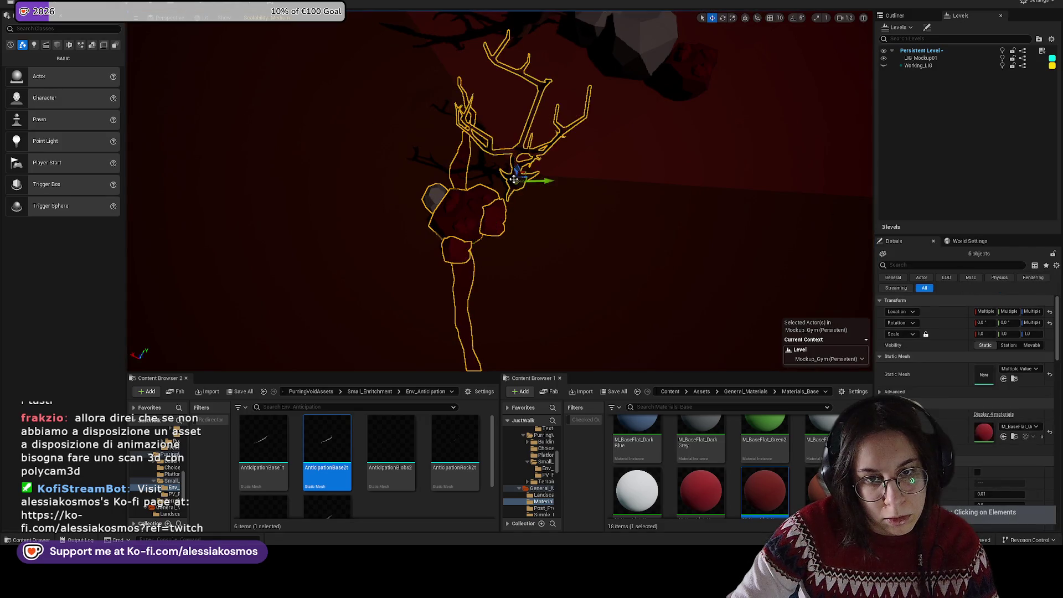
left_click_drag(538, 177, 554, 118)
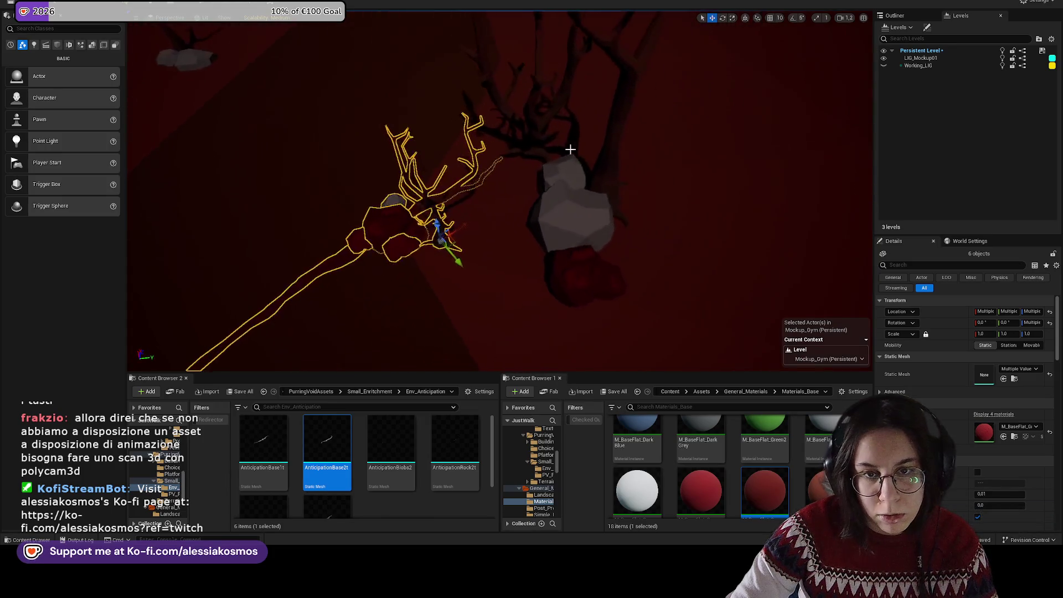
Step: Group the trees, rock and a blood cluster, move them right, then undo the move
left_click(573, 266)
left_click(571, 231)
left_click(587, 144)
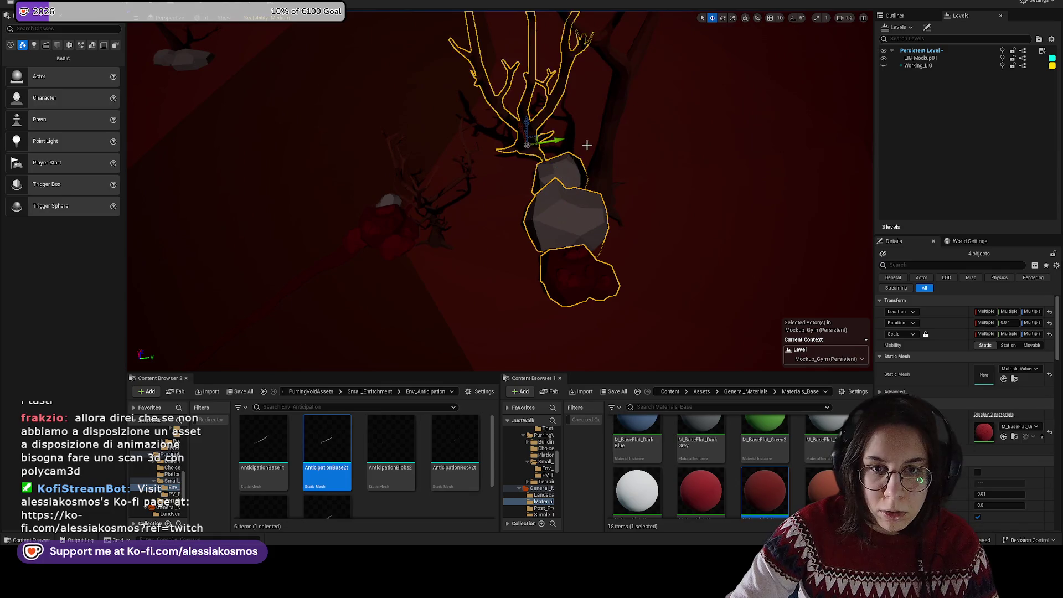
left_click(604, 157)
scroll("down", 3)
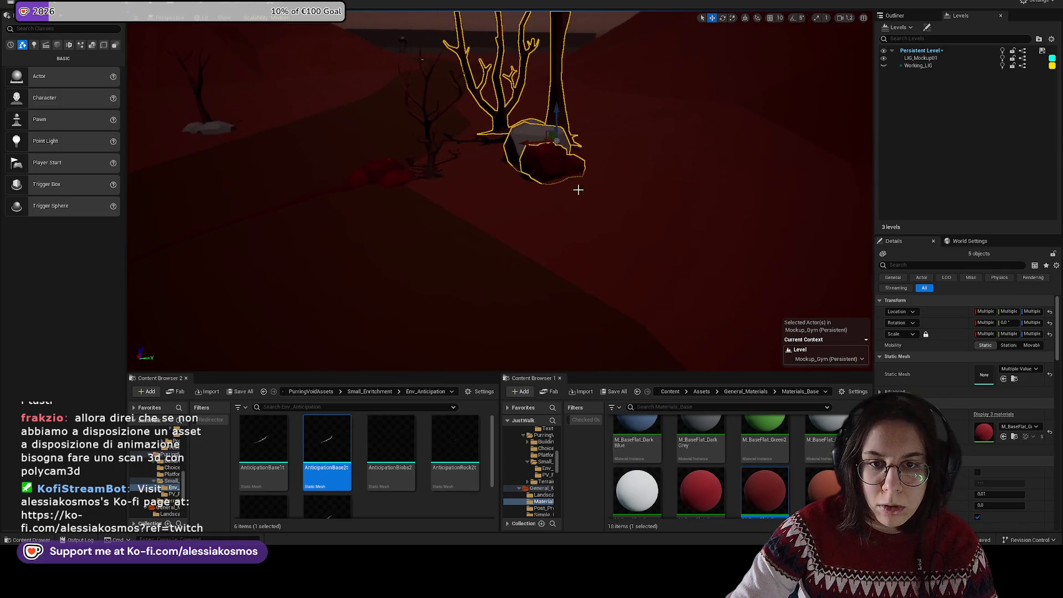
left_click_drag(530, 144, 632, 104)
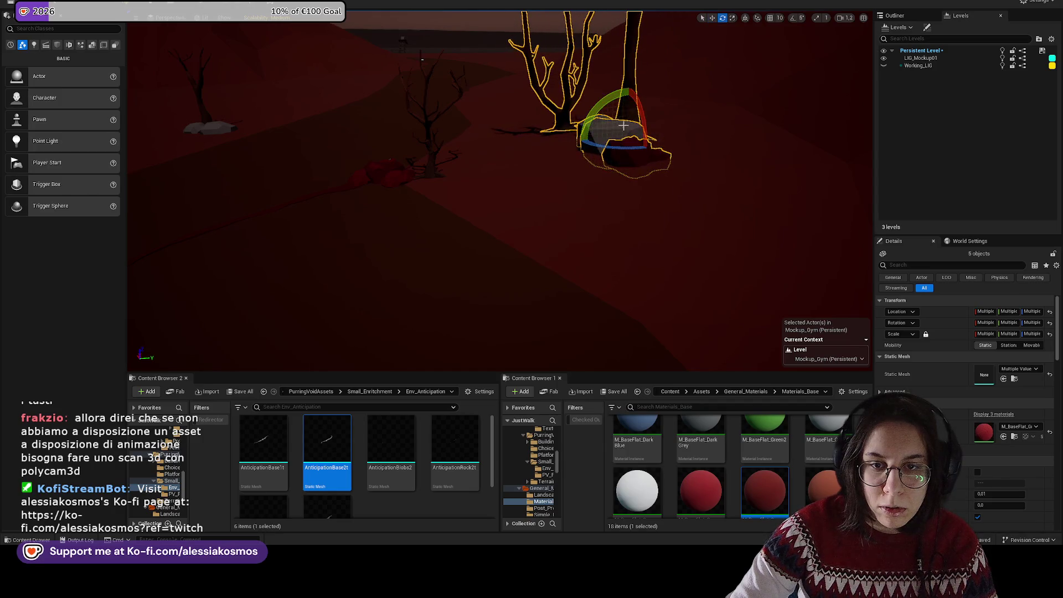
key("ctrl+z")
key("ctrl+z")
key("w")
key("ctrl+z")
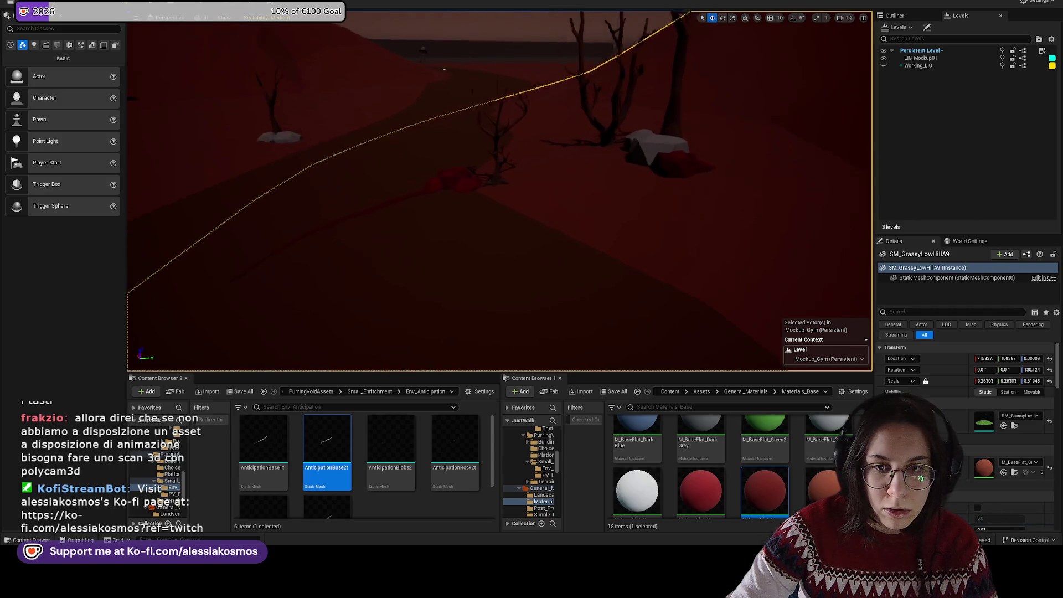
Step: Rotate SM_BloodCluster_33 on the rock about 28 degrees and browse to its asset
left_click(634, 138)
key("e")
scroll("up", 3)
key("w")
left_click(609, 191)
key("e")
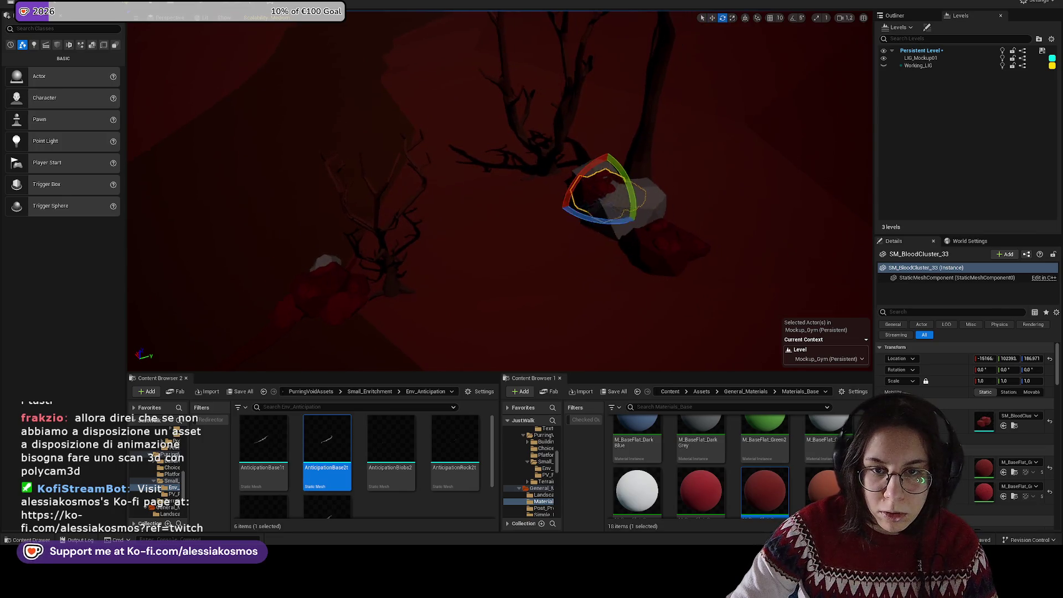
left_click_drag(589, 209, 513, 221)
scroll("down", 3)
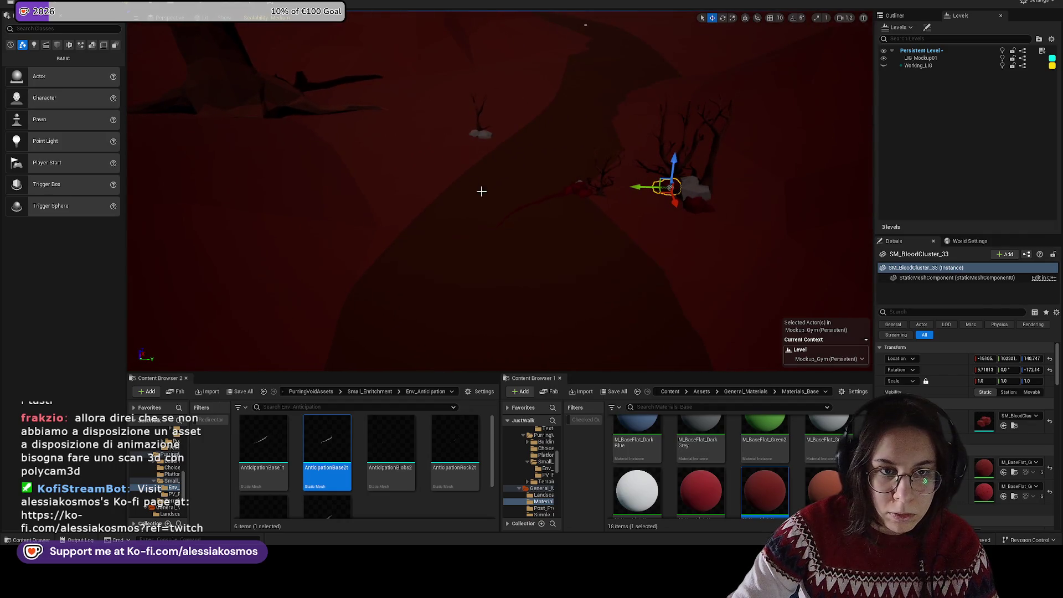
left_click_drag(409, 145, 611, 468)
key("f")
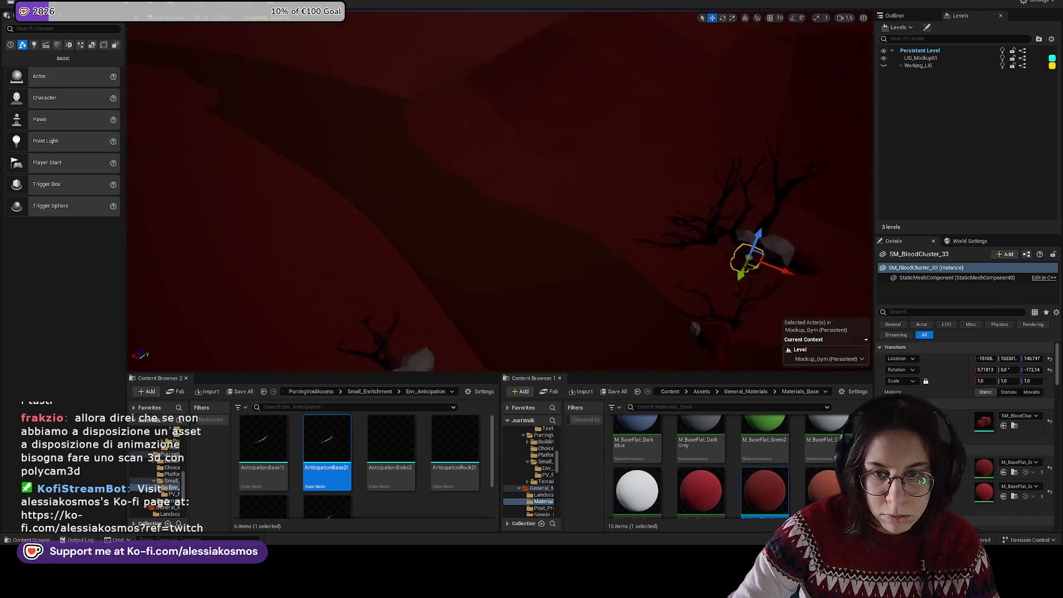
right_click(616, 218)
left_click(643, 244)
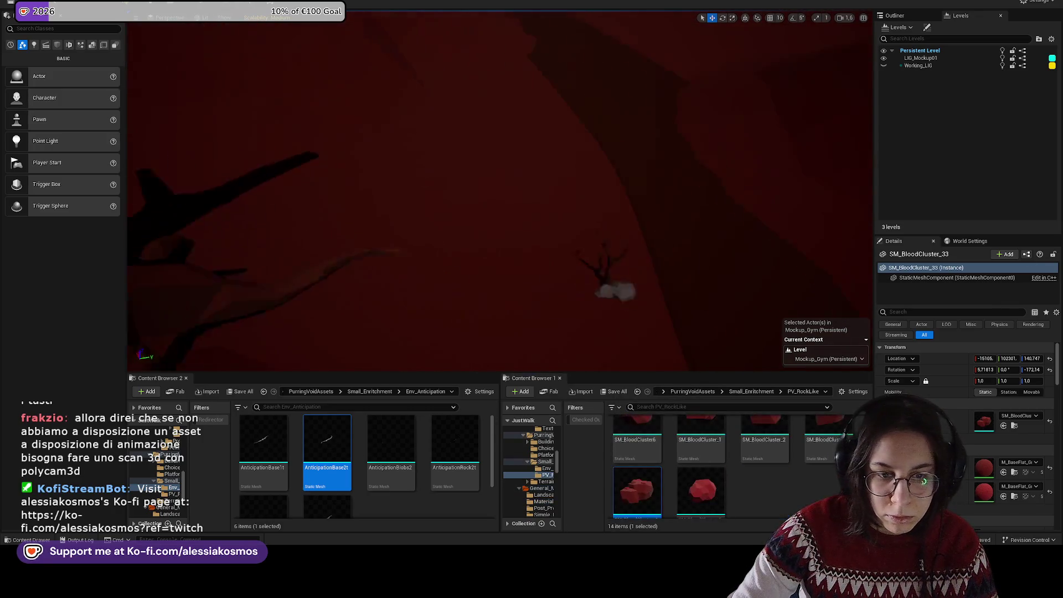
Step: Drop a blood cluster beneath the tree and scale it up to about 4.4
left_click_drag(396, 334, 356, 280)
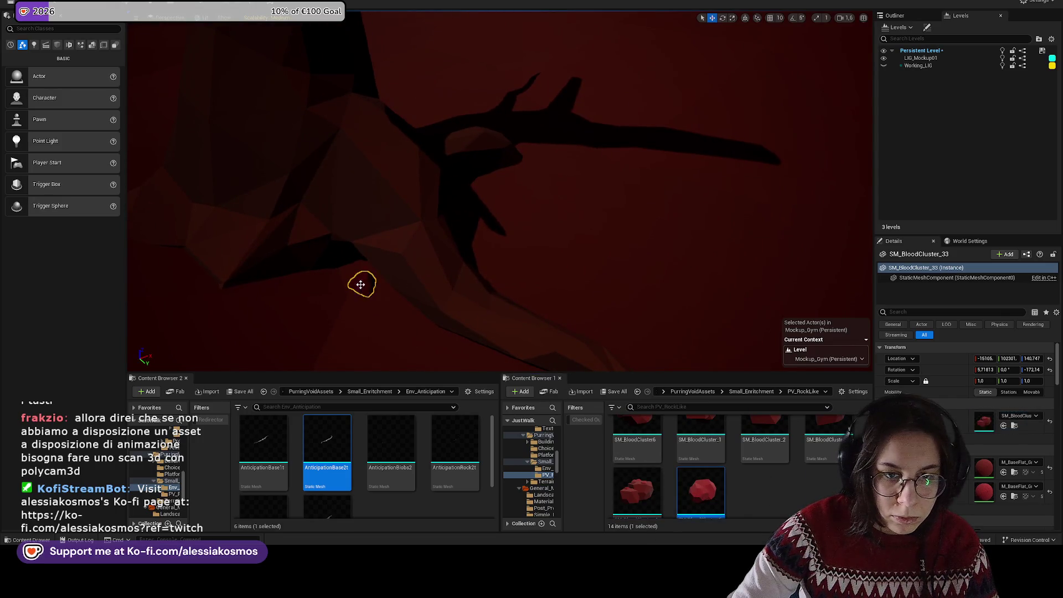
key("f")
key("r")
scroll("down", 3)
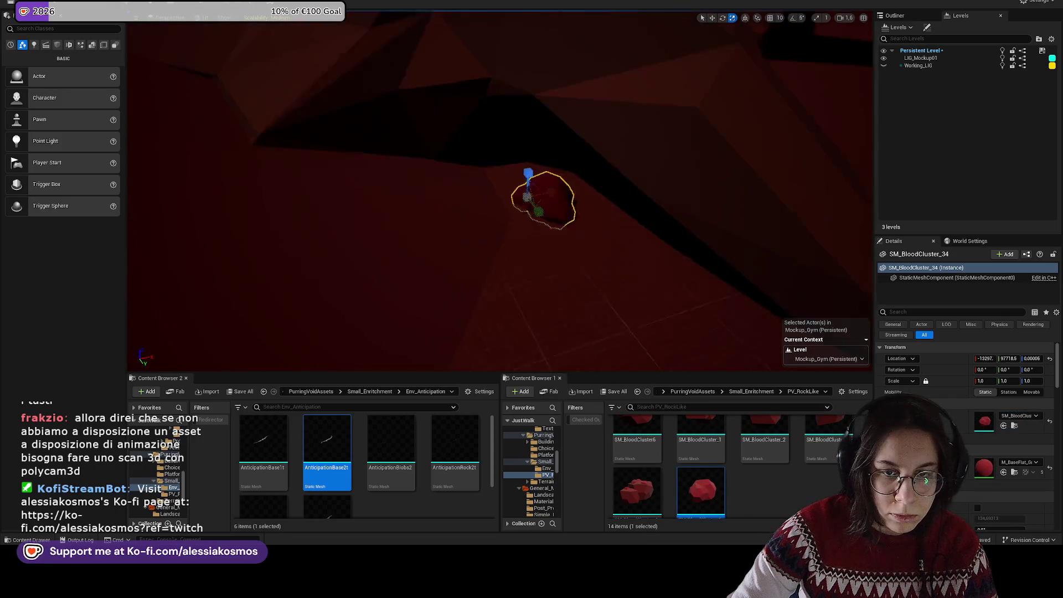
left_click_drag(508, 163, 610, 195)
Step: Add a second blood cluster variant, tilted about 21 degrees and scaled to about 2
left_click_drag(719, 424, 591, 218)
left_click_drag(551, 177, 546, 147)
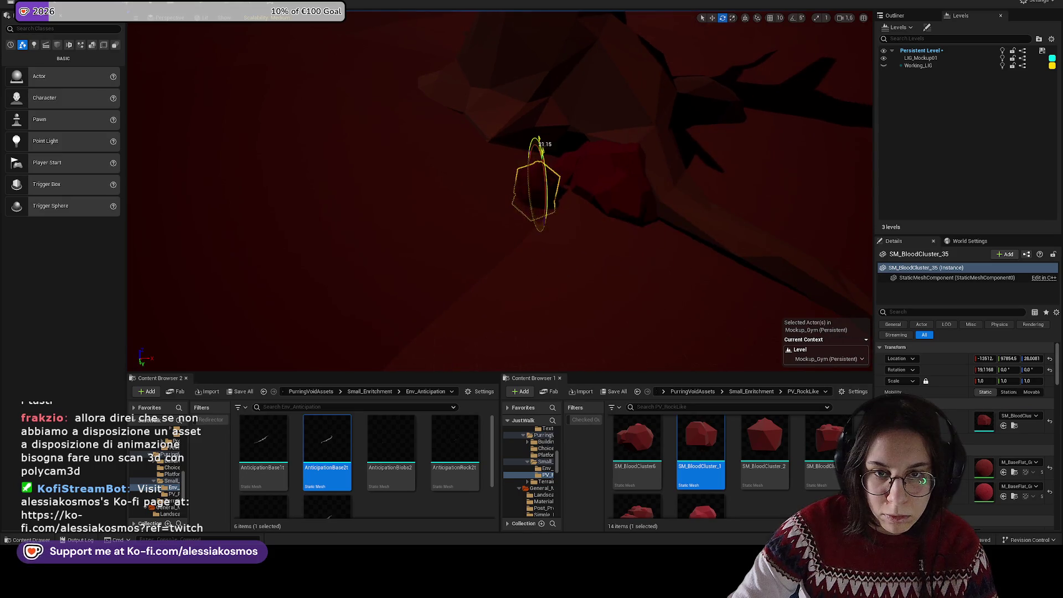
scroll("up", 3)
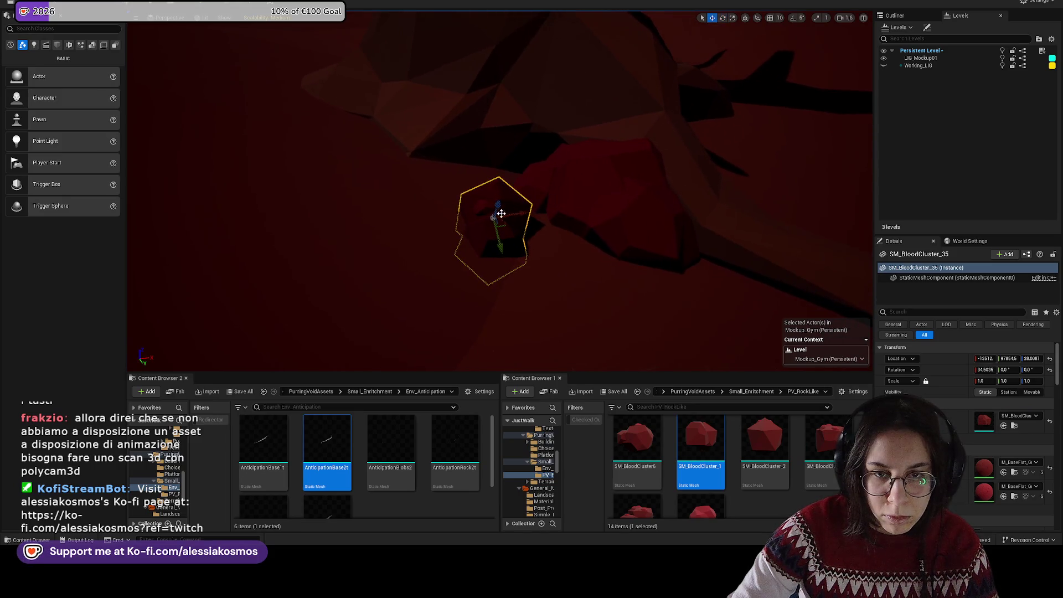
left_click_drag(486, 229, 509, 249)
scroll("down", 3)
key("e")
left_click_drag(765, 438, 590, 238)
Step: Place another blood cluster variant and turn it slightly around its vertical axis
left_click_drag(825, 438, 574, 247)
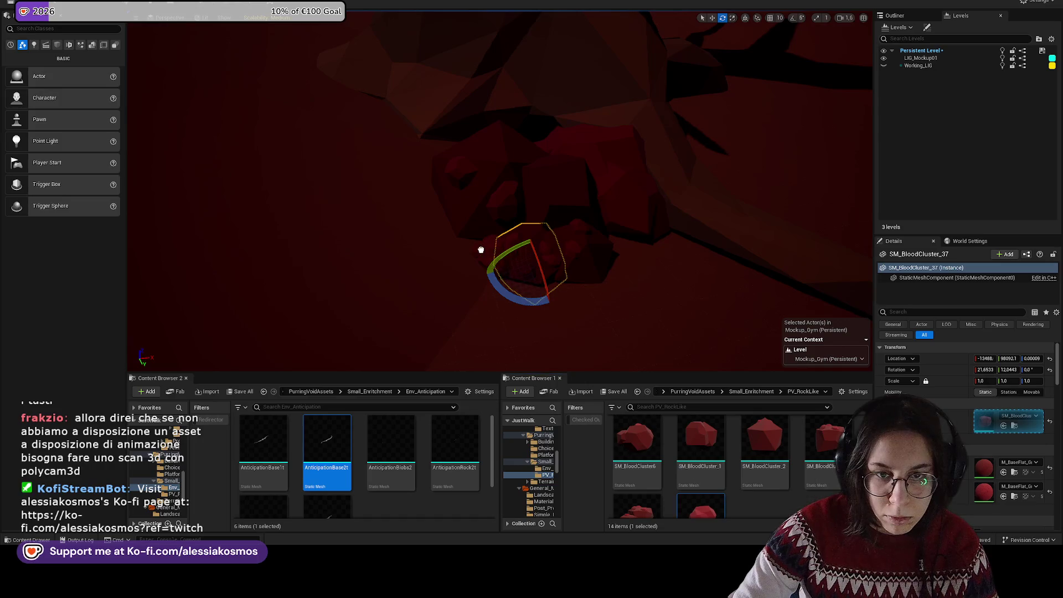
left_click_drag(478, 244, 478, 244)
left_click_drag(524, 244, 527, 261)
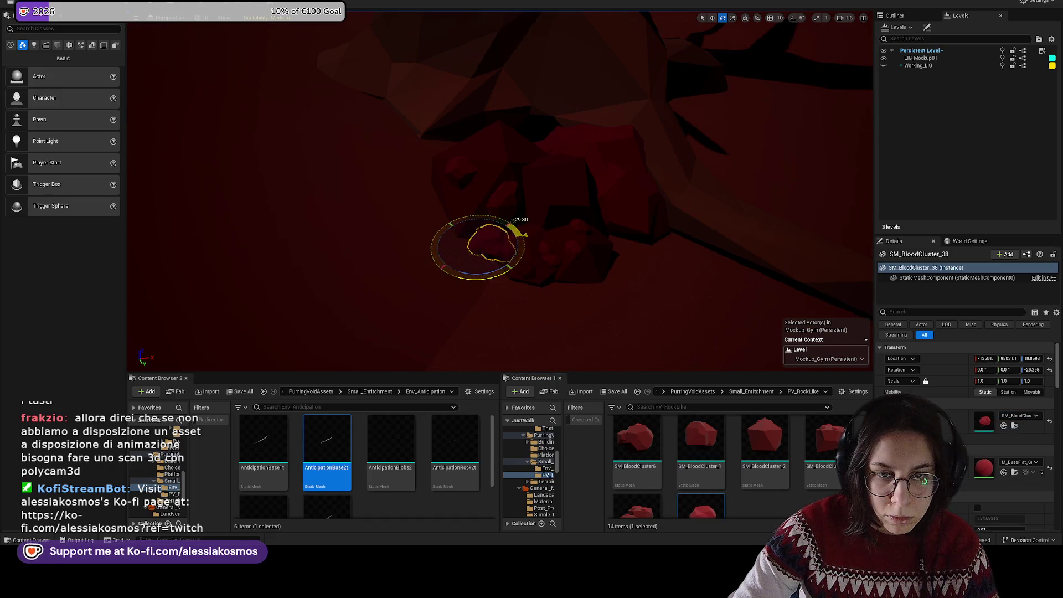
key("w")
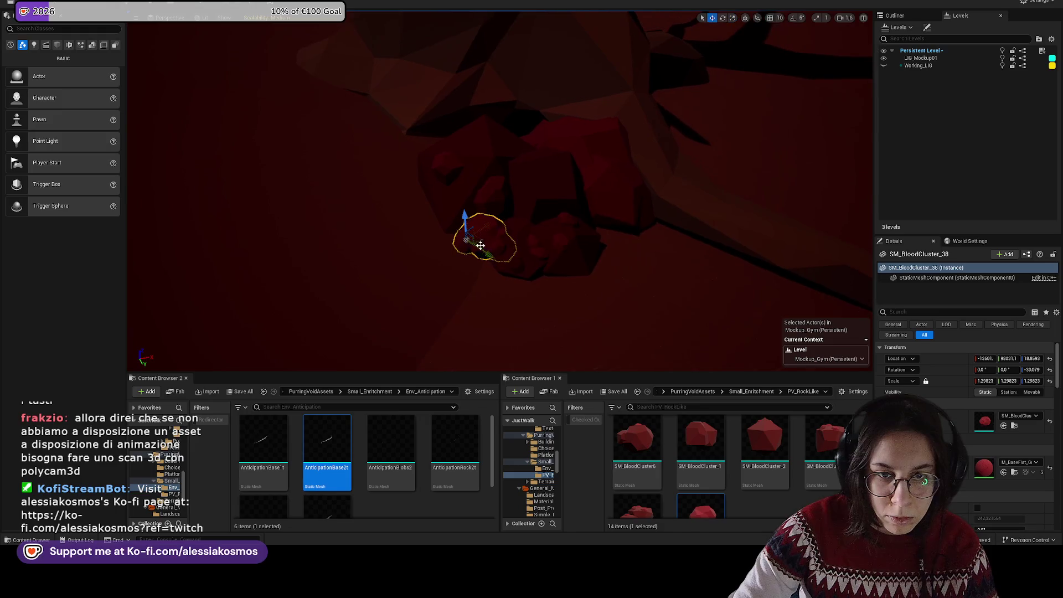
left_click_drag(479, 259, 727, 533)
Step: Add another blood cluster, scaled to about 2 and rotated to about 75 degrees
key("r")
left_click_drag(449, 241, 553, 339)
key("ctrl+b")
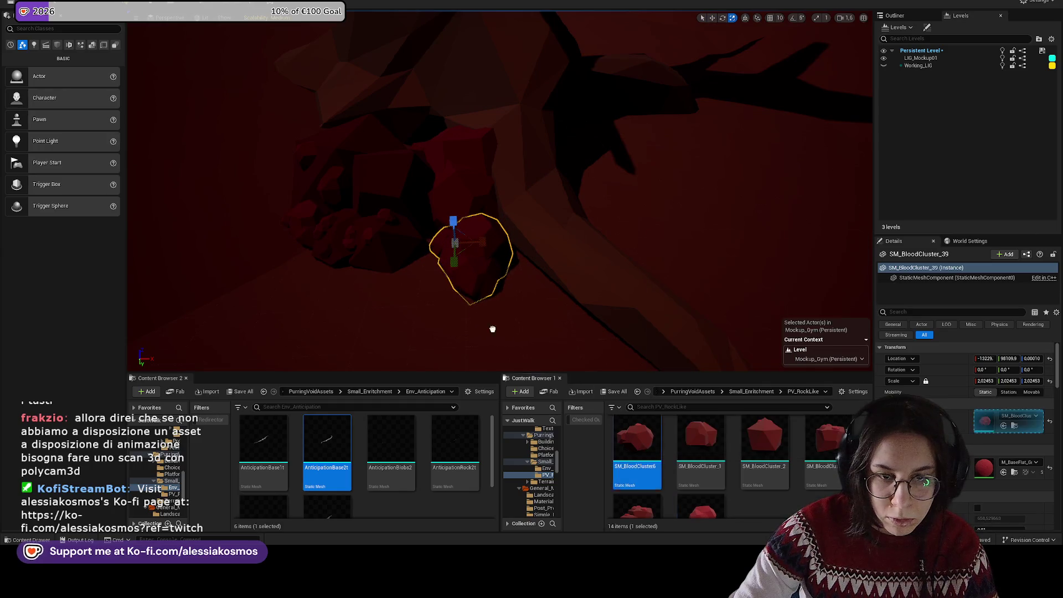
left_click(458, 299)
key("e")
left_click_drag(471, 339, 507, 295)
key("Escape")
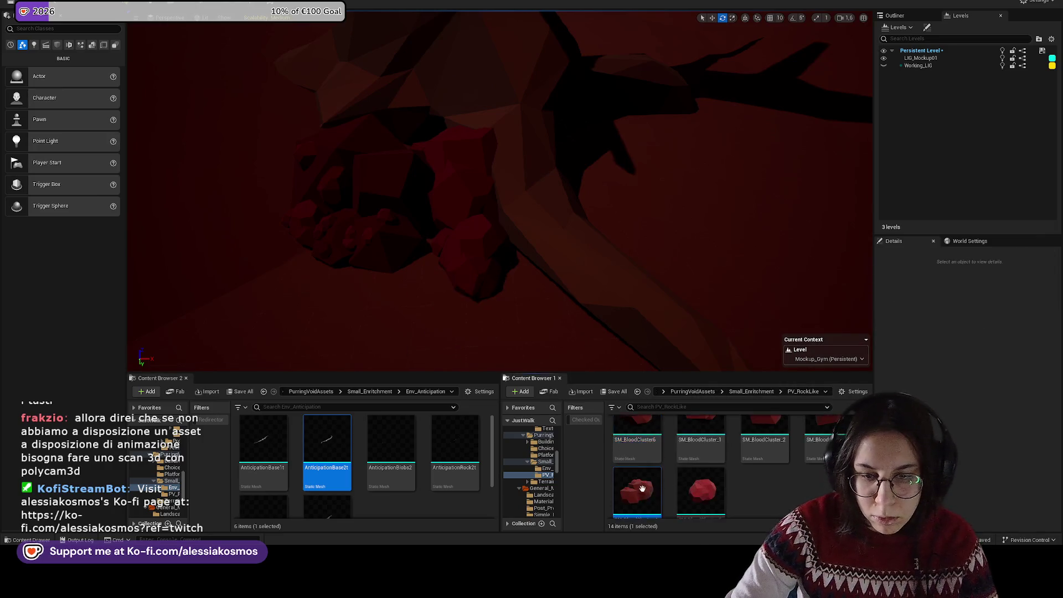
Step: Re-tilt the newest cluster and rotate and rescale SM_BloodCluster_35 to about 1.87
left_click(510, 283)
key("r")
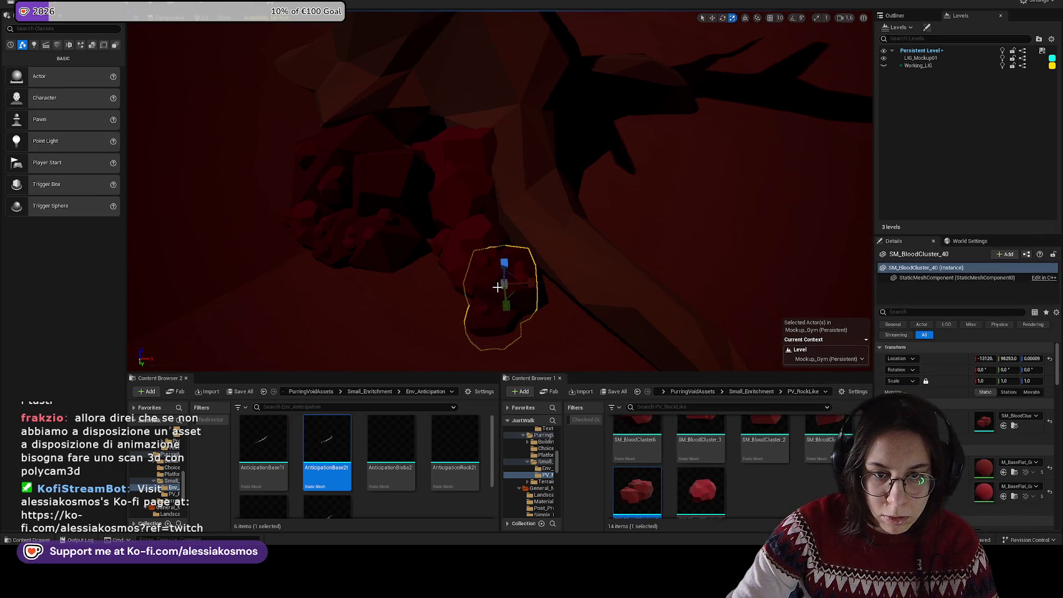
left_click_drag(499, 254, 526, 271)
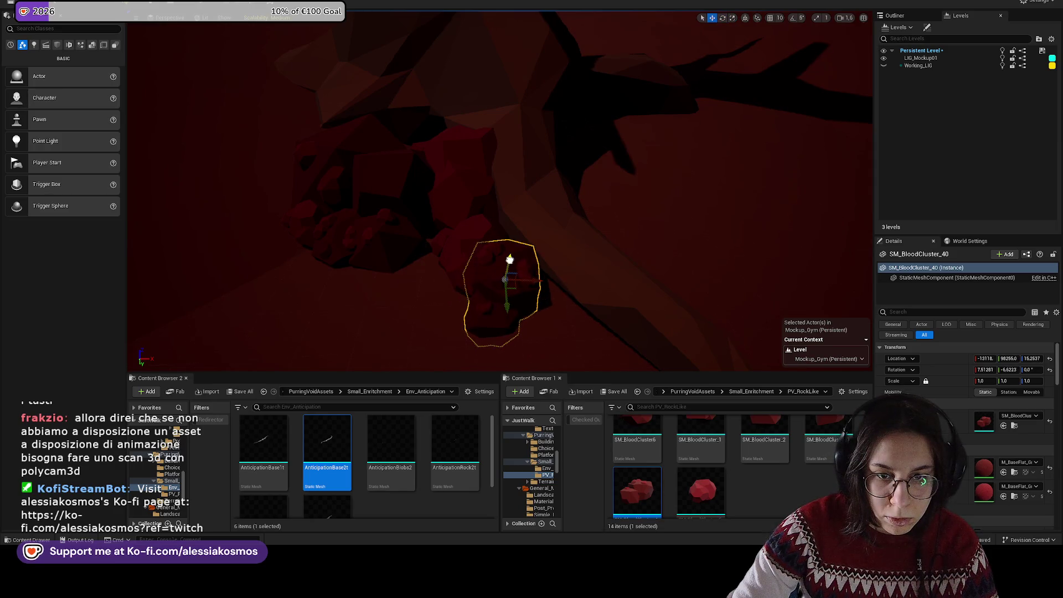
left_click(445, 233)
key("e")
left_click_drag(445, 232, 641, 290)
scroll("down", 3)
key("r")
Step: Place AnticipationBase2t and AnticipationBase1t path strips and raise one slightly above the ground
right_click(600, 315)
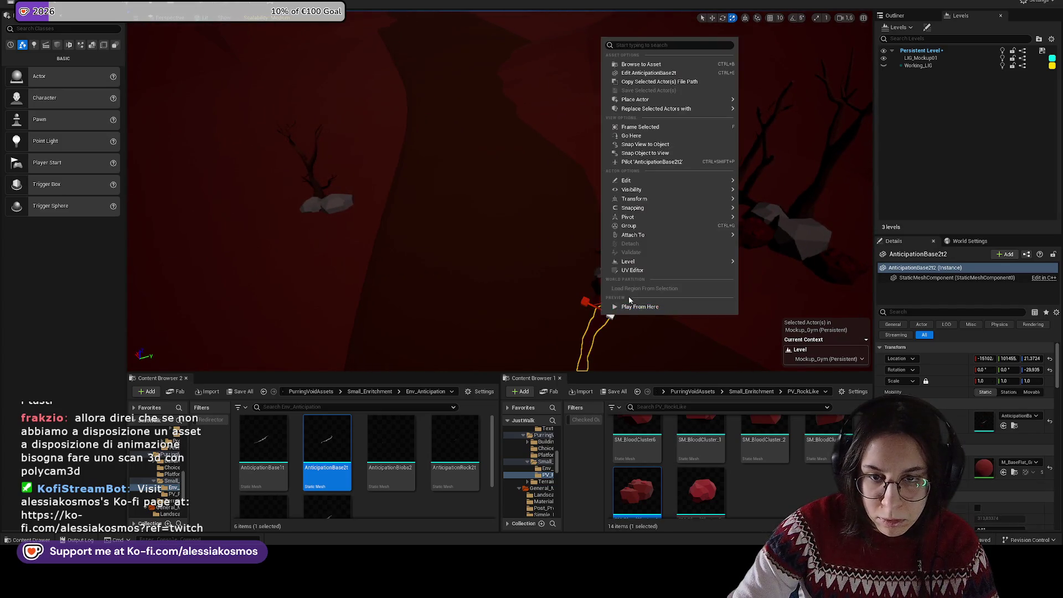
left_click(637, 64)
left_click_drag(545, 233, 545, 233)
left_click_drag(715, 435, 513, 201)
left_click_drag(646, 437, 527, 231)
key("w")
scroll("down", 3)
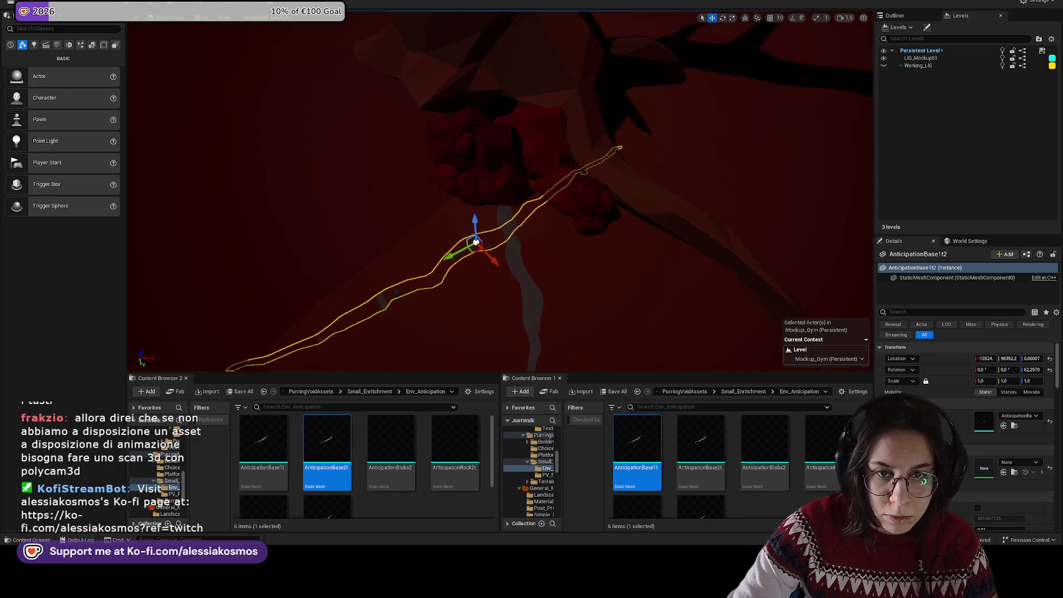
left_click_drag(494, 192, 479, 195)
Step: Apply the red M_BaseFlat material to both new path strips
left_click(589, 271)
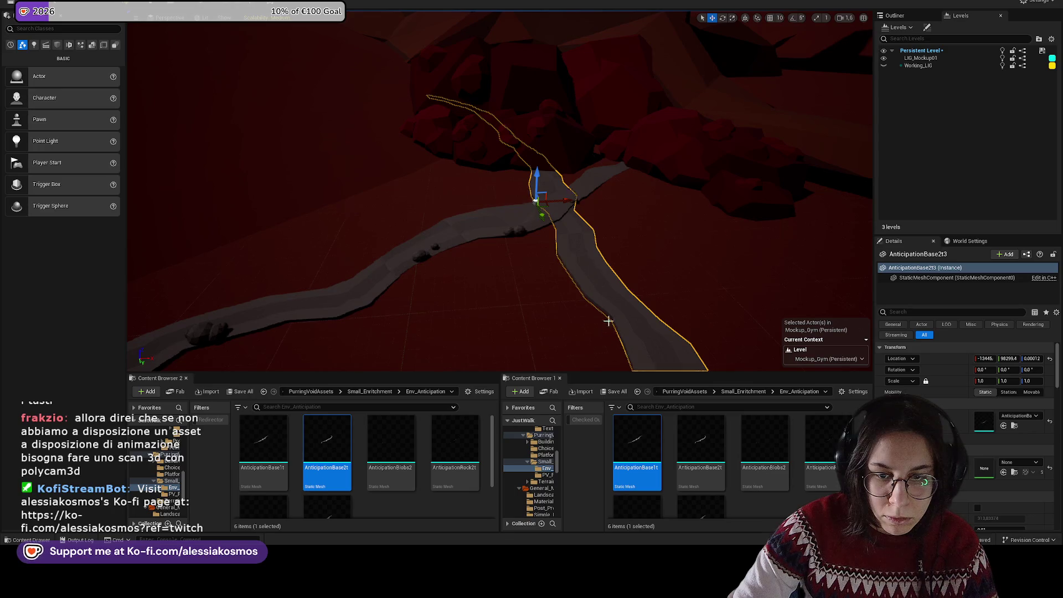
left_click(671, 345)
left_click(391, 443)
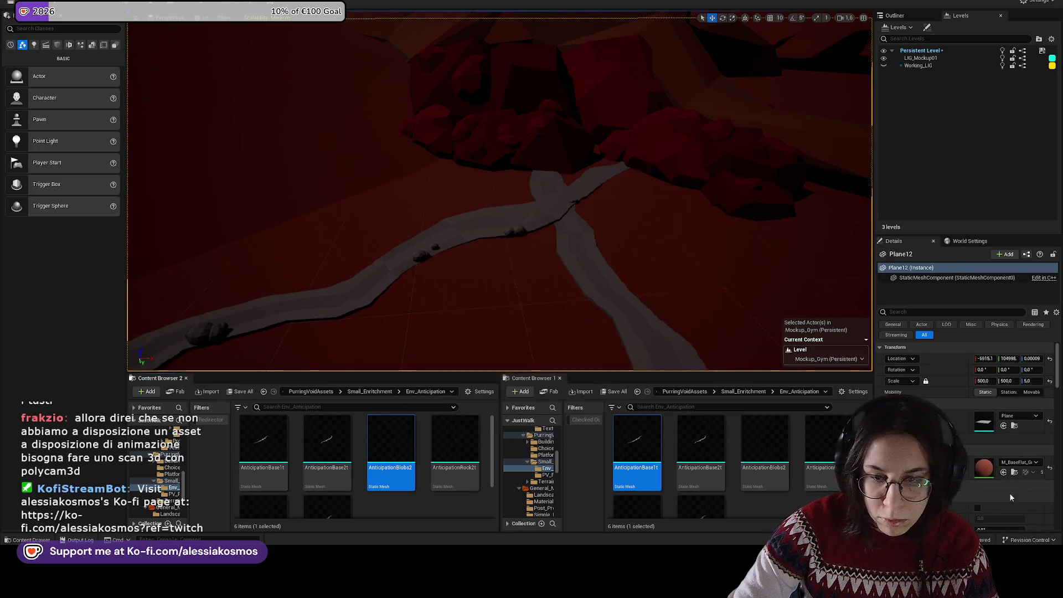
left_click(1014, 474)
left_click_drag(385, 478, 410, 260)
left_click_drag(328, 490, 587, 271)
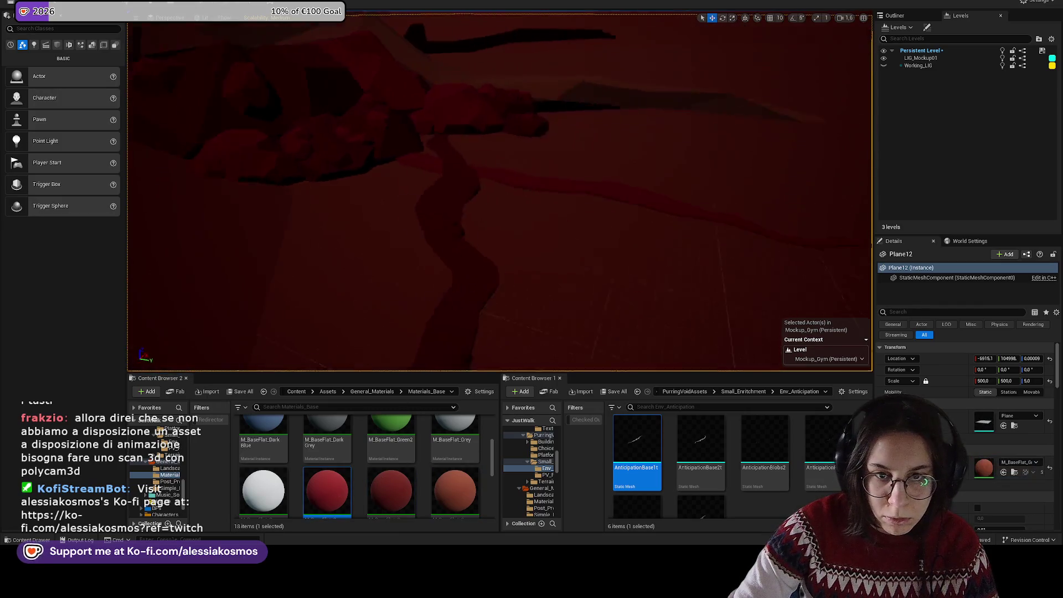
left_click(541, 231)
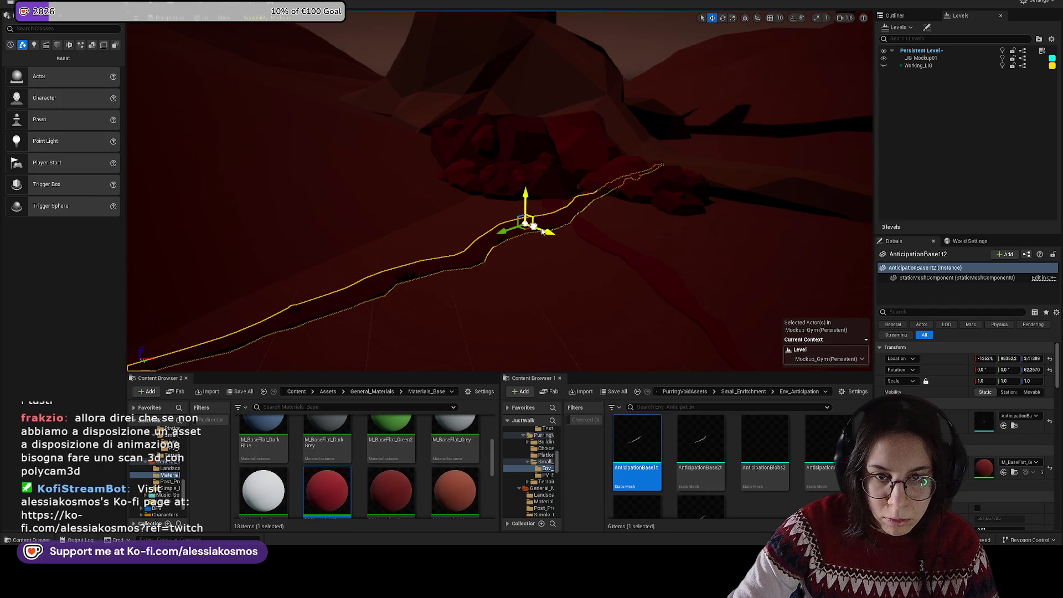
Step: Place an AnticipationBlobs2 scatter on the ground and give it the M_BaseFlat_Grey material
right_click(542, 231)
key("Escape")
left_click_drag(758, 439, 586, 262)
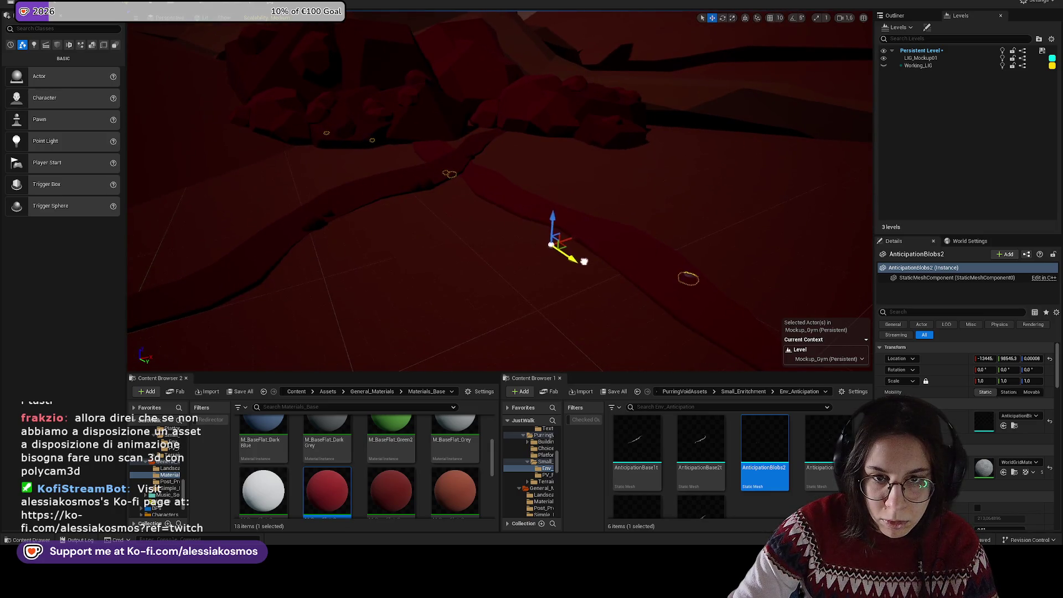
key("e")
left_click_drag(603, 232, 639, 223)
key("w")
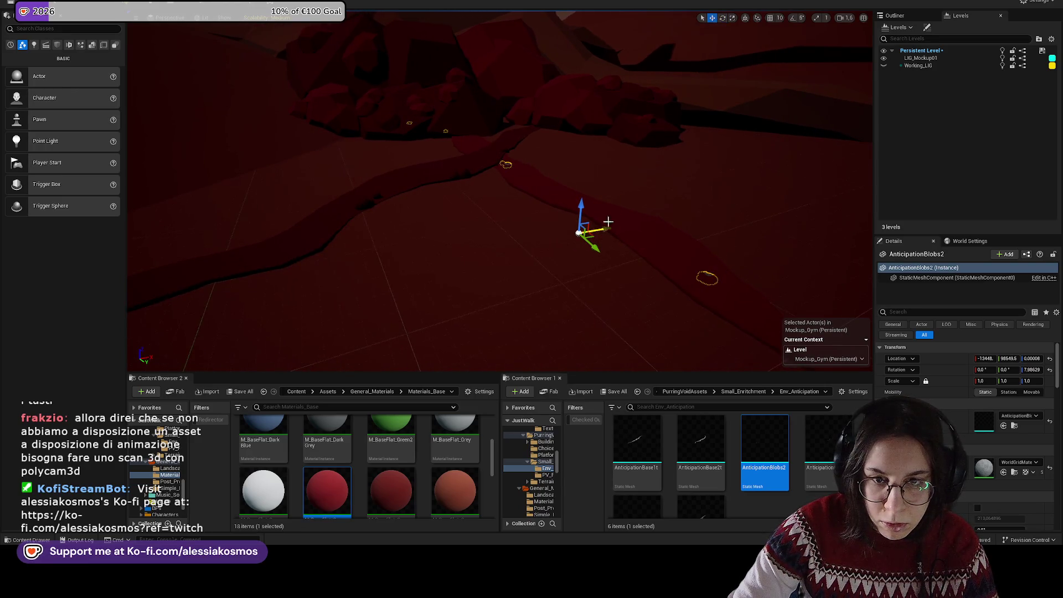
left_click_drag(452, 414, 549, 220)
Step: Rotate the blob scatter to about 168 degrees so it follows the red path
left_click(540, 220)
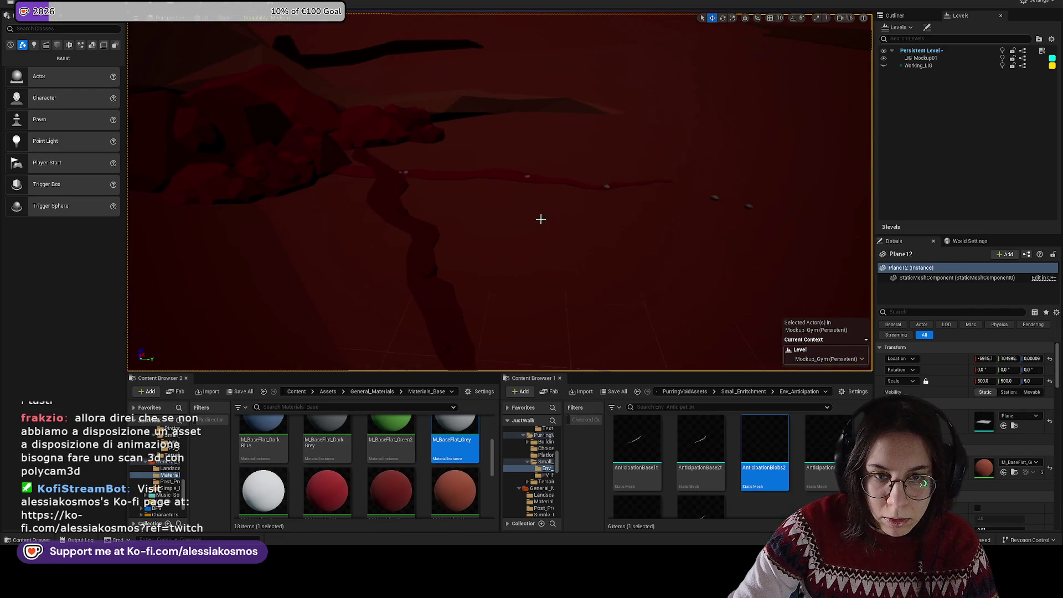
left_click_drag(717, 198, 471, 185)
left_click(541, 172)
key("e")
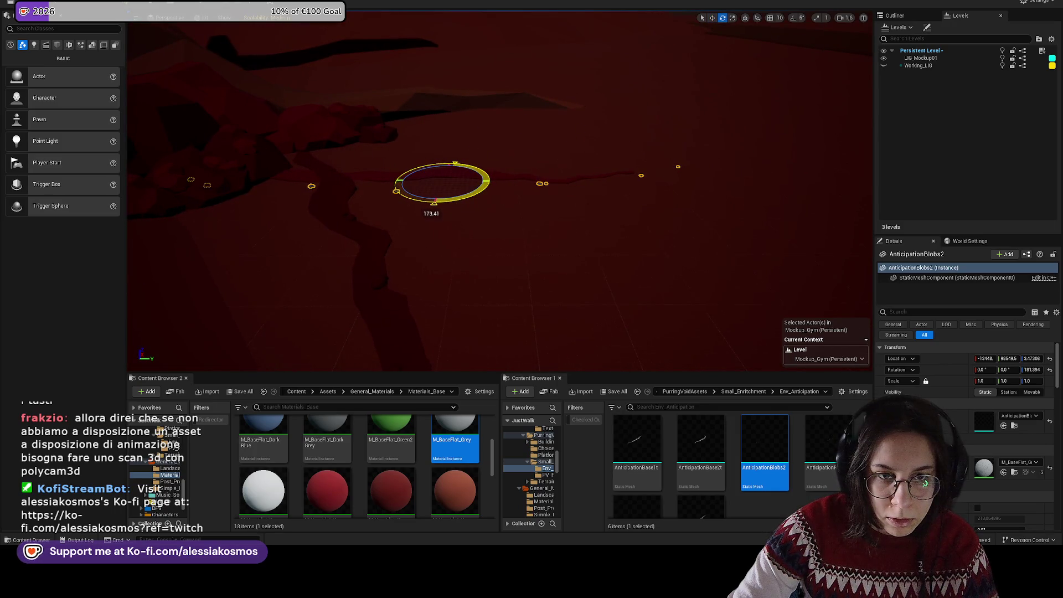
left_click_drag(482, 190, 609, 172)
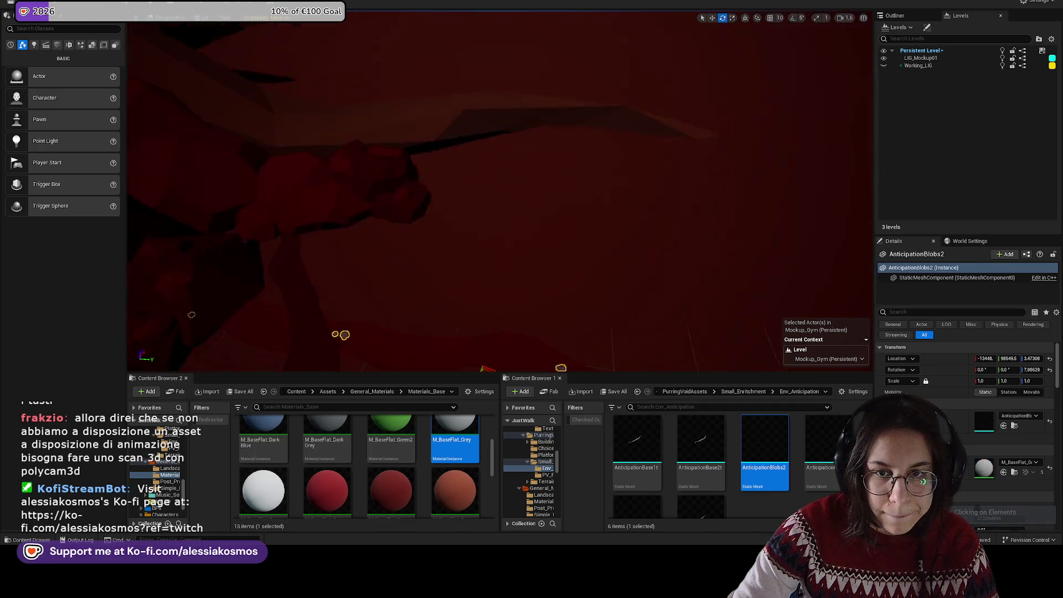
key("f")
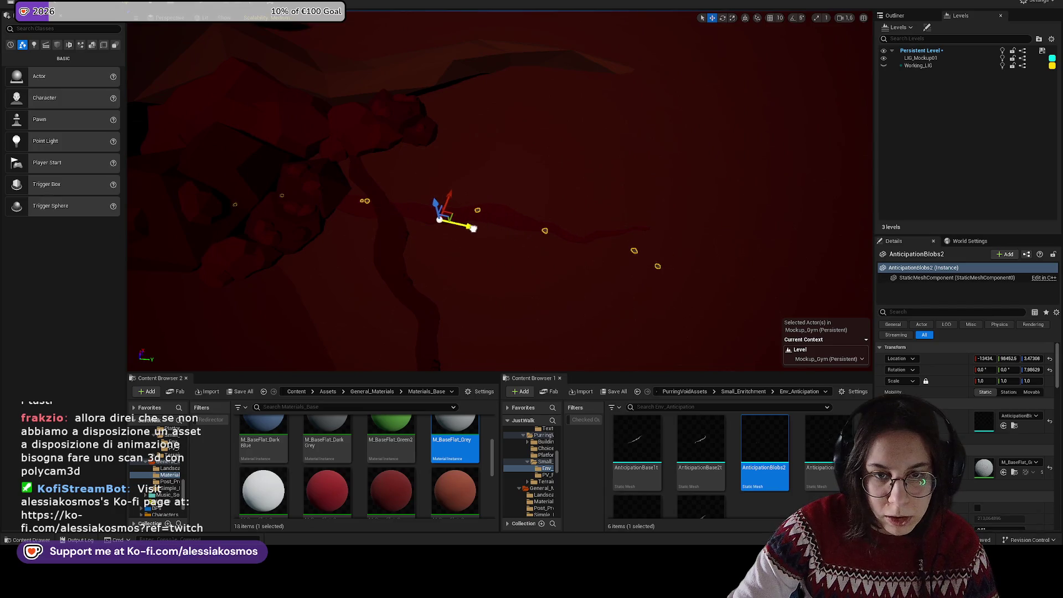
left_click_drag(441, 243, 421, 244)
left_click_drag(448, 183, 487, 205)
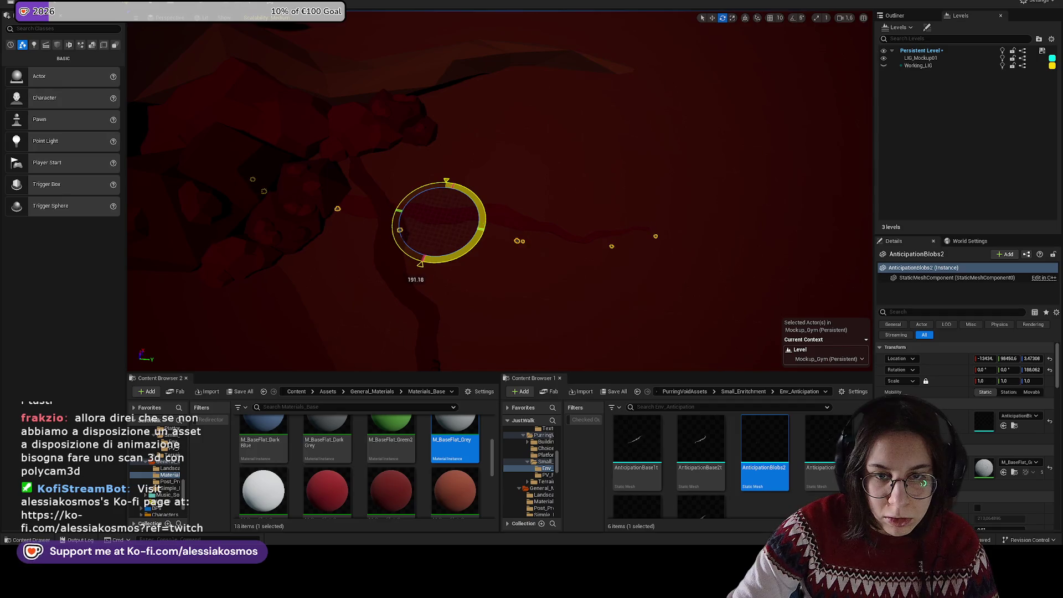
left_click_drag(474, 249, 474, 249)
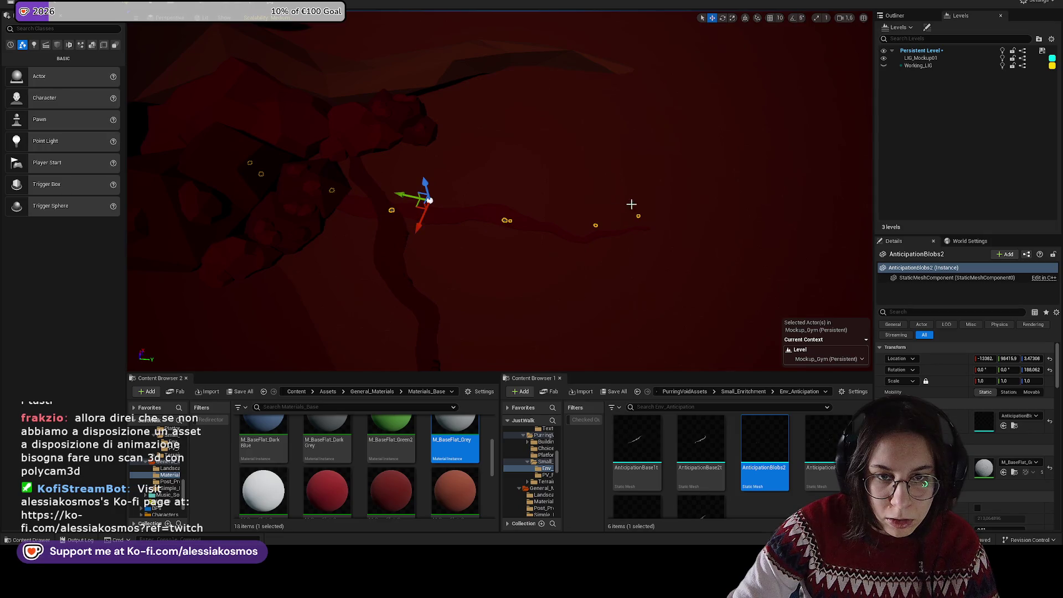
Step: Look over the tree, rocks and road, then start Play From Here on the road
left_click(631, 205)
left_click_drag(665, 231, 664, 230)
left_click_drag(673, 175, 633, 190)
left_click(415, 300)
left_click_drag(416, 299, 415, 299)
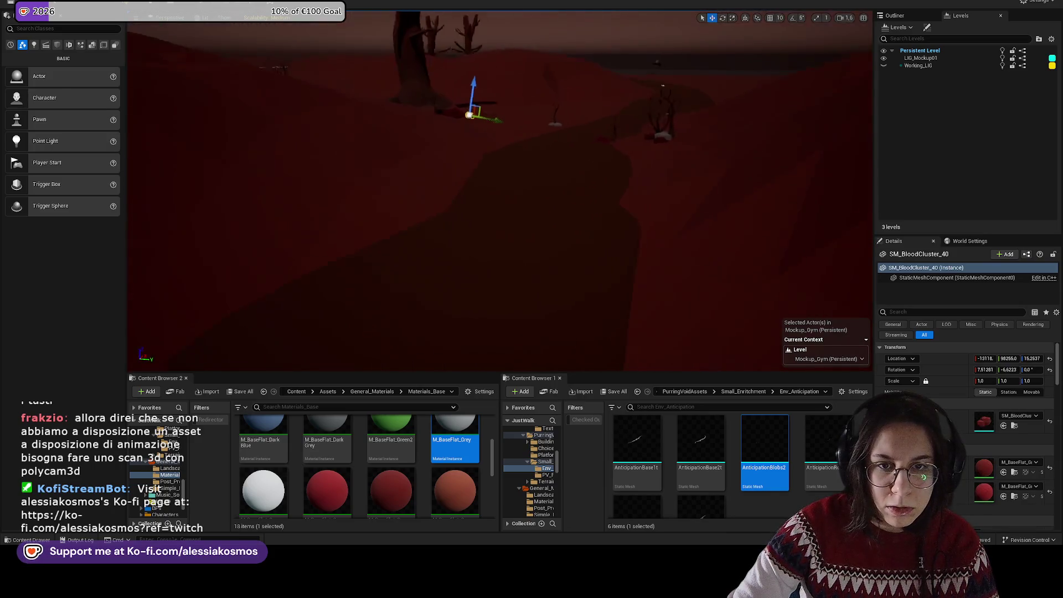
left_click_drag(499, 242, 498, 242)
left_click_drag(451, 297, 451, 297)
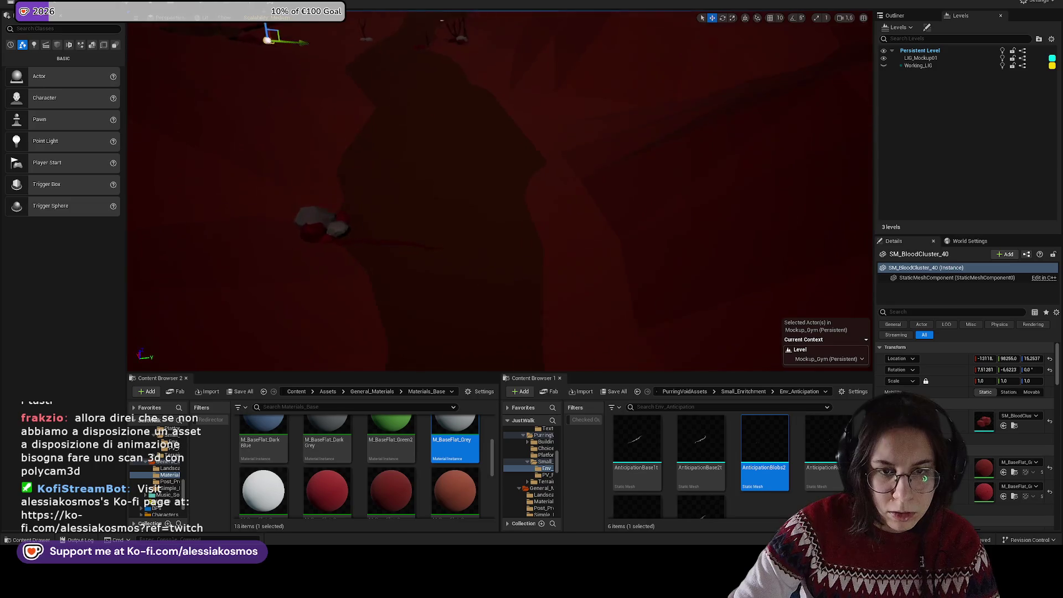
right_click(529, 351)
left_click(529, 330)
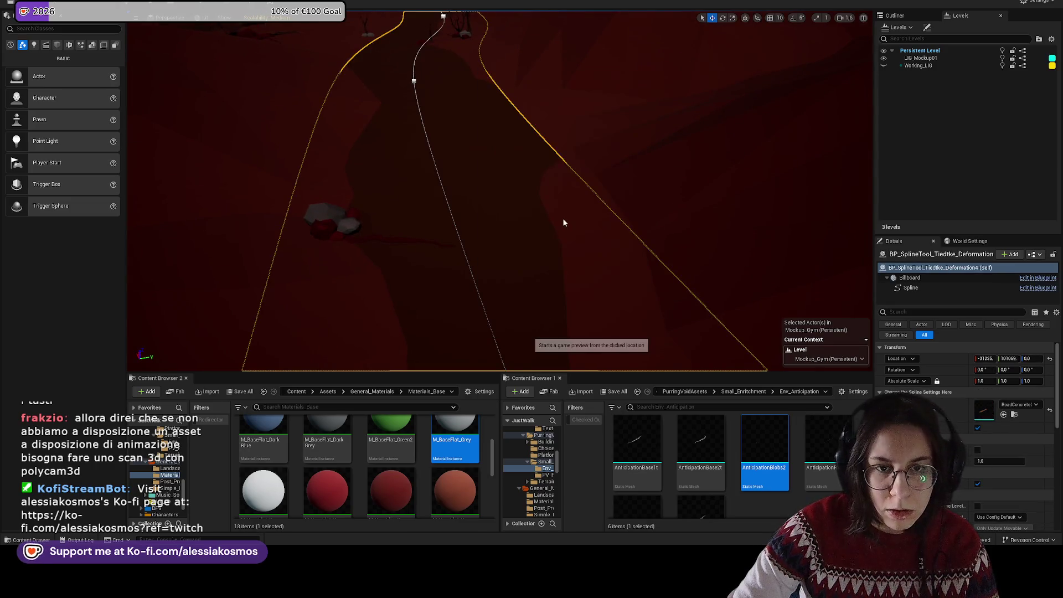
Step: Run the character down the road in the playtest, then exit it
key("w")
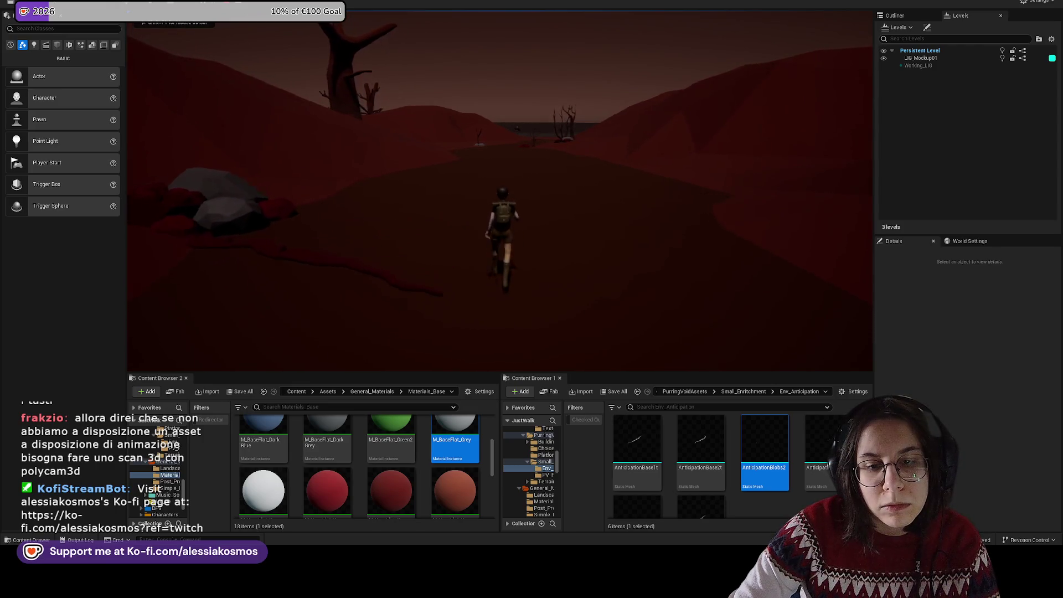
key("w")
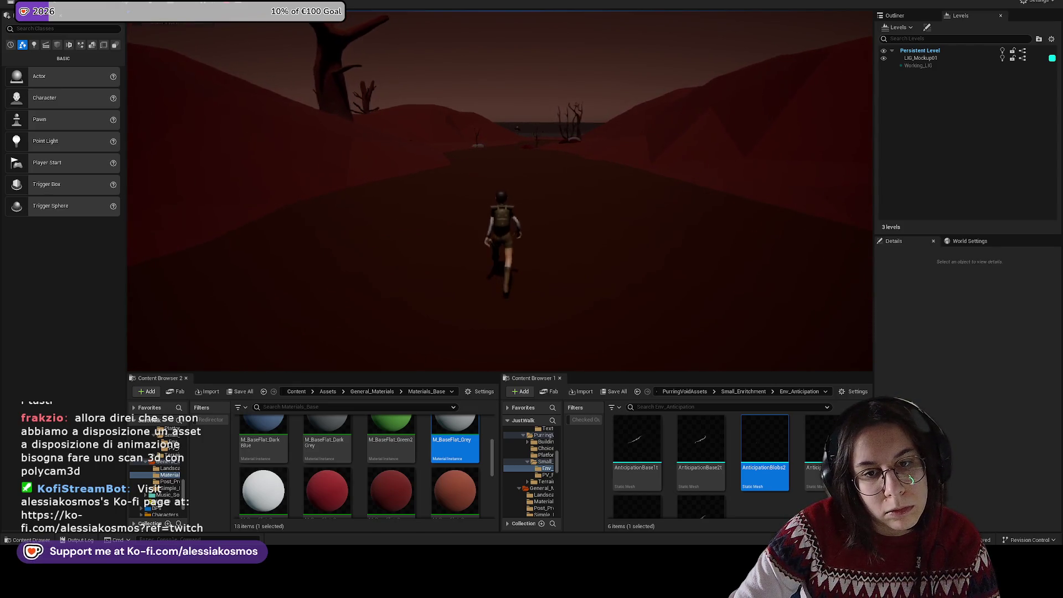
key("Escape")
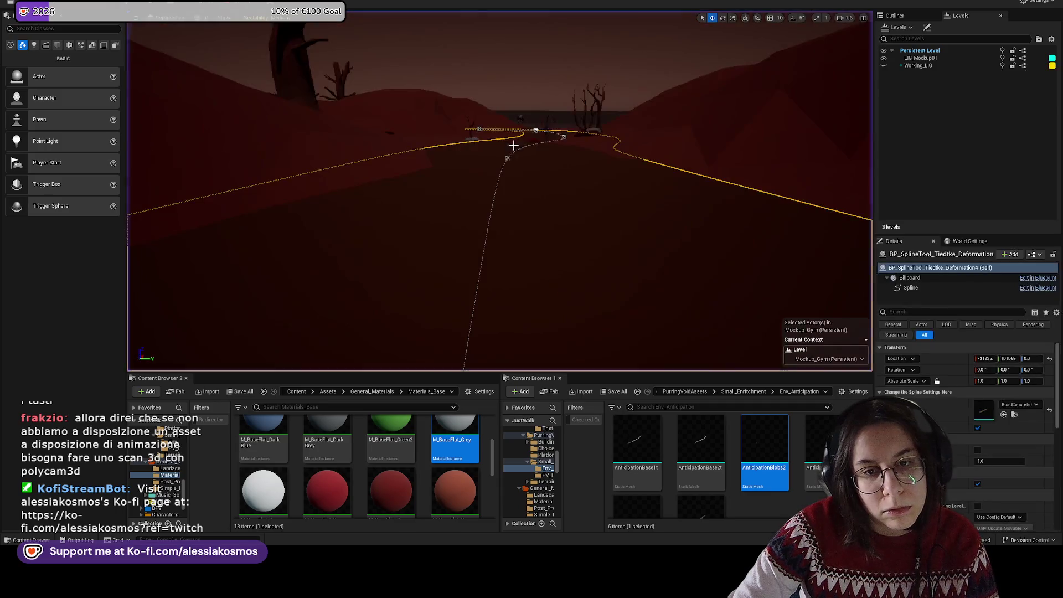
Step: Shrink SM_GrassyLowHill12 and move it away from the road
left_click(488, 124)
key("f")
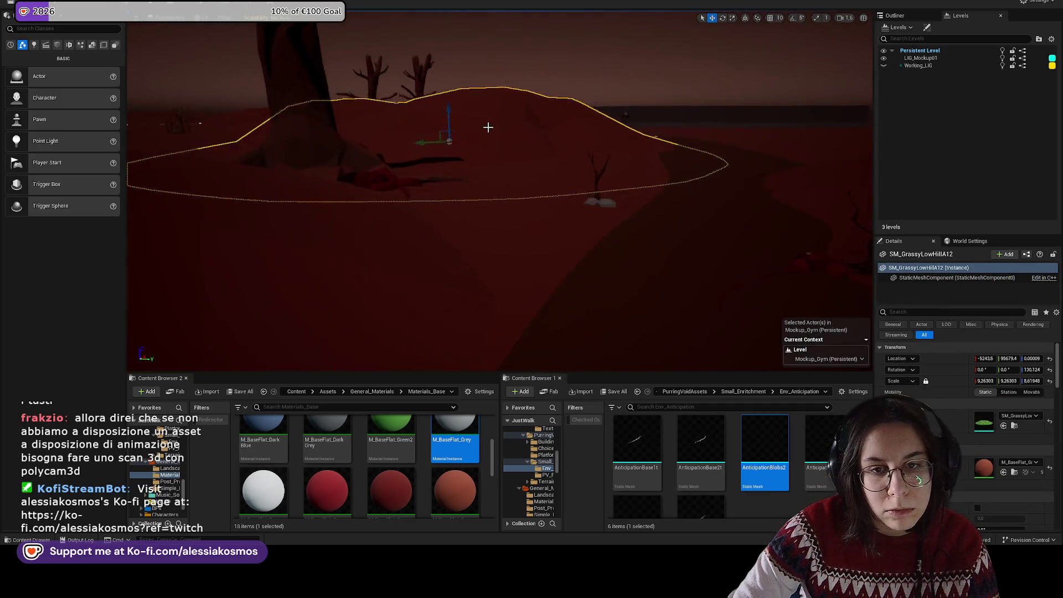
key("Delete")
key("ctrl+z")
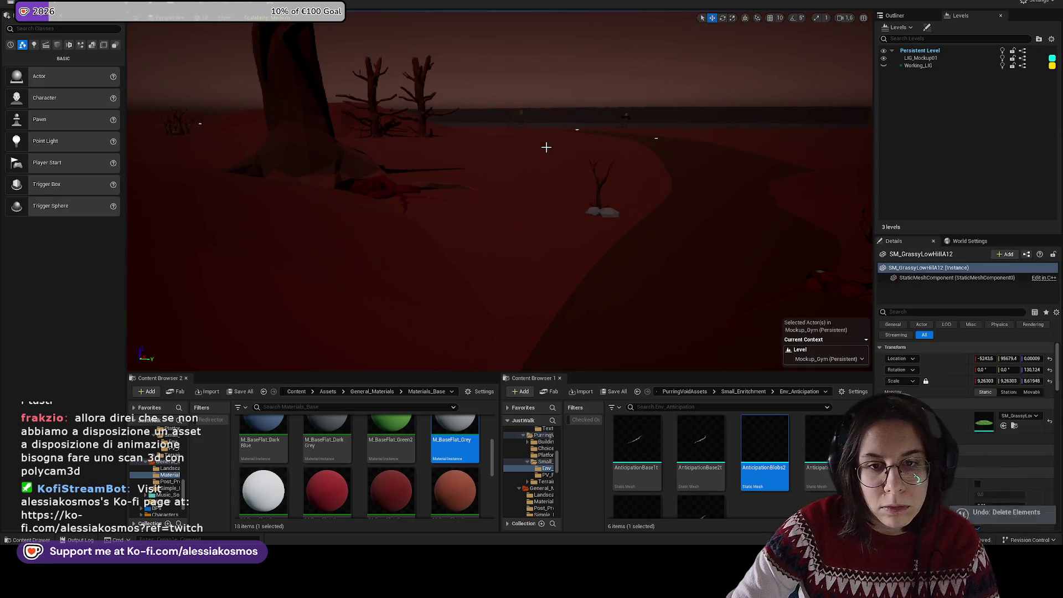
key("r")
left_click_drag(466, 137, 457, 161)
scroll("up", 3)
key("w")
scroll("down", 3)
left_click_drag(294, 191, 388, 205)
key("r")
left_click_drag(419, 138, 522, 149)
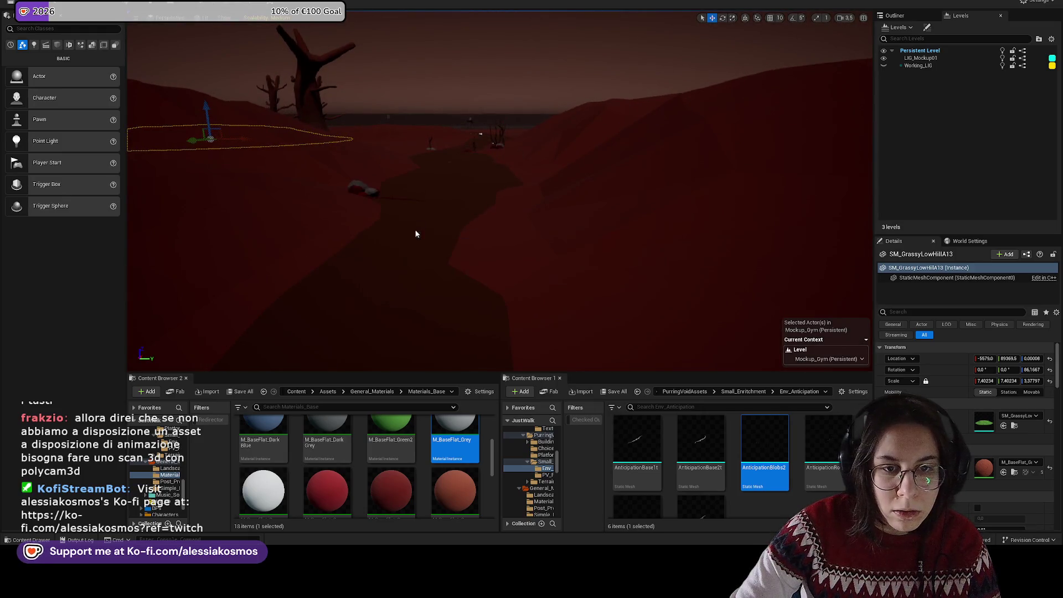
Step: Playtest again from the road, walking the character along it, then exit
right_click(409, 255)
mouse_move(444, 414)
left_click(446, 512)
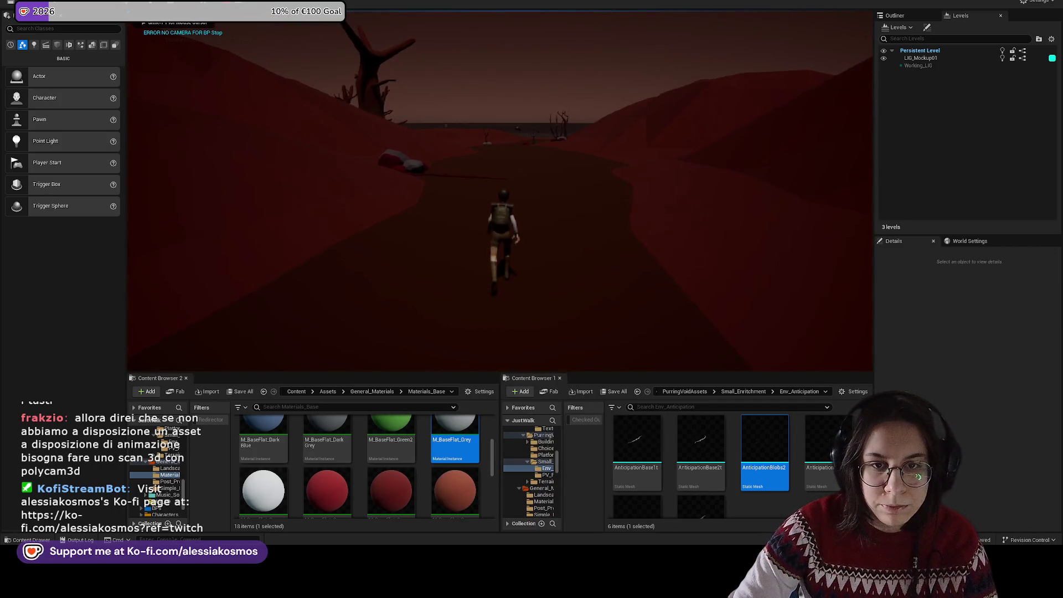
key("w")
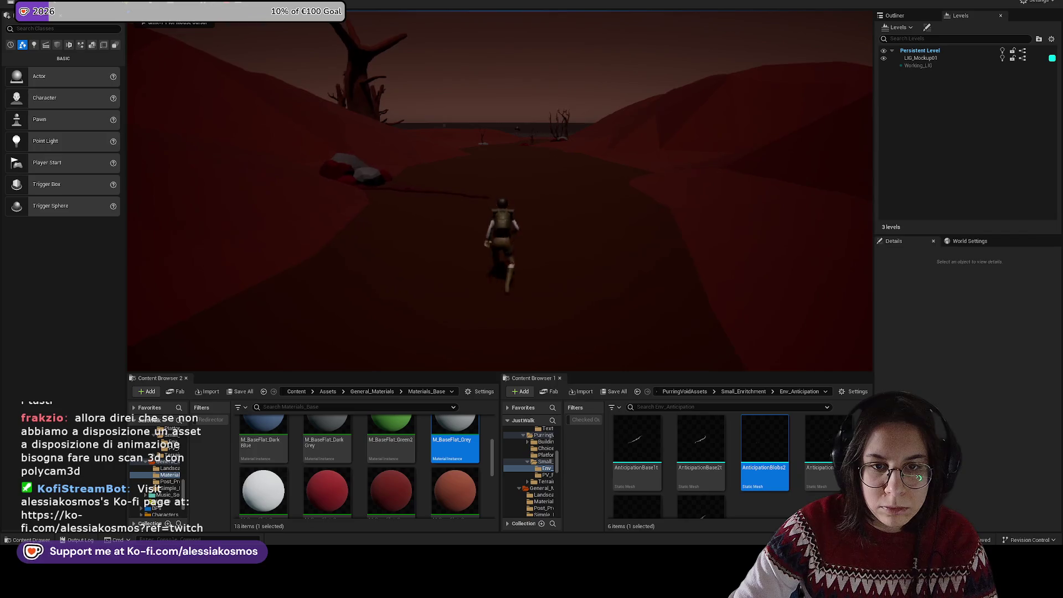
key("w")
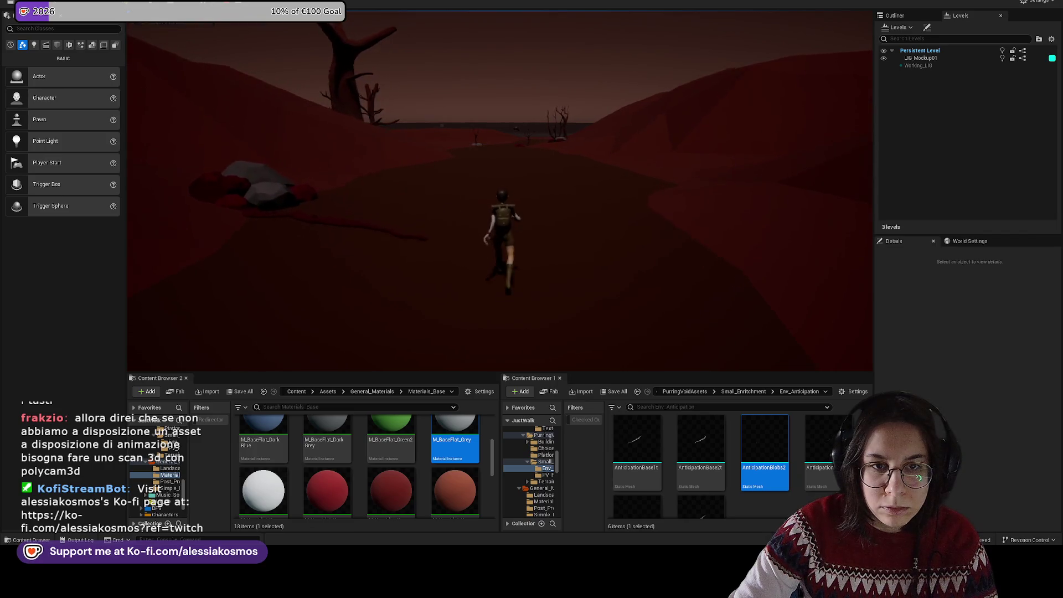
key("Escape")
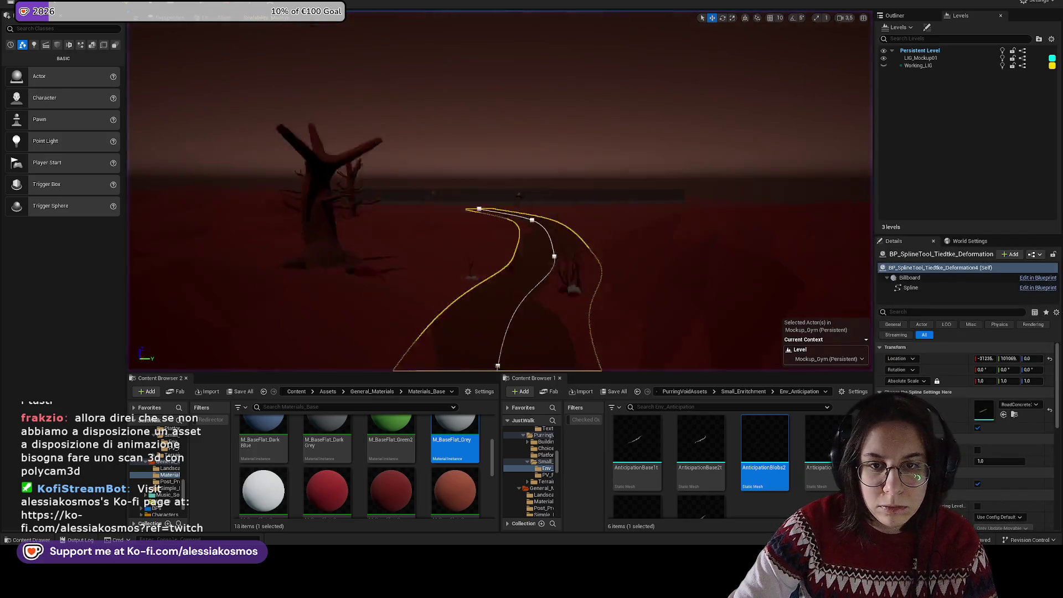
Step: Select the watchtower with its stairs, then undo an accidental rotation
key("w")
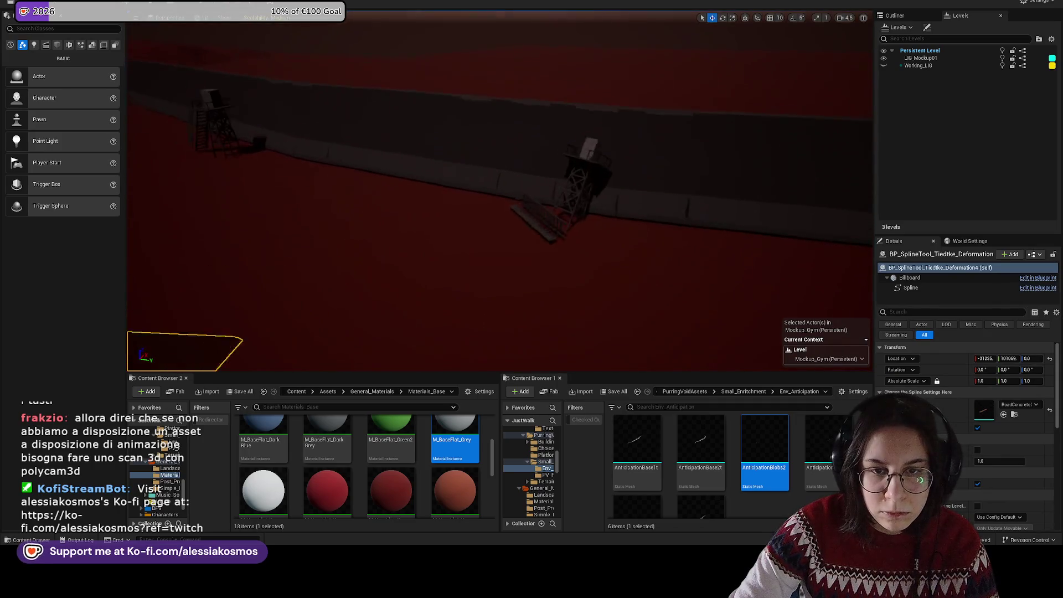
left_click(590, 204)
key("f")
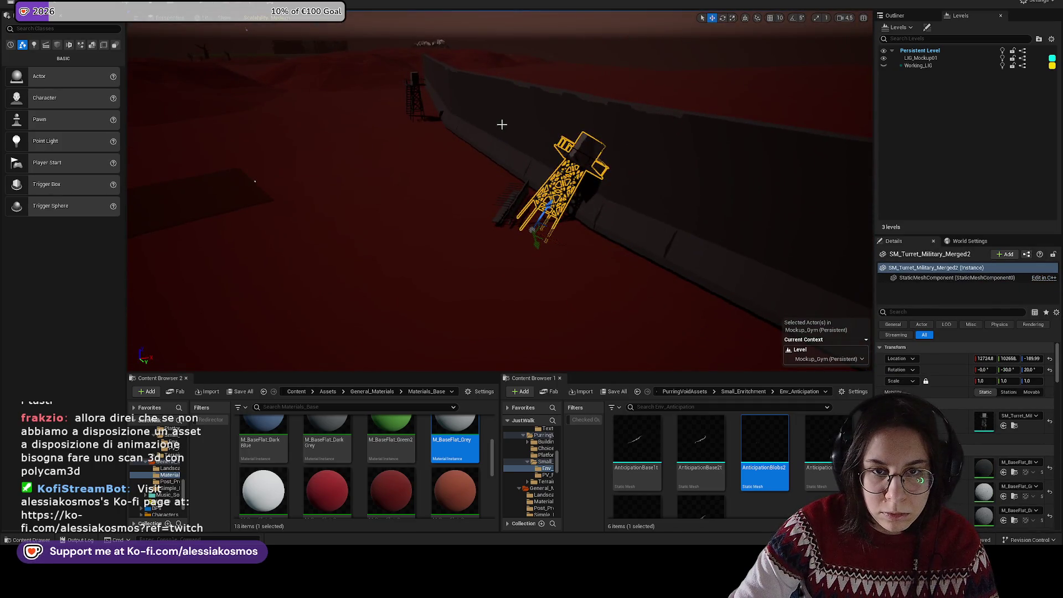
left_click(502, 124)
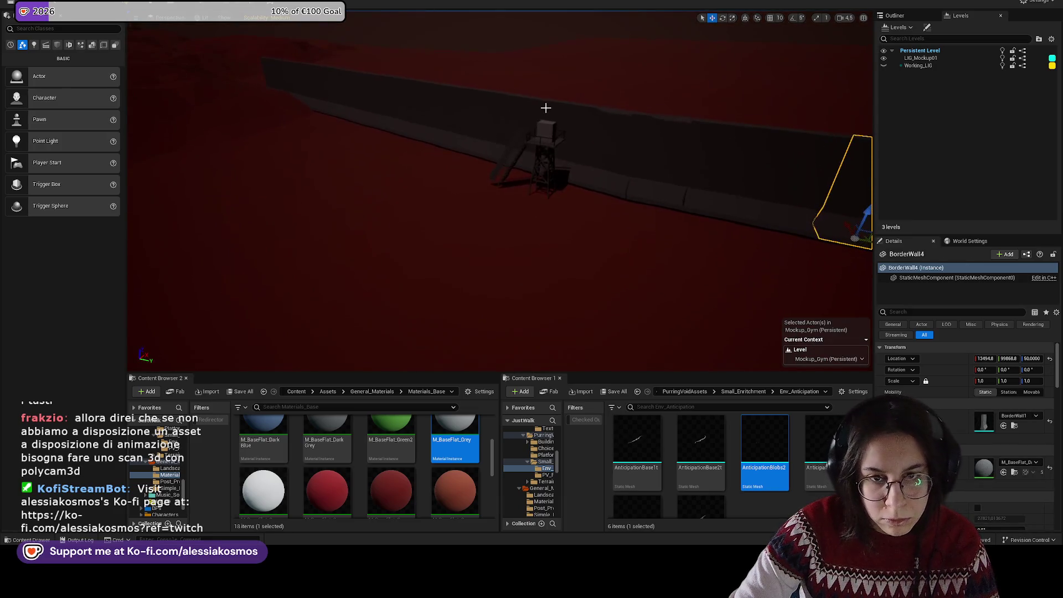
left_click(545, 149)
left_click(493, 125)
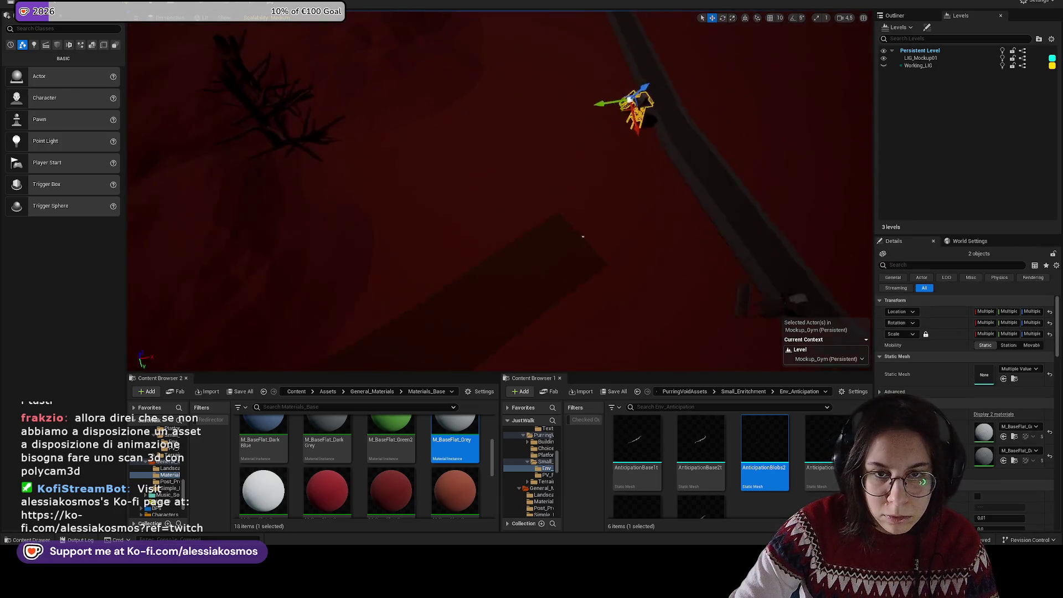
left_click_drag(633, 131, 554, 128)
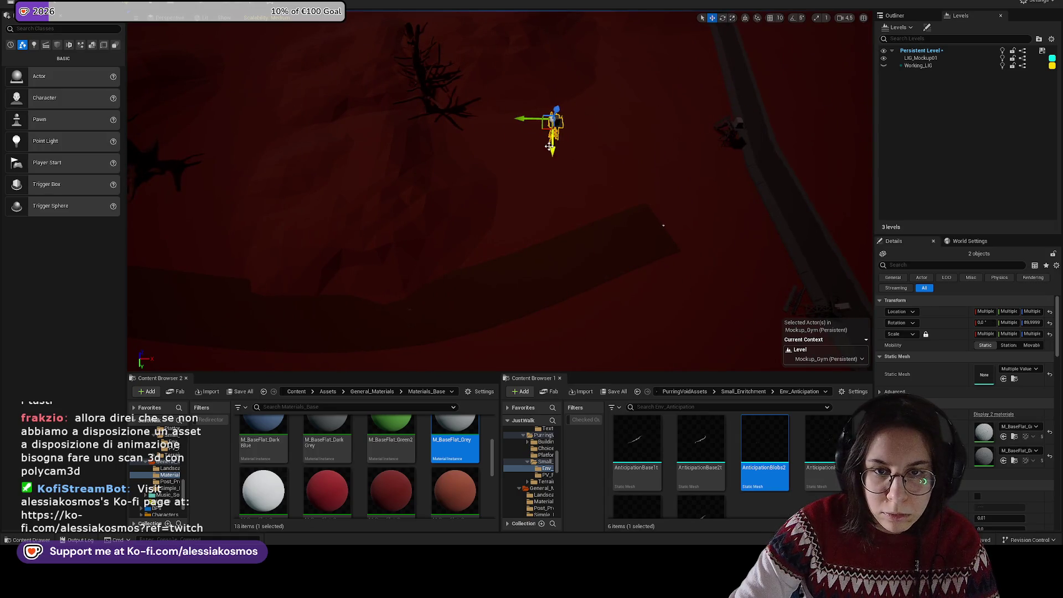
left_click_drag(556, 206, 515, 97)
key("e")
key("ctrl+z")
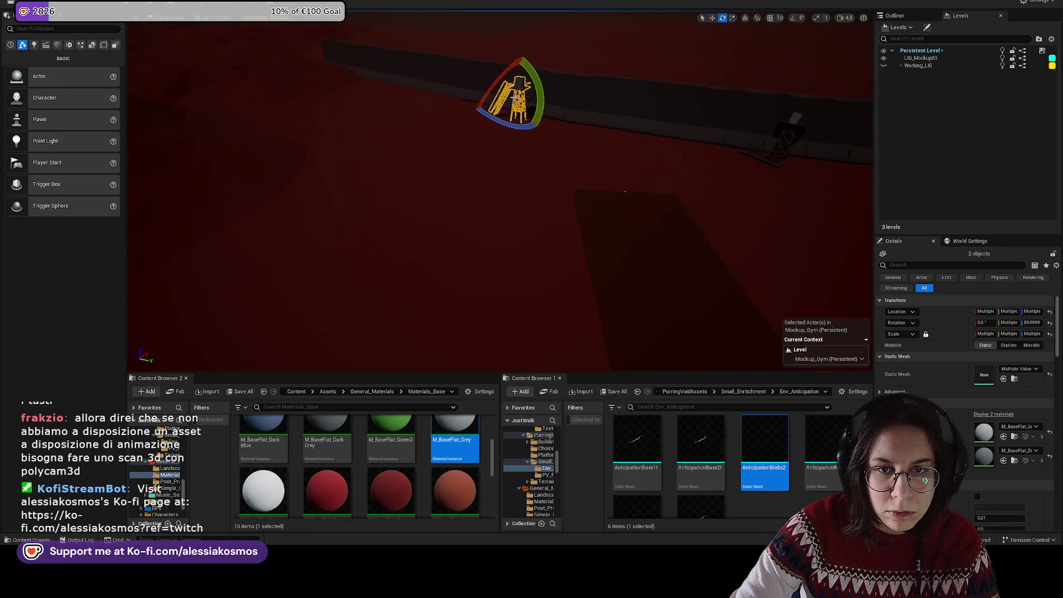
Step: Select only the nearest watchtower and undo a stray move along the wall
left_click(505, 94)
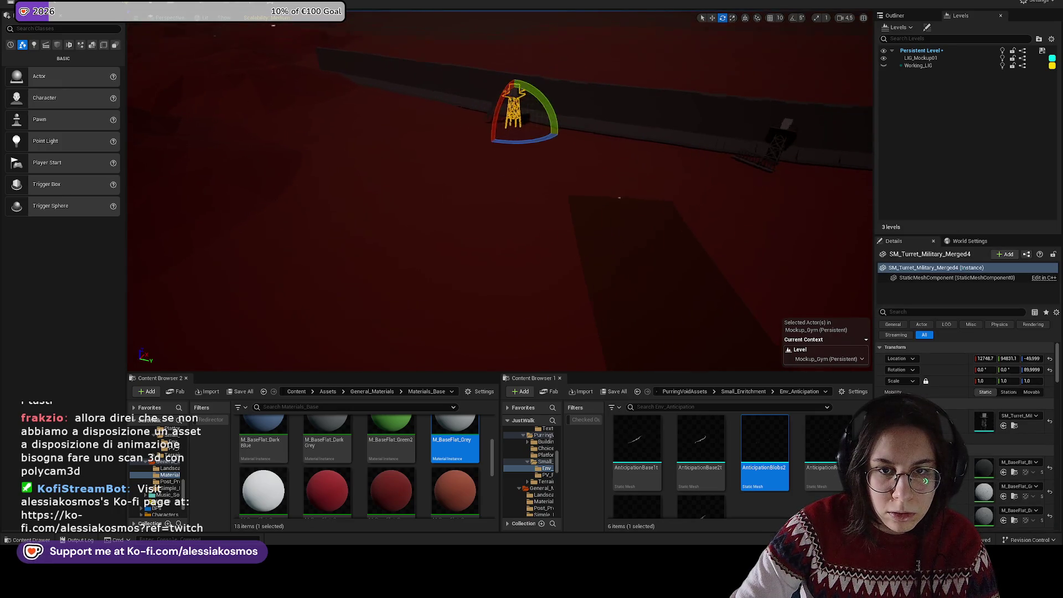
key("f")
key("w")
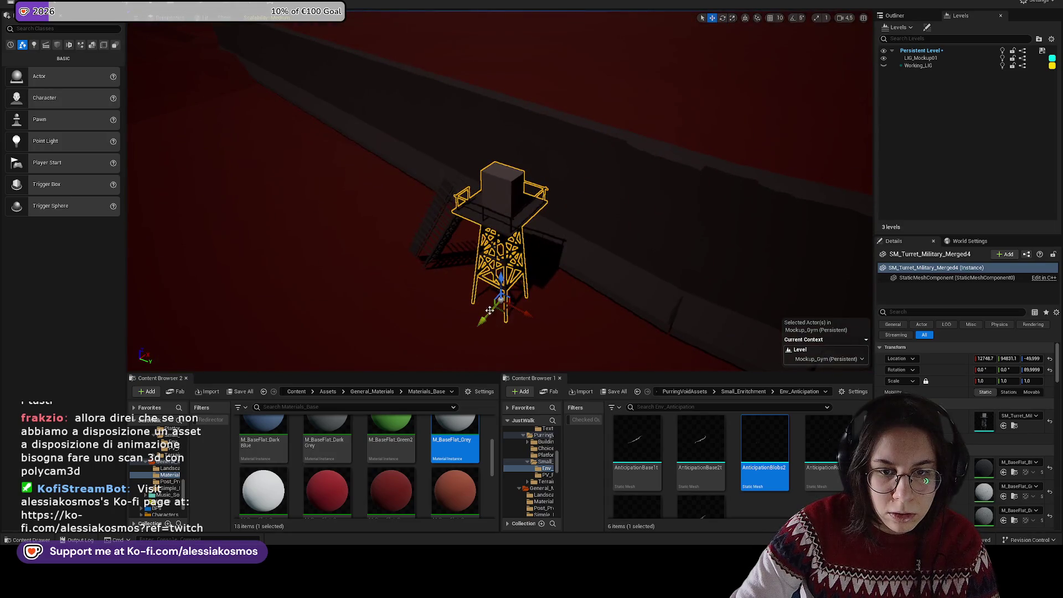
left_click_drag(490, 311, 441, 330)
key("ctrl+z")
Step: Bring the near watchtower into view, select it and open its right-click actions
scroll("down", 3)
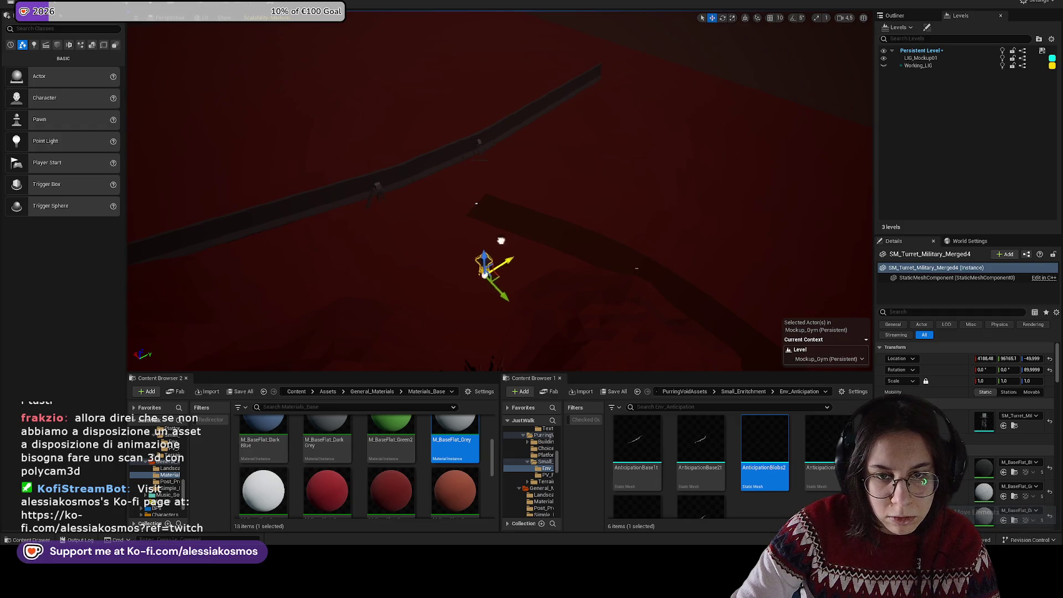
left_click_drag(532, 220, 465, 201)
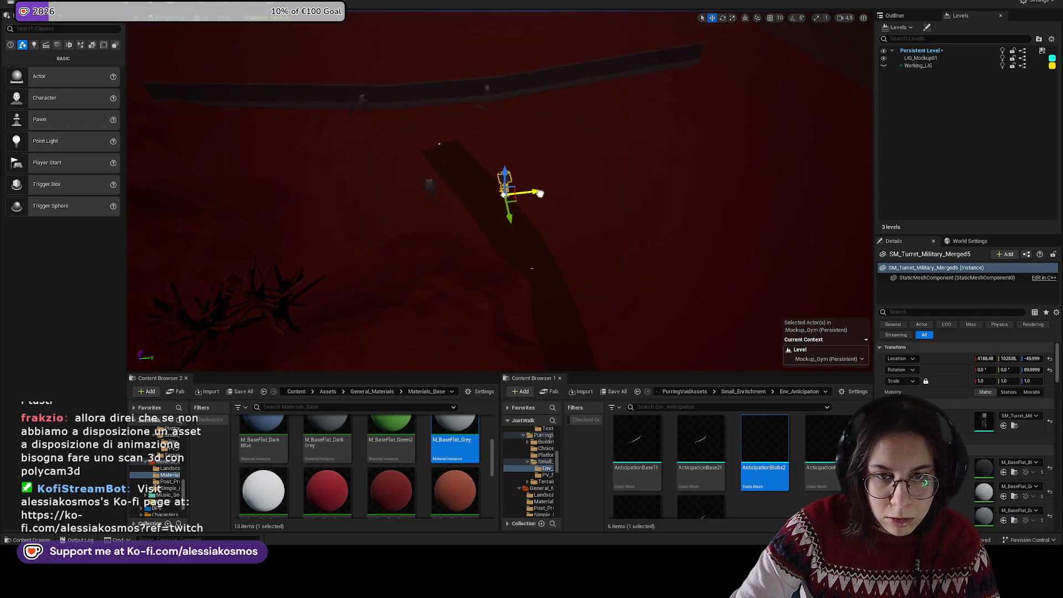
left_click_drag(560, 191, 509, 345)
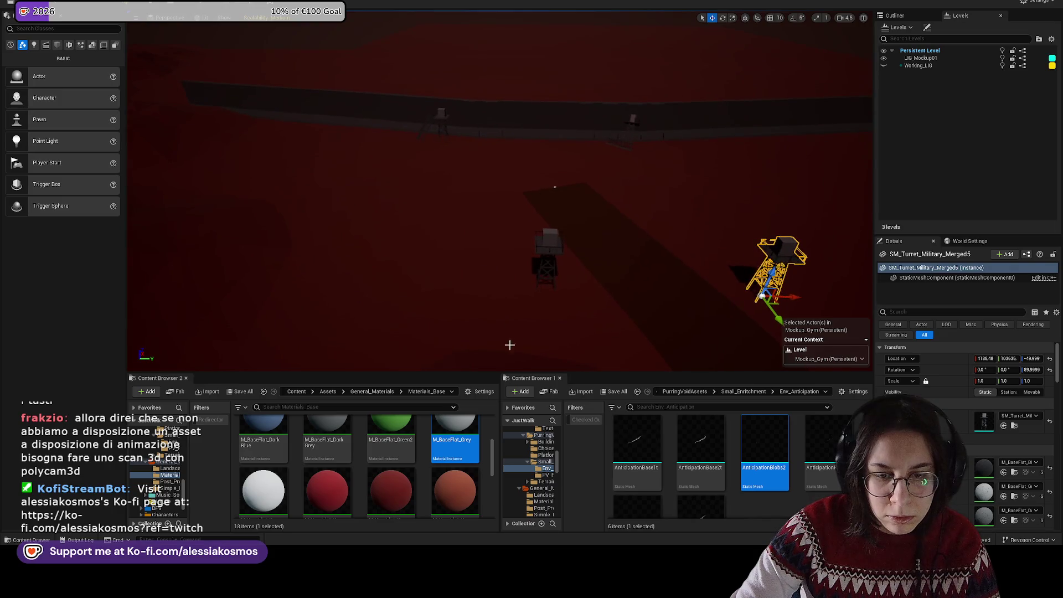
left_click(539, 243)
right_click(545, 241)
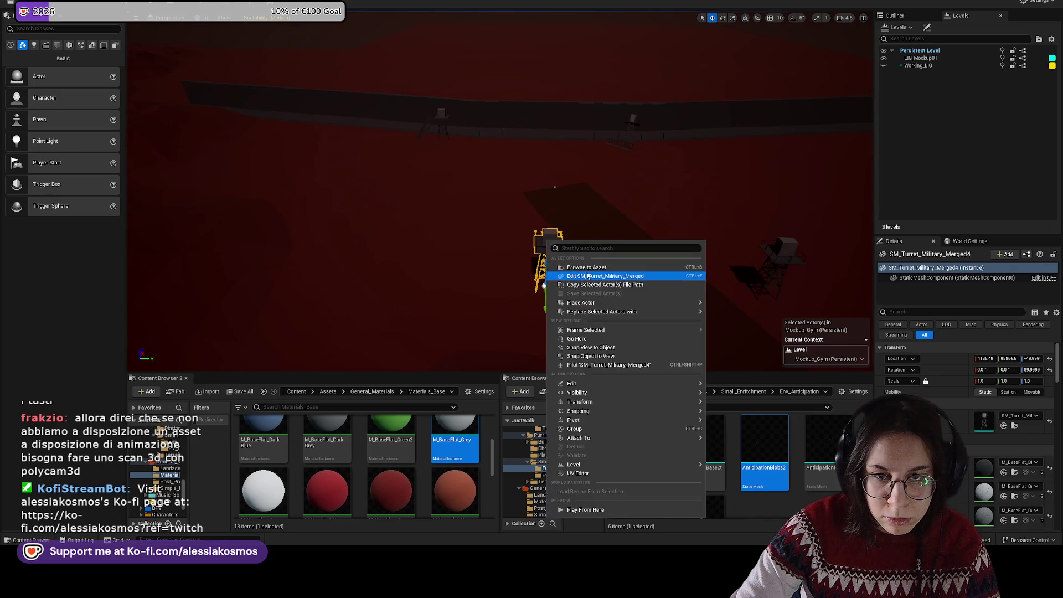
Step: Browse to the tower's asset and drag the Fence_Merged mesh into the level
left_click(581, 275)
scroll("up", 3)
left_click(391, 454)
left_click_drag(391, 455, 422, 204)
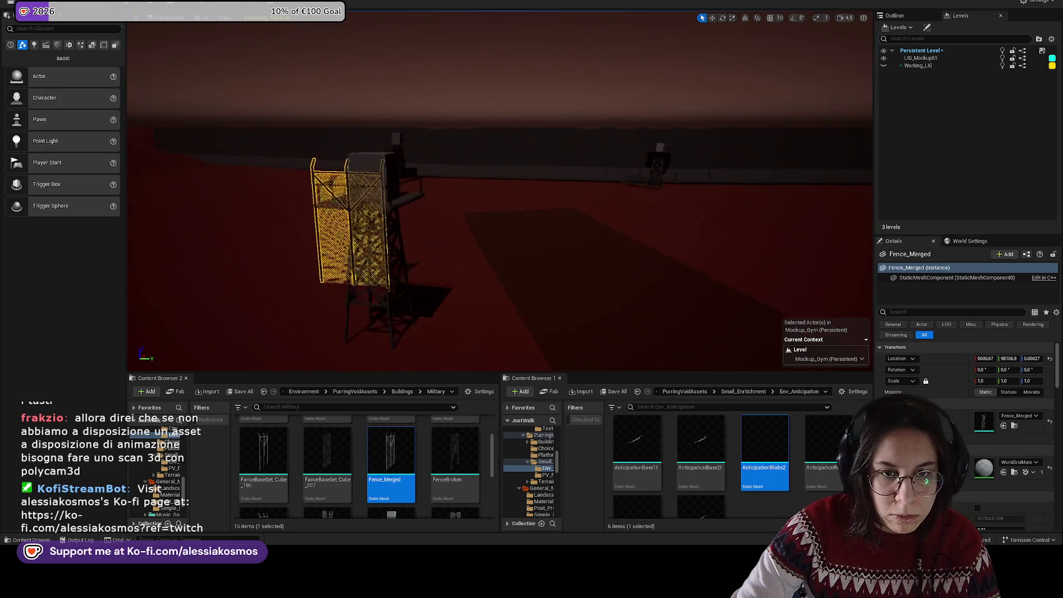
Step: Playtest from a spot on the road, then stop and return to editing
left_click(374, 181)
key("f")
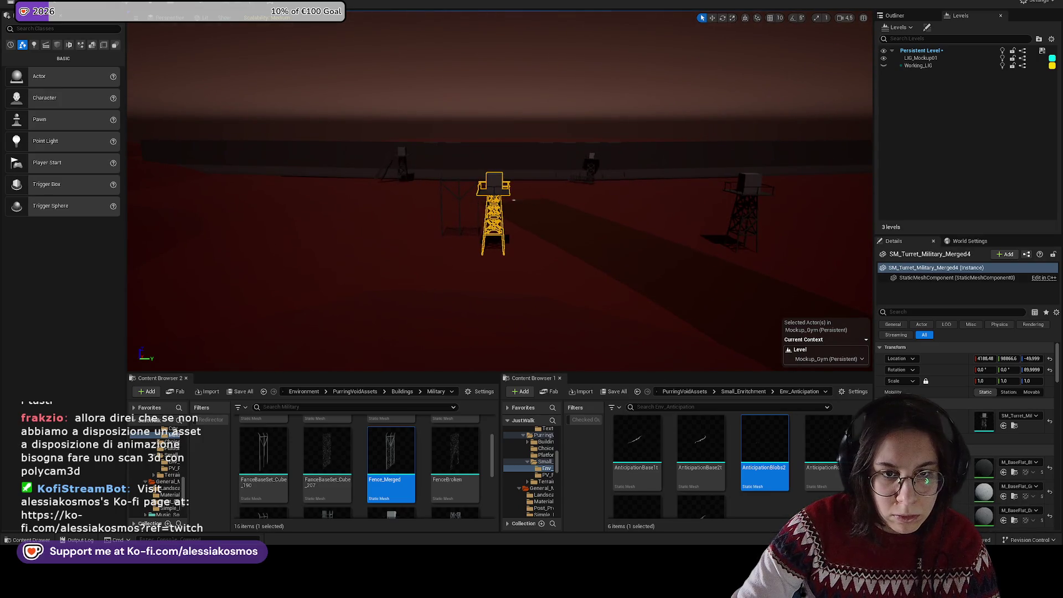
left_click(518, 235)
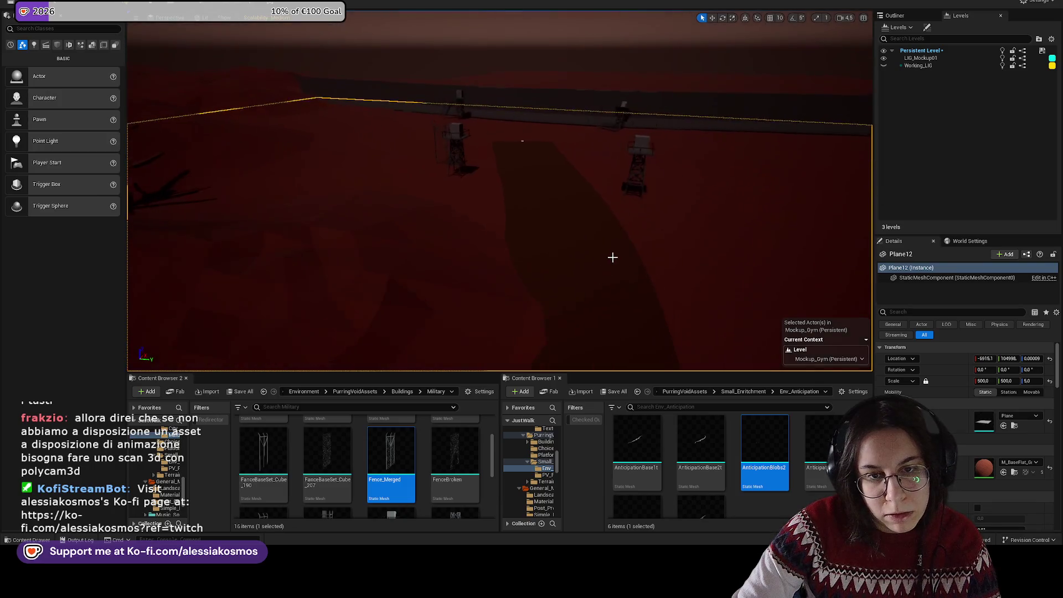
right_click(616, 327)
left_click(610, 275)
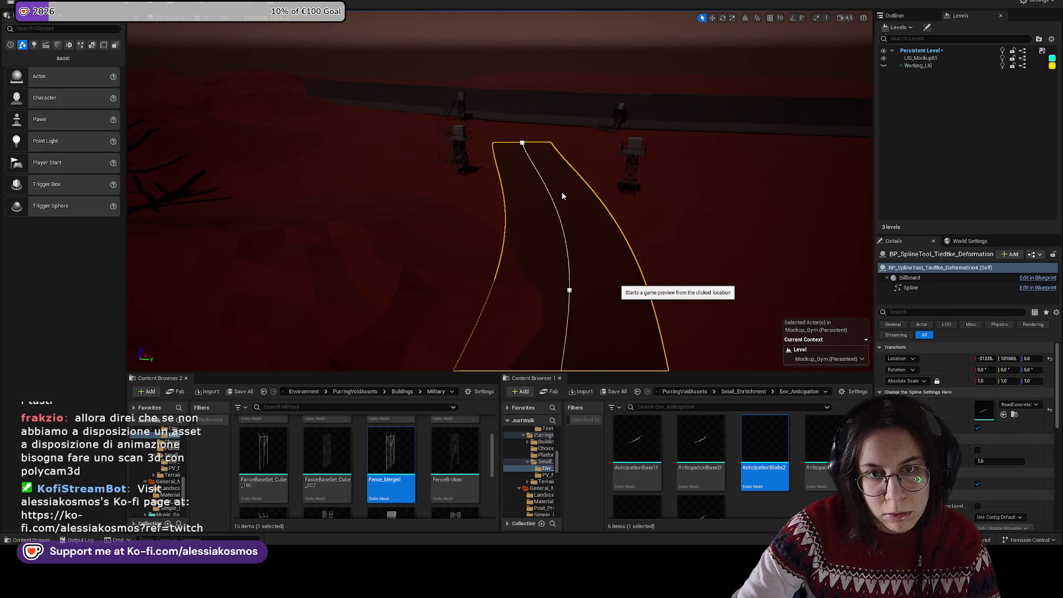
left_click(562, 191)
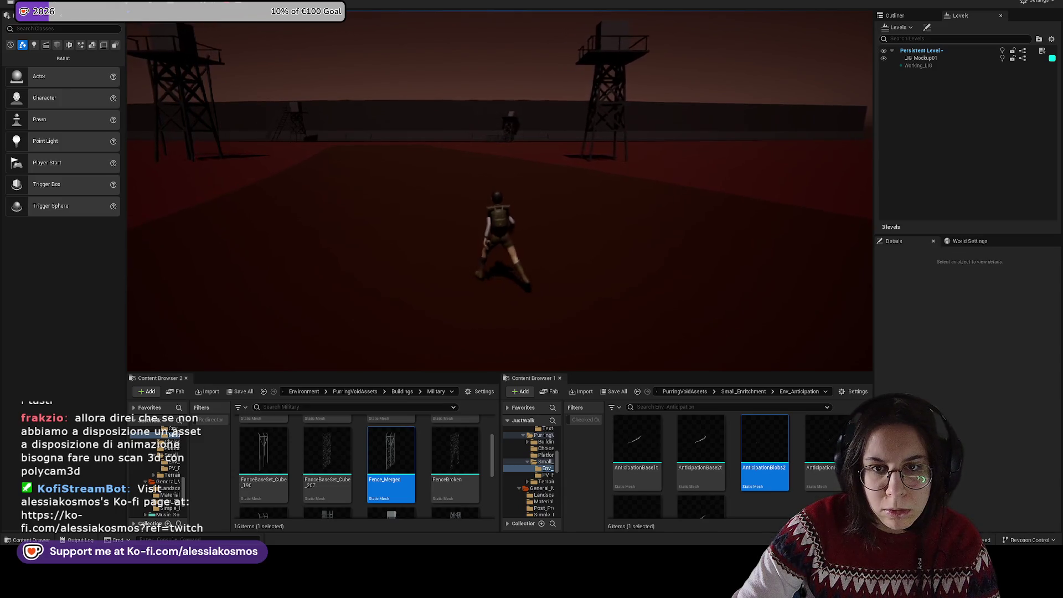
key("Escape")
Step: Scale both watchtowers, trying 1.05 and 1.5 before settling on 1.3
scroll("down", 3)
left_click(397, 119)
left_click(637, 108)
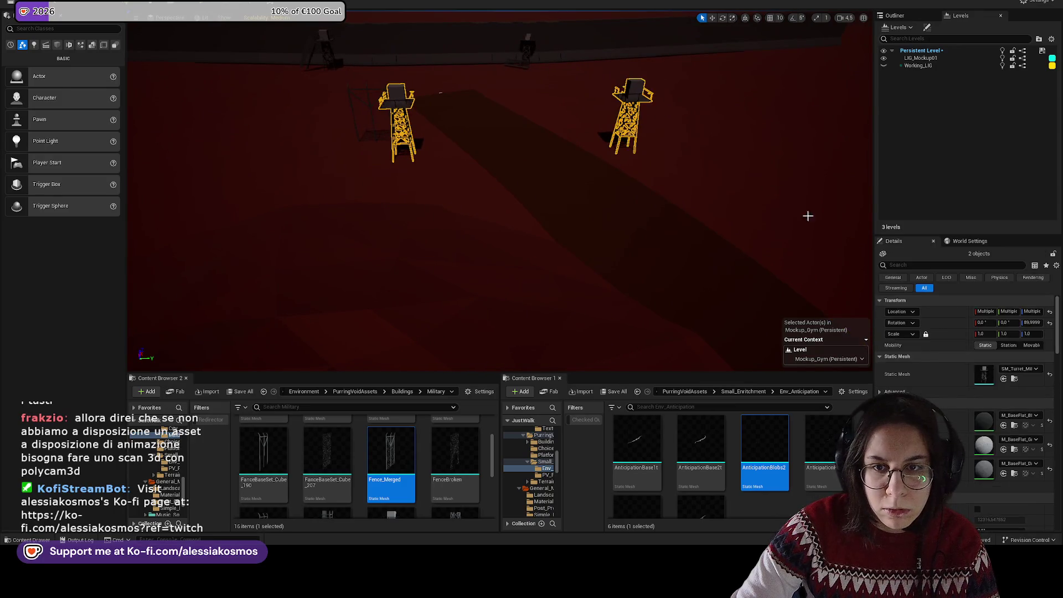
type("1.05")
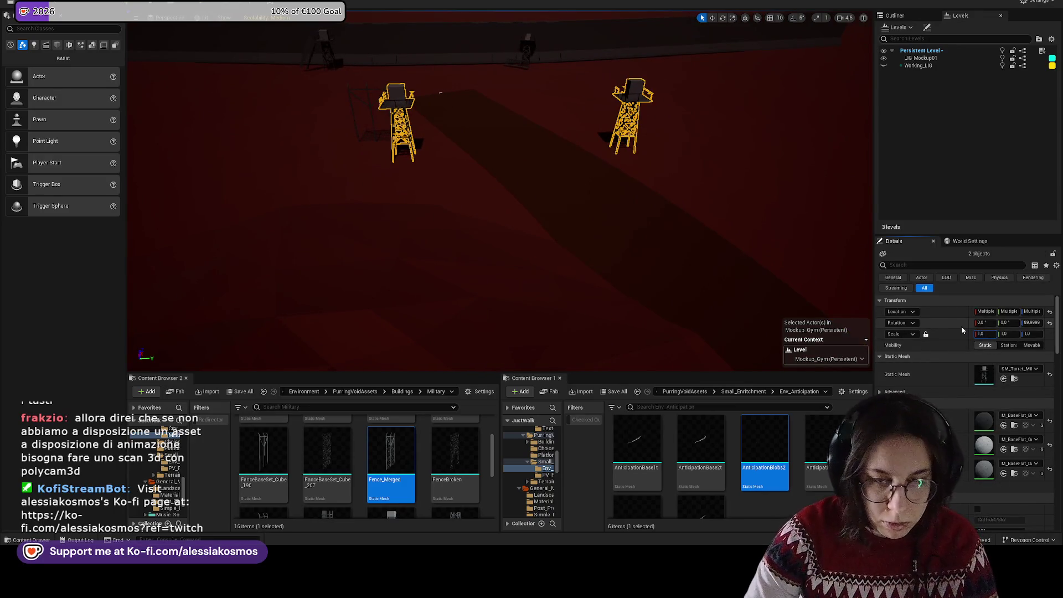
key("Return")
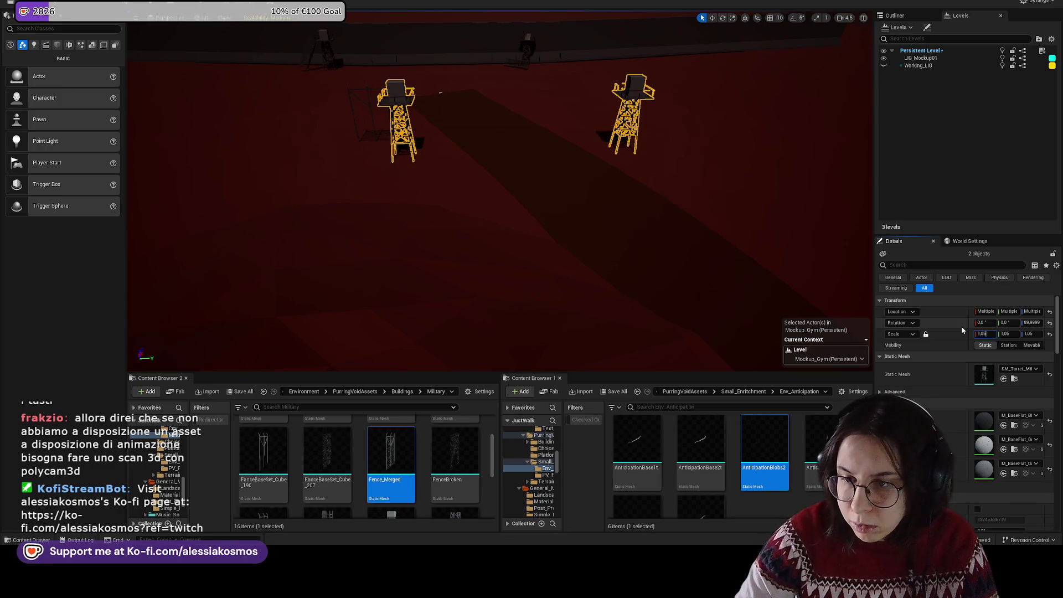
type("1.5")
key("Return")
scroll("up", 3)
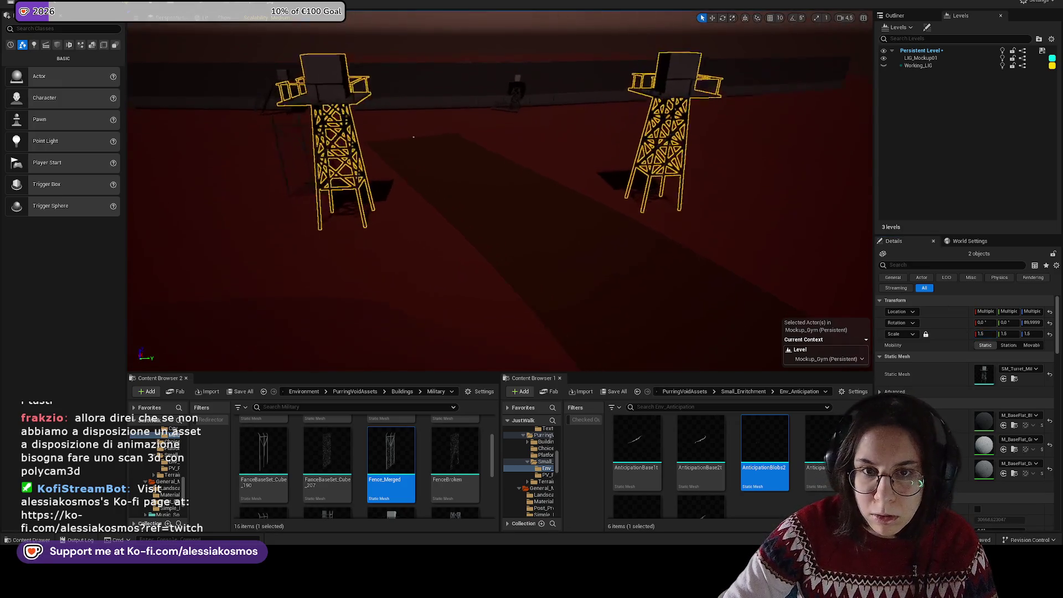
key("Right")
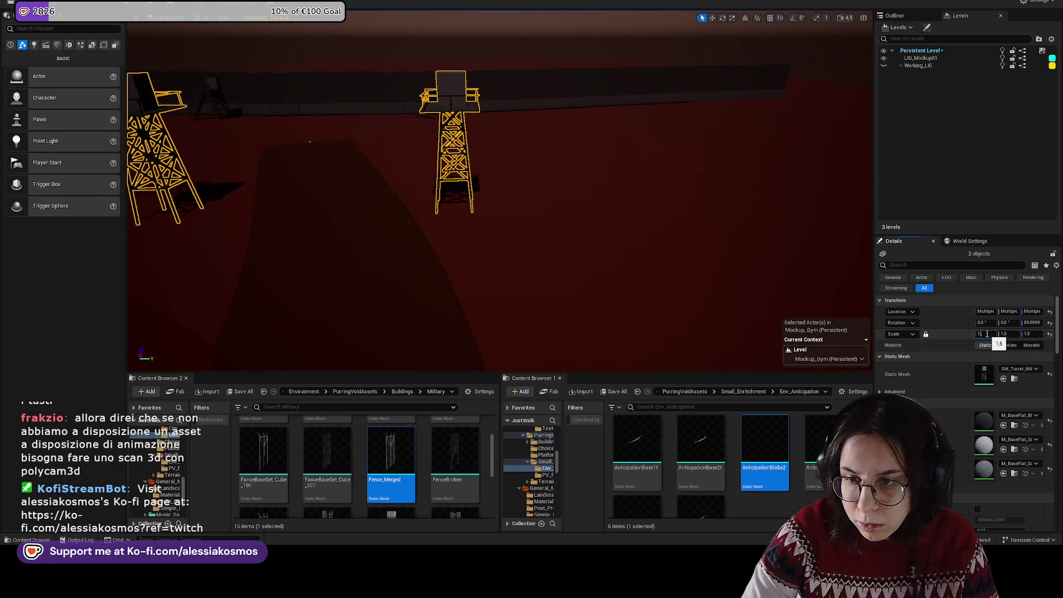
type(".3")
key("Return")
Step: Scale the SM_Turret_Military_Merged3 tower and its ladder to 1.3
scroll("down", 3)
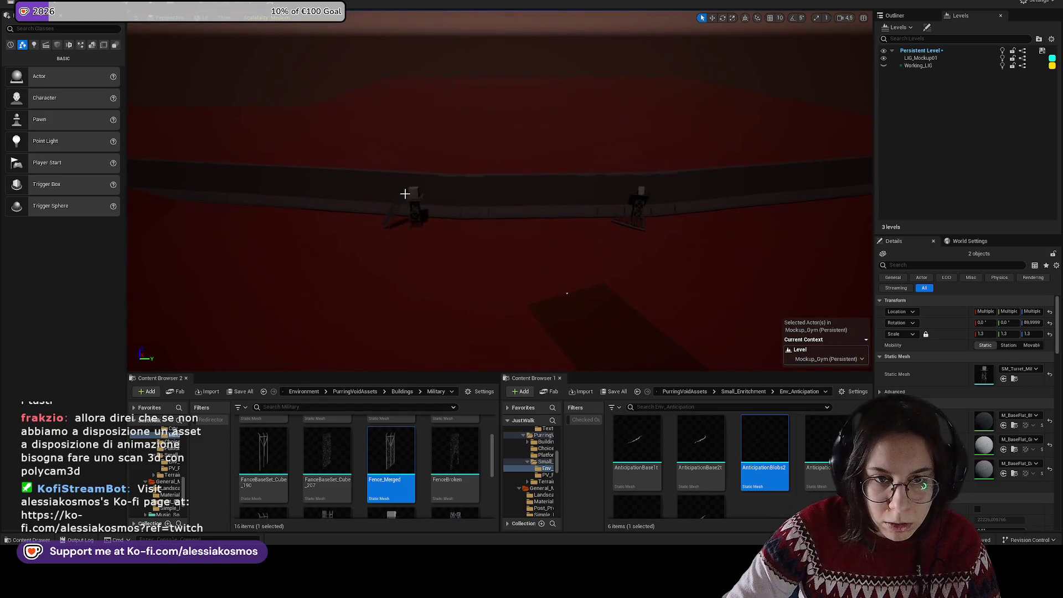
left_click(399, 198)
left_click(399, 198)
key("f")
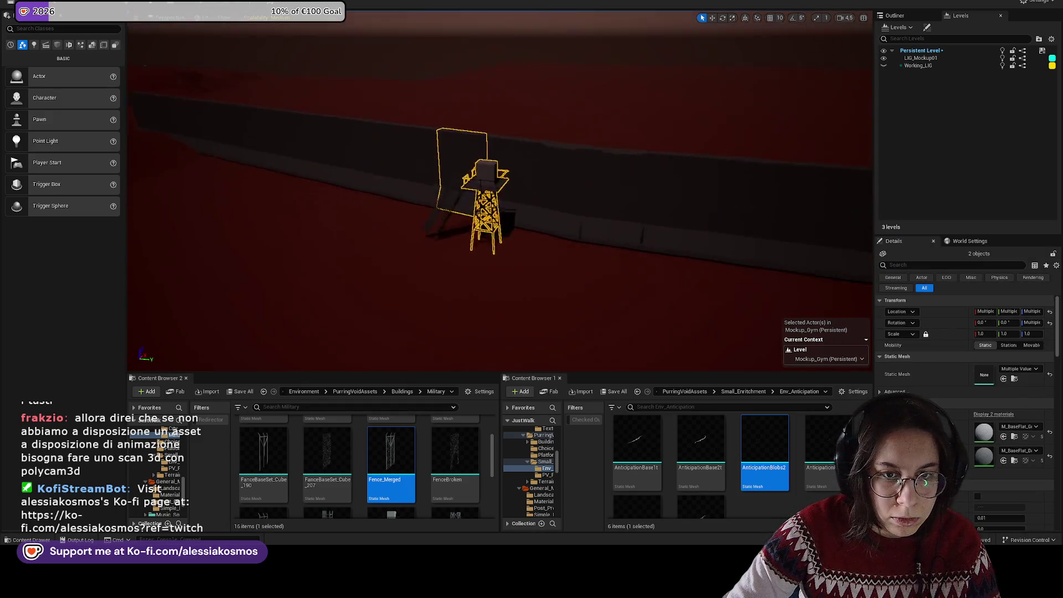
left_click(479, 232)
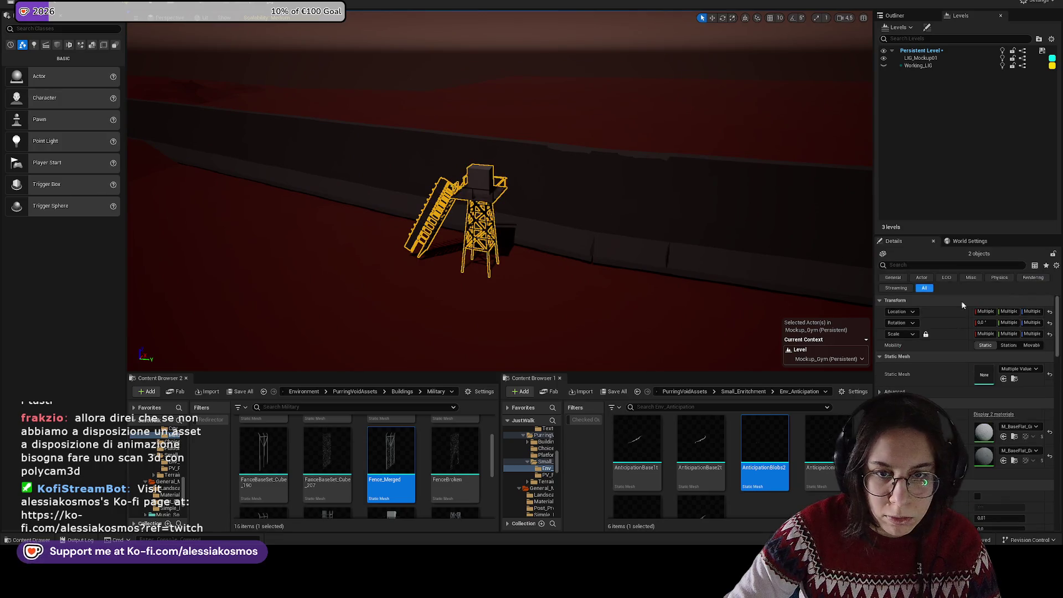
left_click(483, 201)
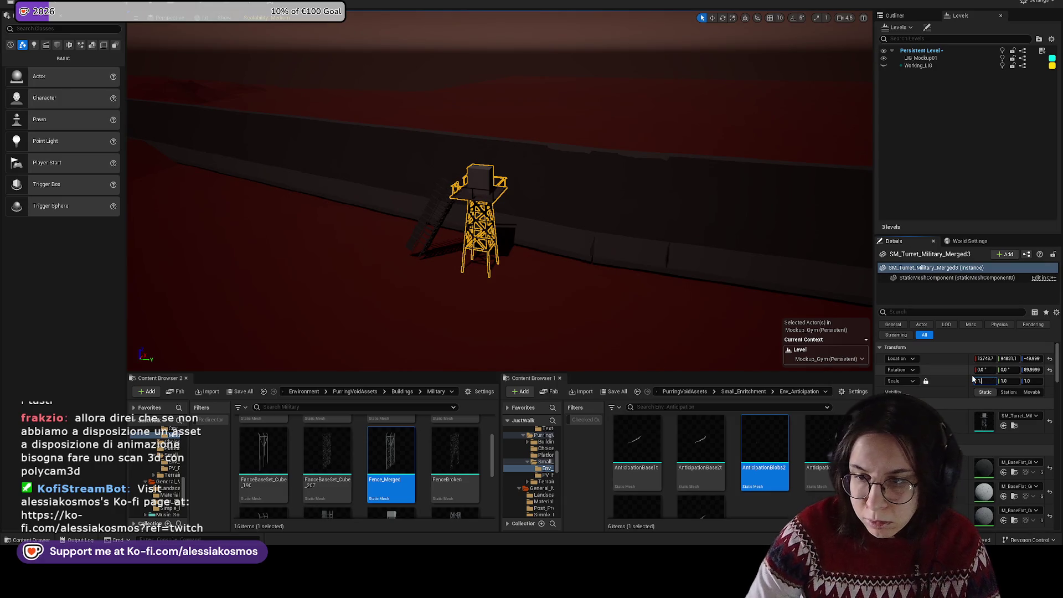
type(".3")
key("Return")
left_click(433, 208)
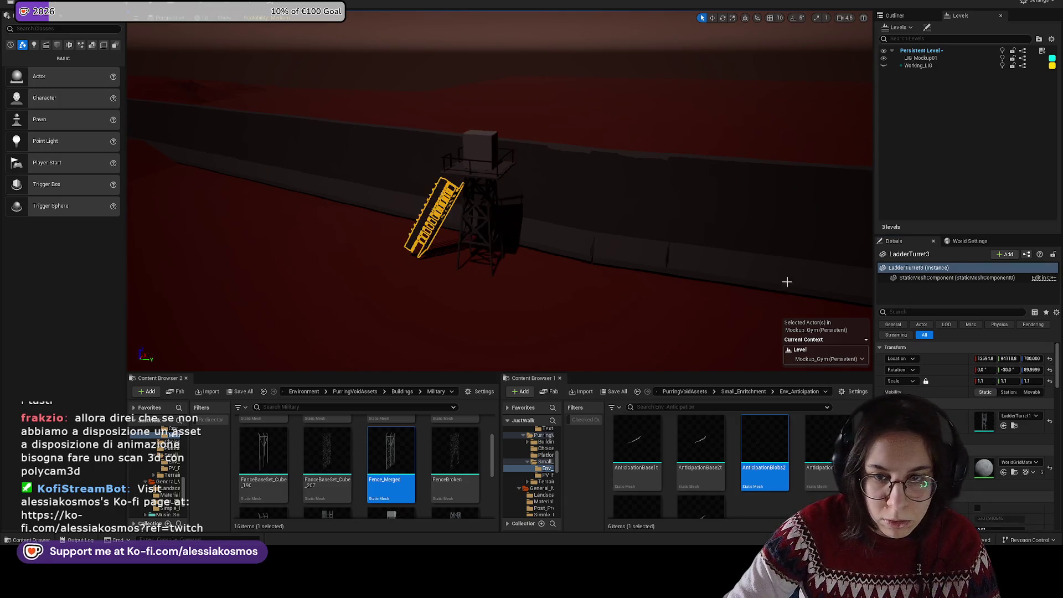
type("1.3")
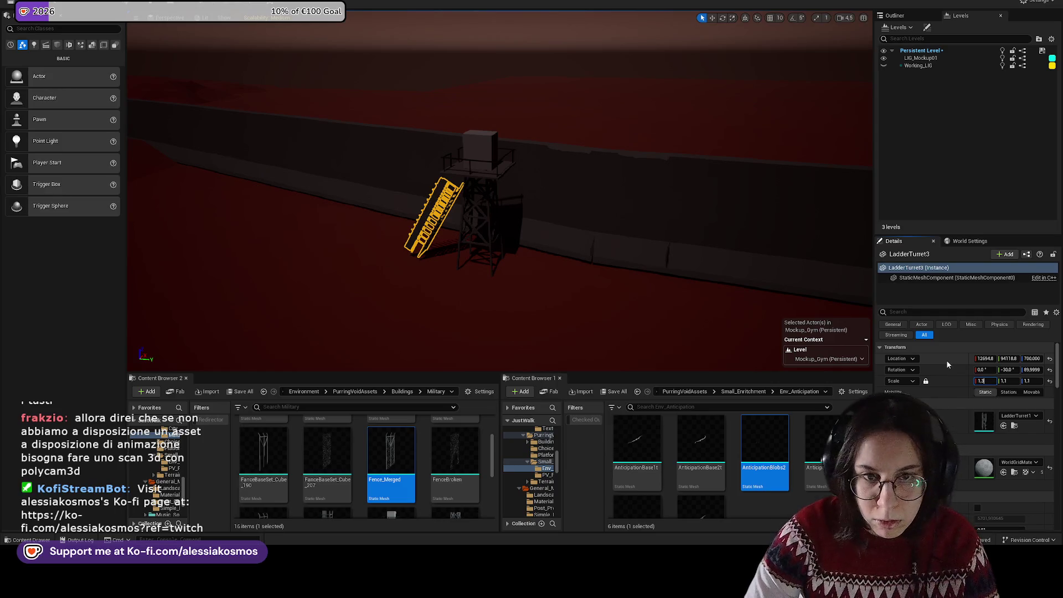
key("Return")
key("f")
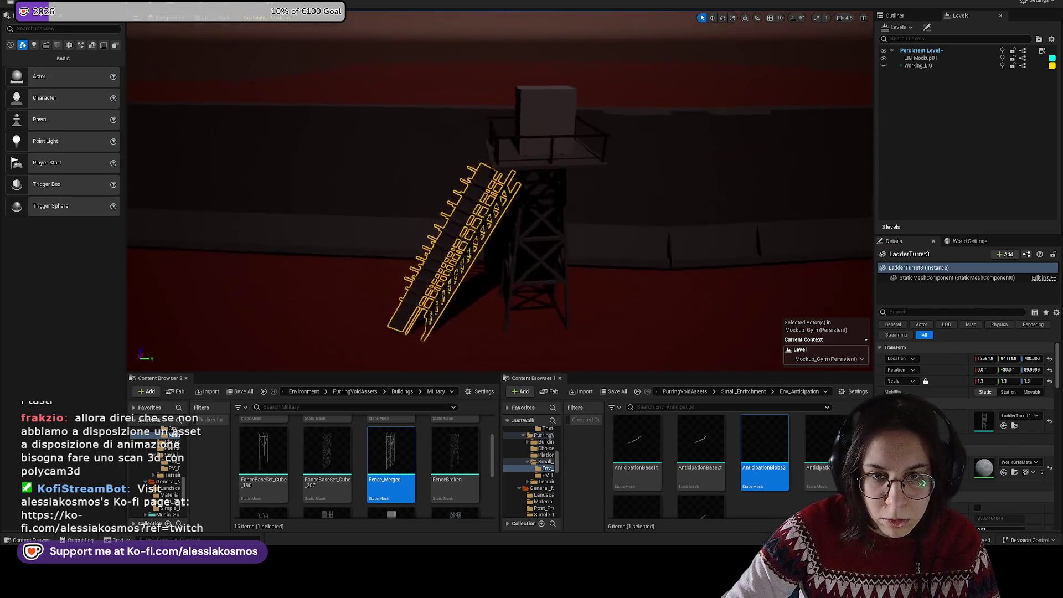
Step: Scale SM_Turret_Military_Merged2 and its ladder to 1.3 and rotate them slightly
left_click(441, 210)
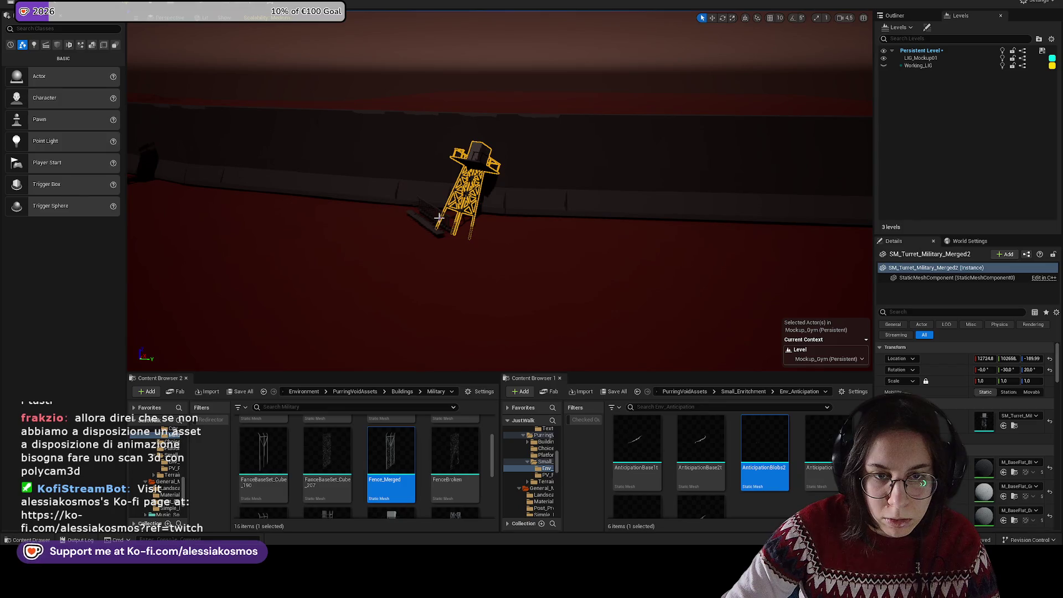
left_click(435, 234)
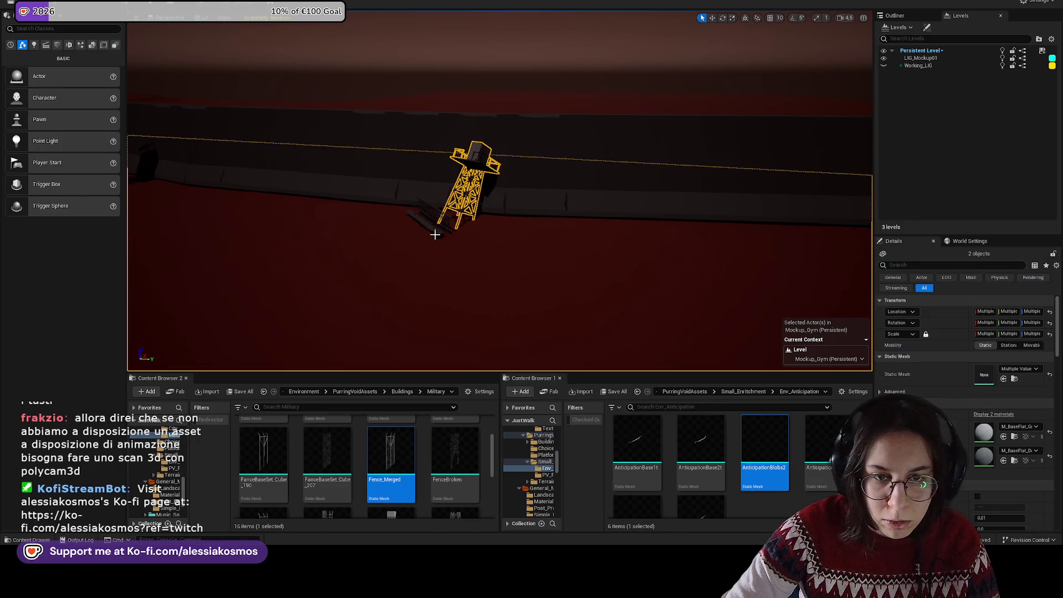
left_click(466, 195)
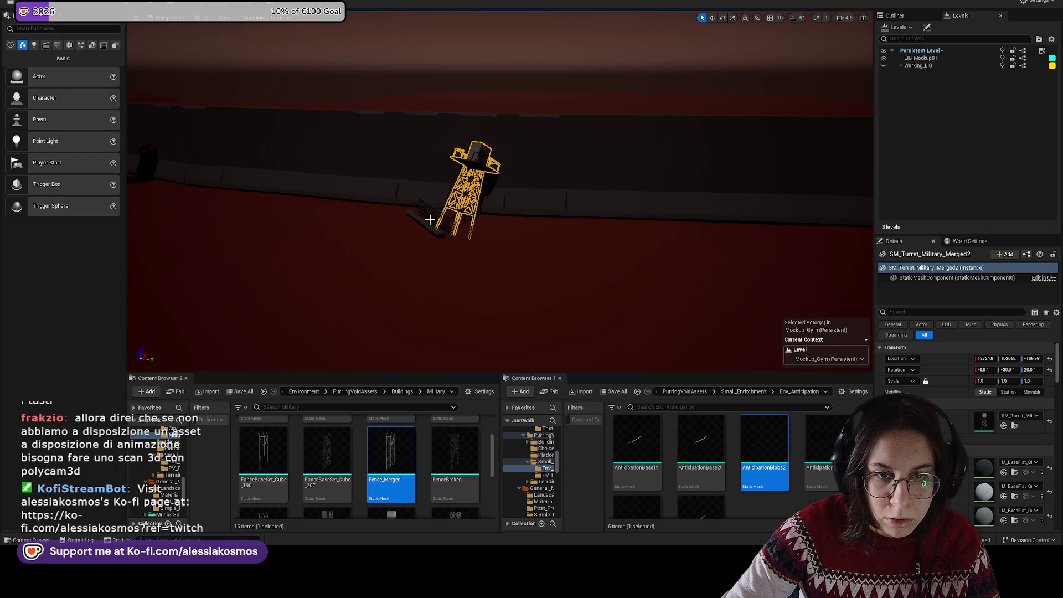
left_click(426, 226)
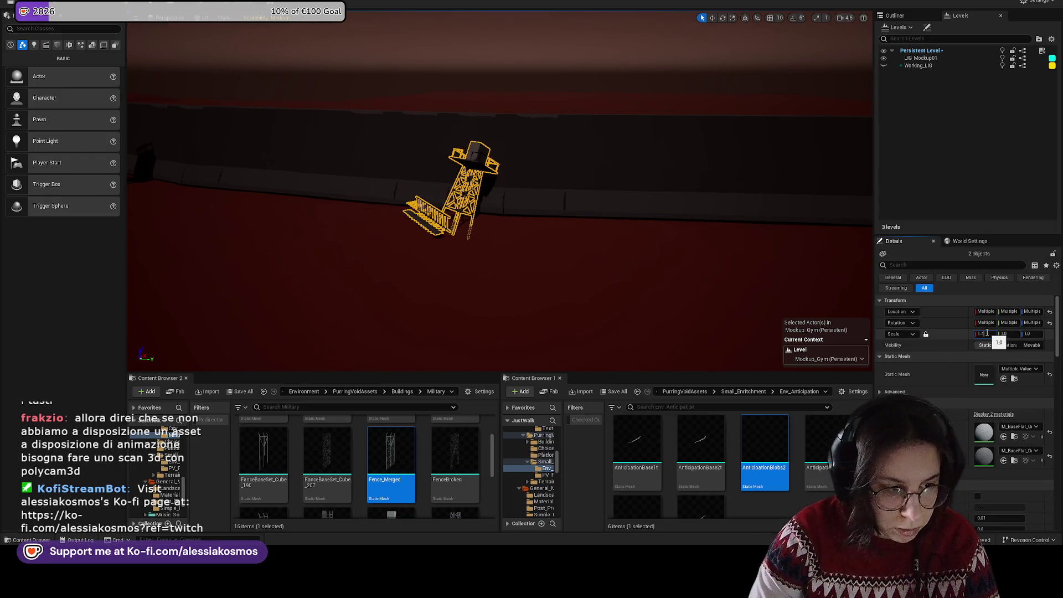
key("Return")
key("w")
left_click_drag(573, 173, 520, 131)
left_click_drag(434, 165, 446, 156)
scroll("down", 3)
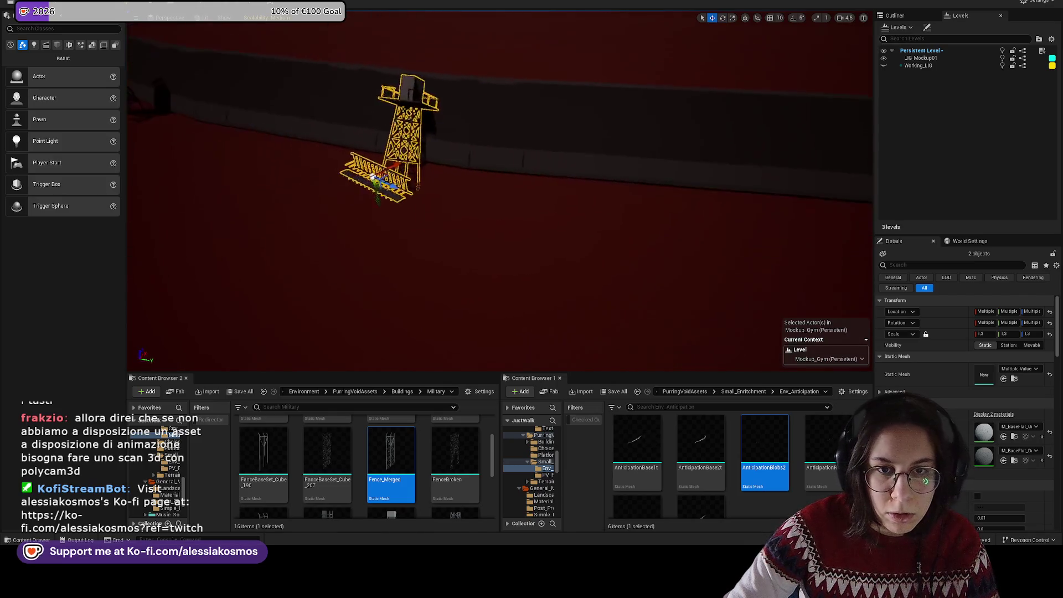
left_click(255, 132)
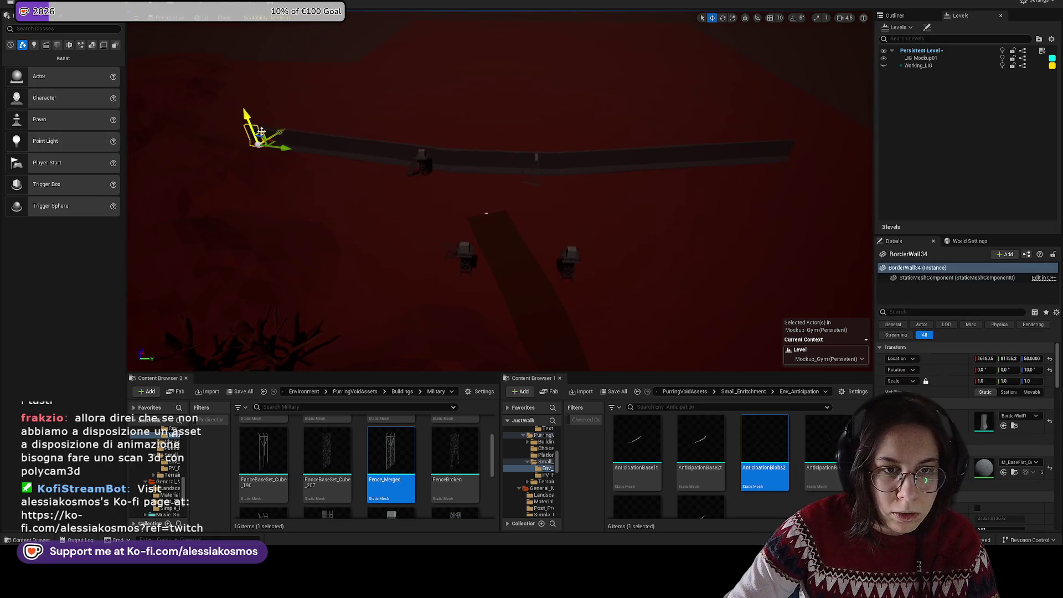
Step: Add the remaining fence pieces until all 40 are selected, then zoom out to check
left_click(304, 138)
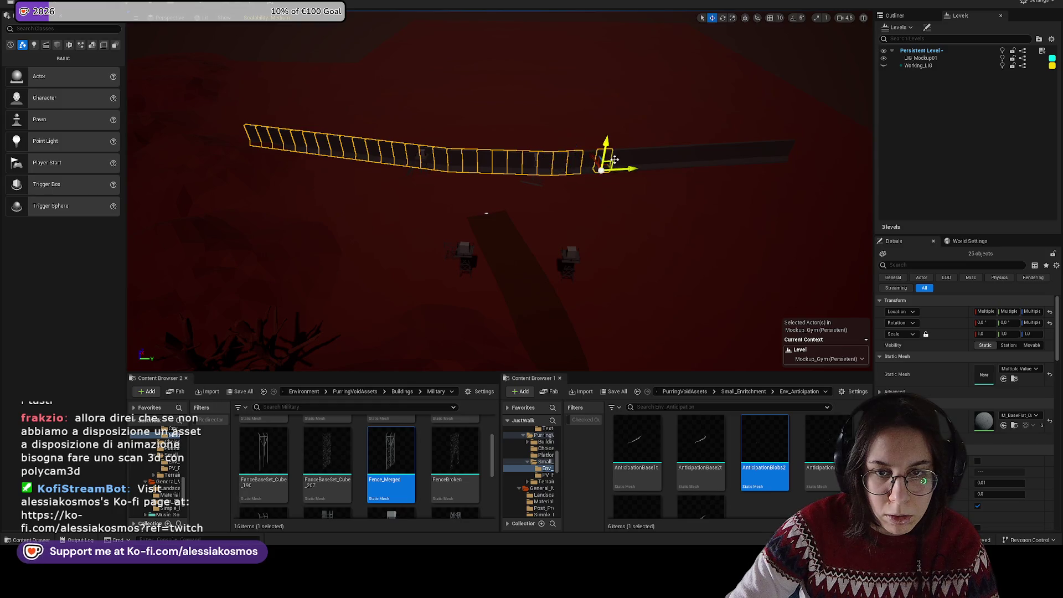
left_click_drag(592, 160, 607, 160)
left_click(576, 164)
left_click_drag(665, 175, 689, 178)
left_click(535, 180)
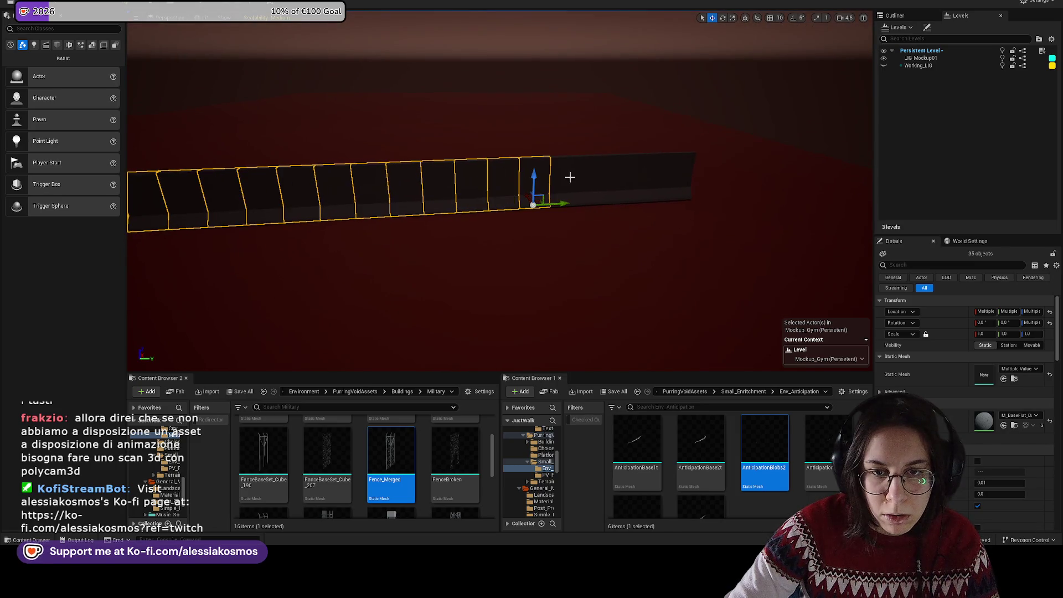
left_click(622, 174)
left_click(681, 177)
left_click_drag(680, 176, 678, 194)
scroll("up", 3)
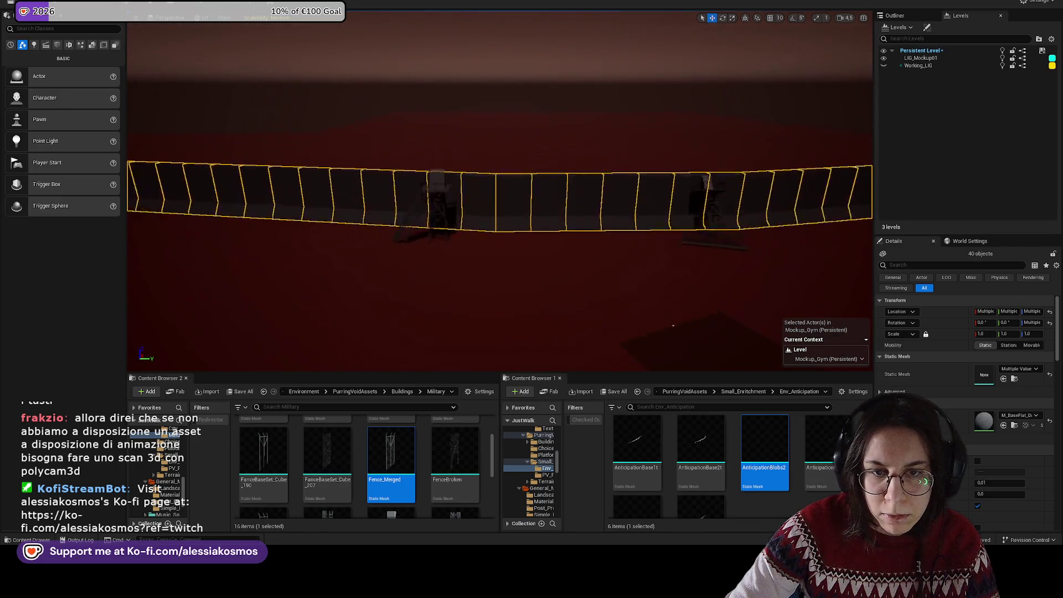
scroll("down", 3)
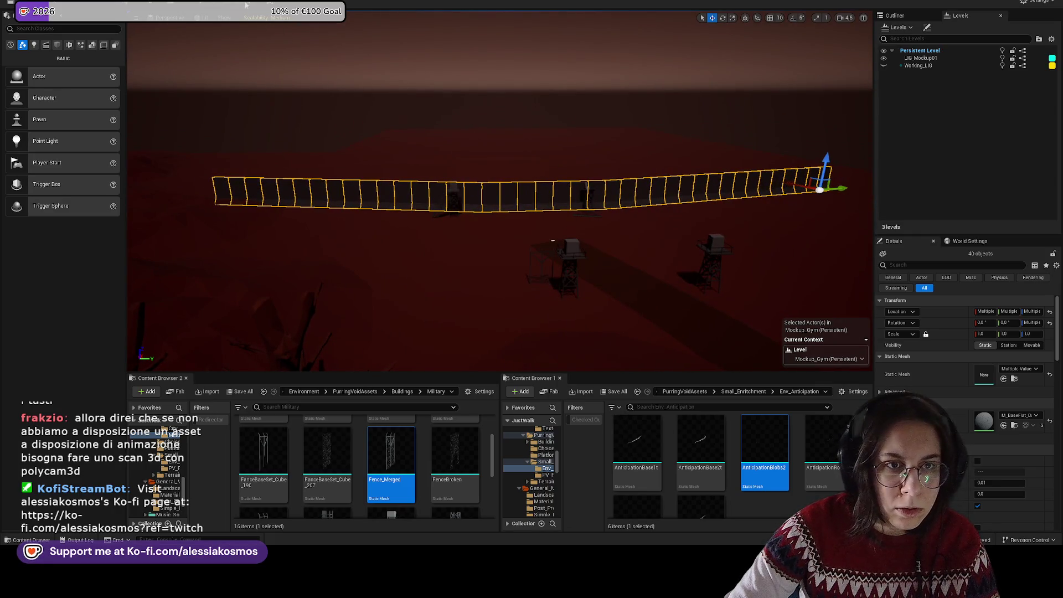
Step: Open the actions menu for the selected fence pieces
left_click(247, 5)
left_click(248, 5)
right_click(166, 6)
Step: Choose Merge Actors for the selected fence pieces via a 'mer' search
key("Escape")
right_click(166, 5)
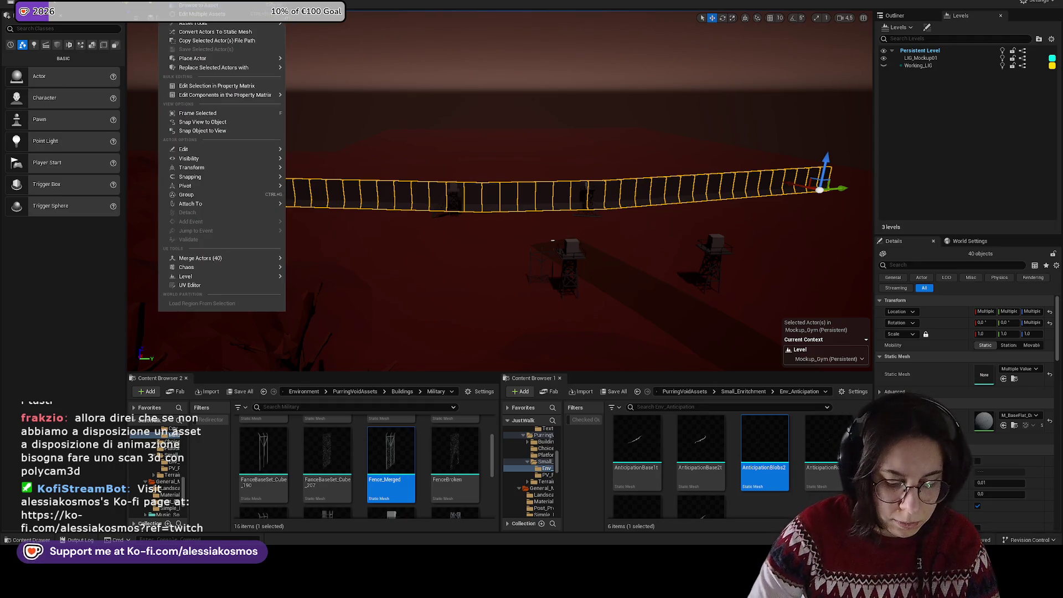
type("mer")
left_click(210, 45)
Step: Save the merged mesh as MERGED_TestBorder in Buildings/Military and delete the originals
double_click(449, 184)
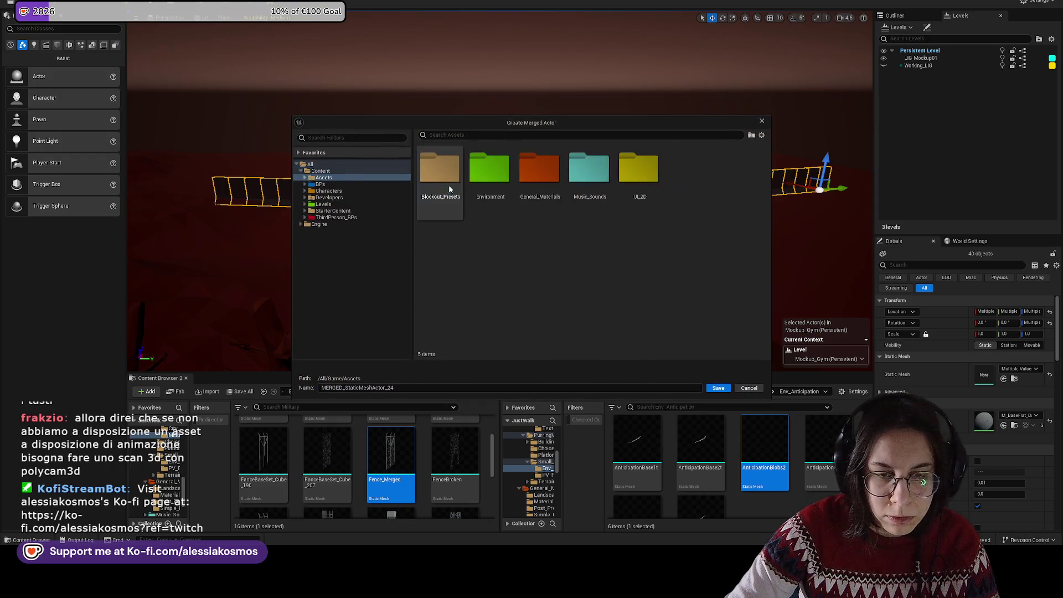
double_click(483, 182)
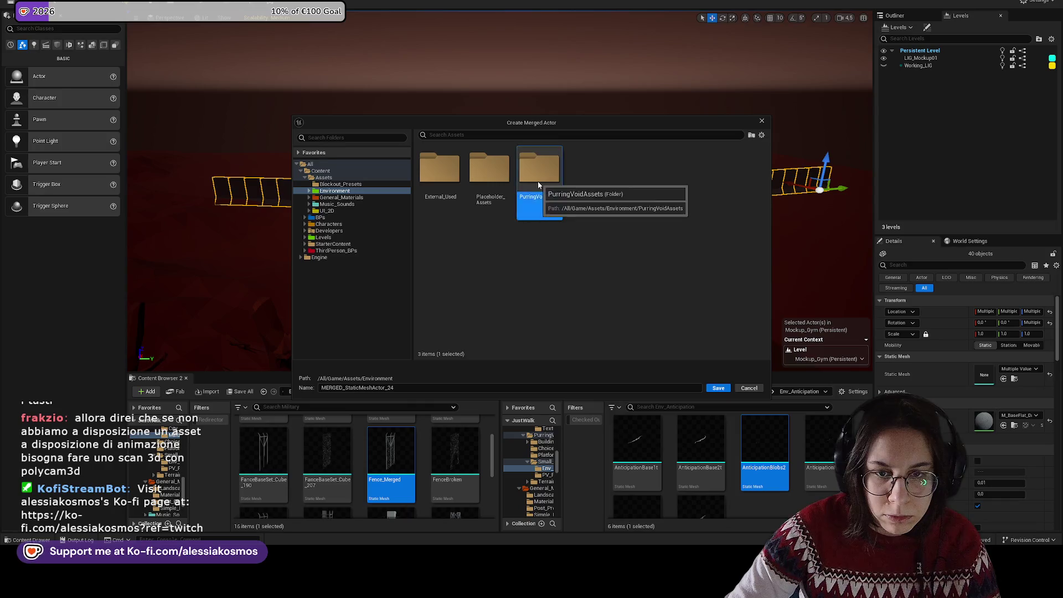
double_click(537, 177)
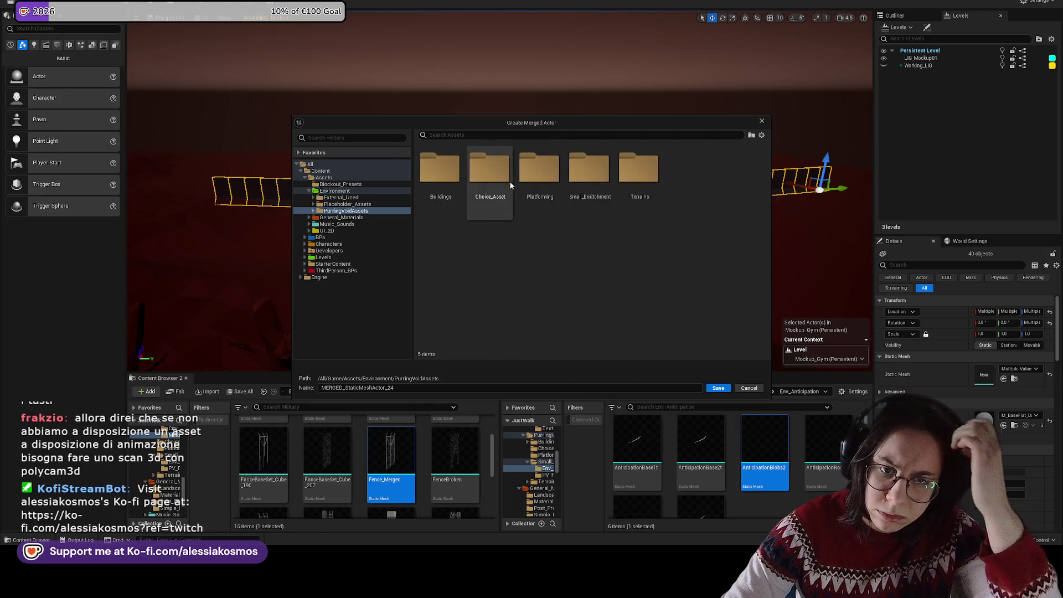
double_click(440, 169)
double_click(538, 169)
type("MERGED_TestB")
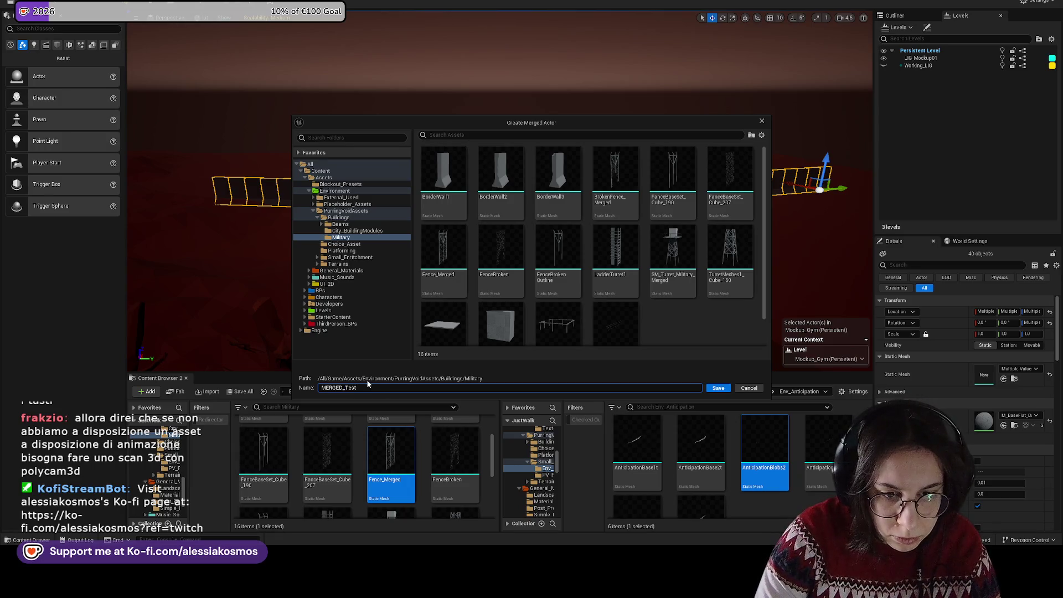
type("order1")
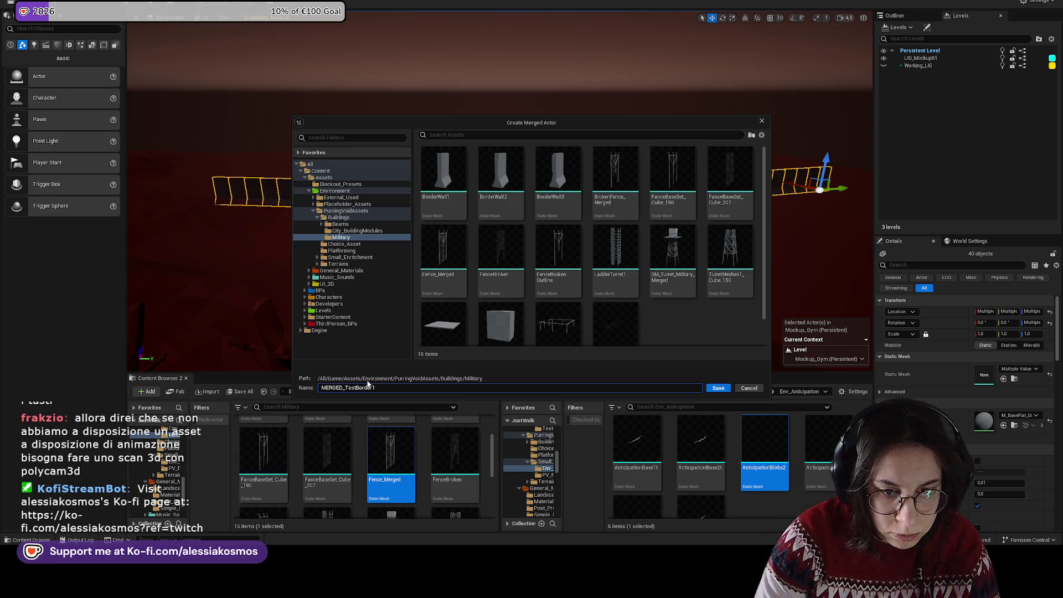
key("Return")
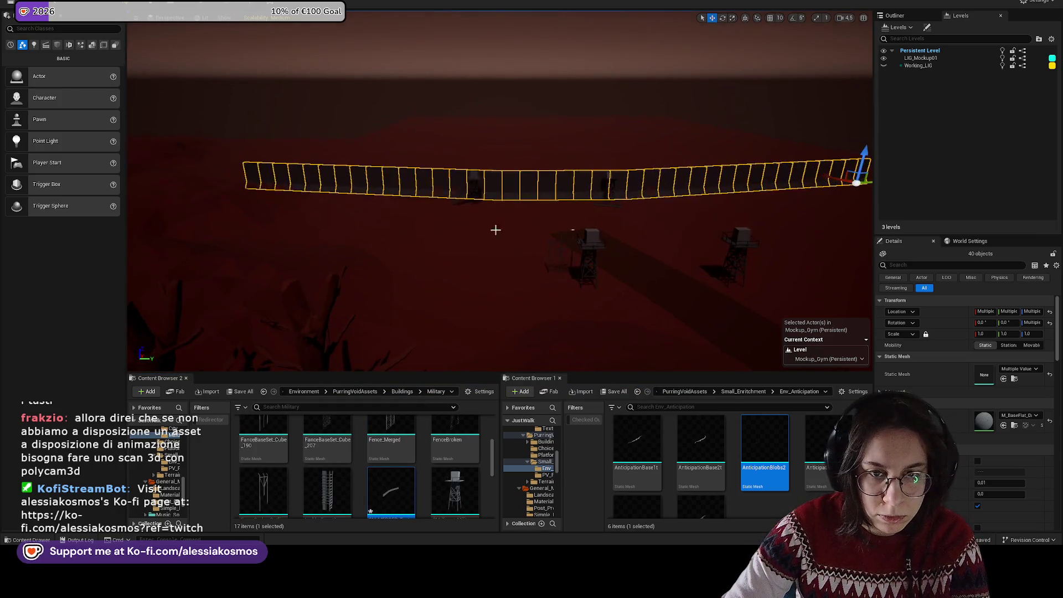
key("Delete")
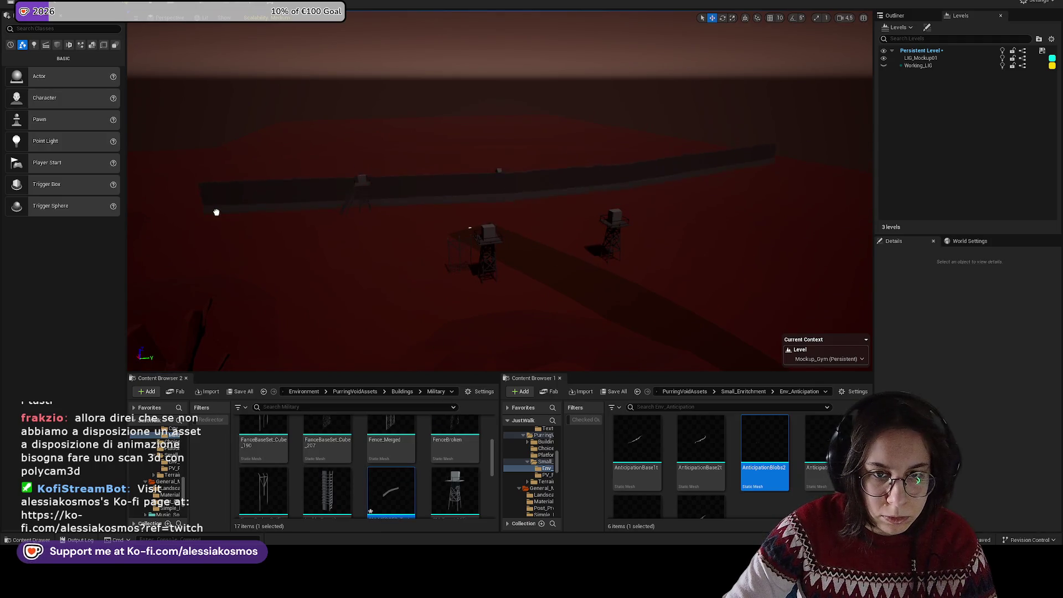
Step: Move the merged fence, scale it to 1.3, and slide it along its Y axis
left_click(216, 212)
key("f")
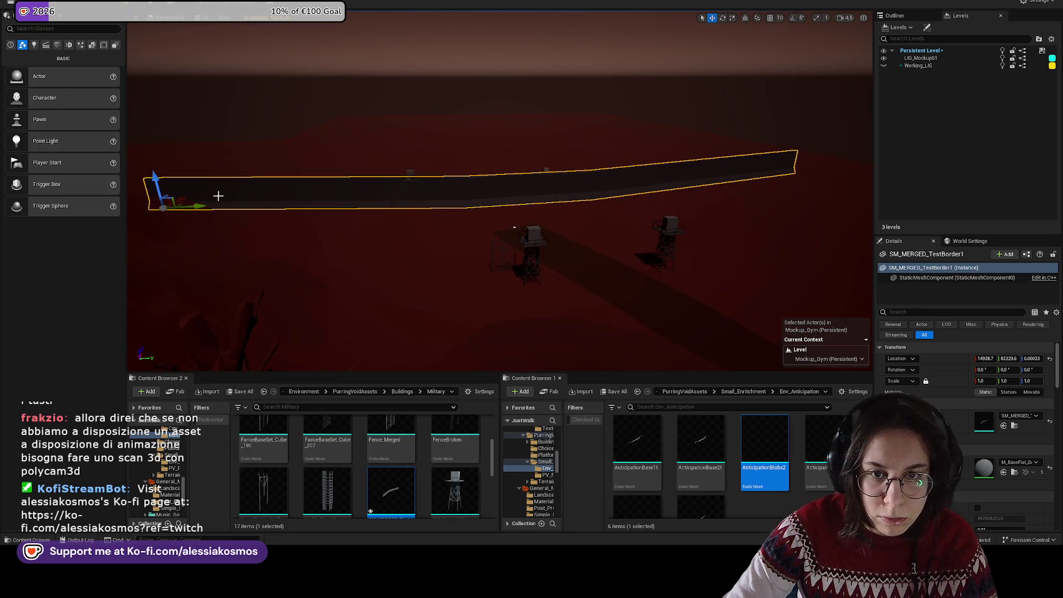
left_click_drag(186, 196, 193, 191)
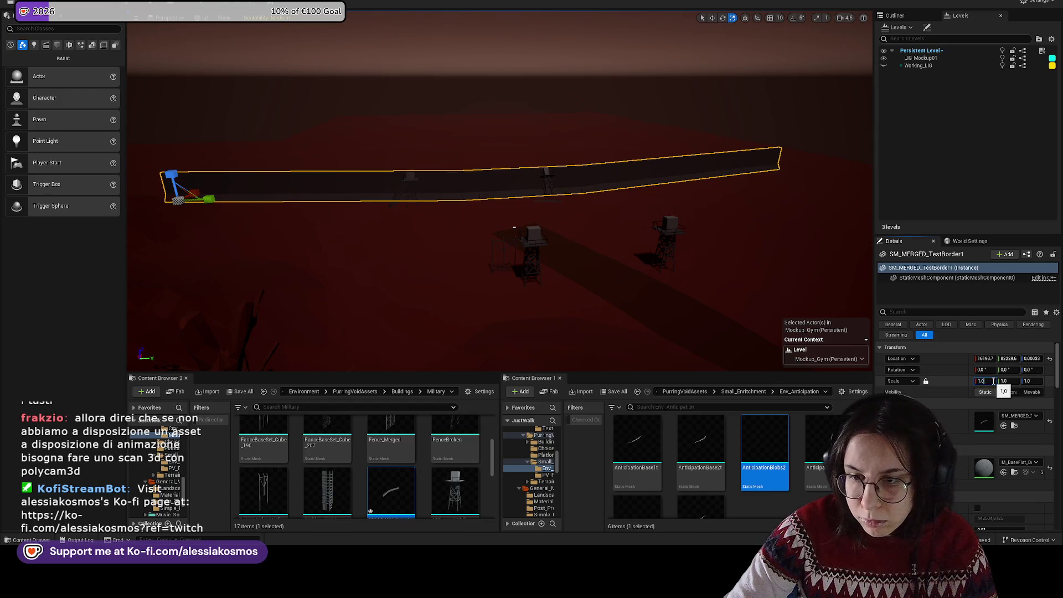
type("1.3")
key("Return")
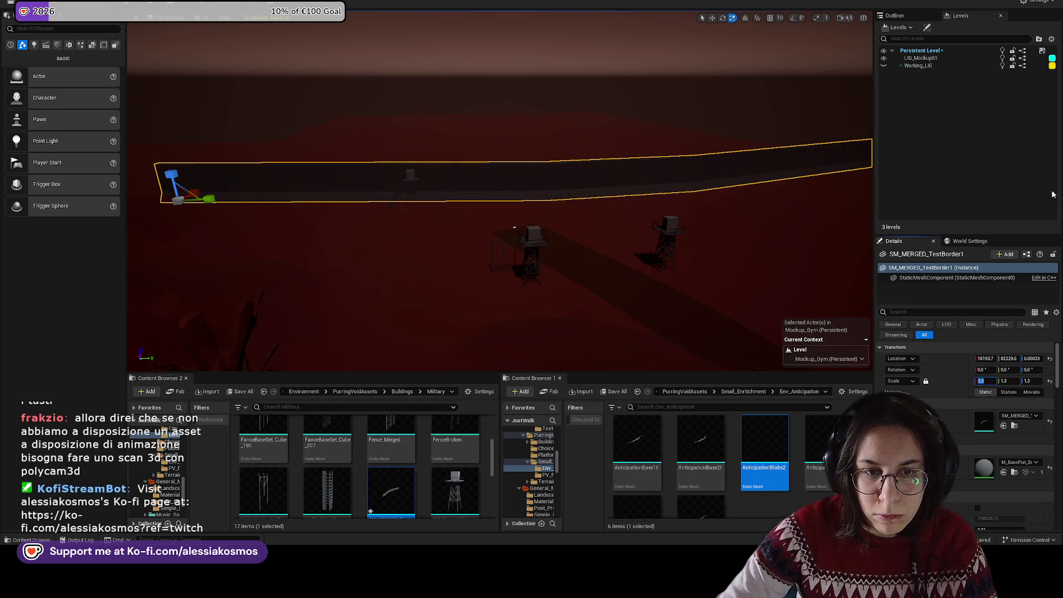
key("w")
left_click_drag(836, 110, 400, 353)
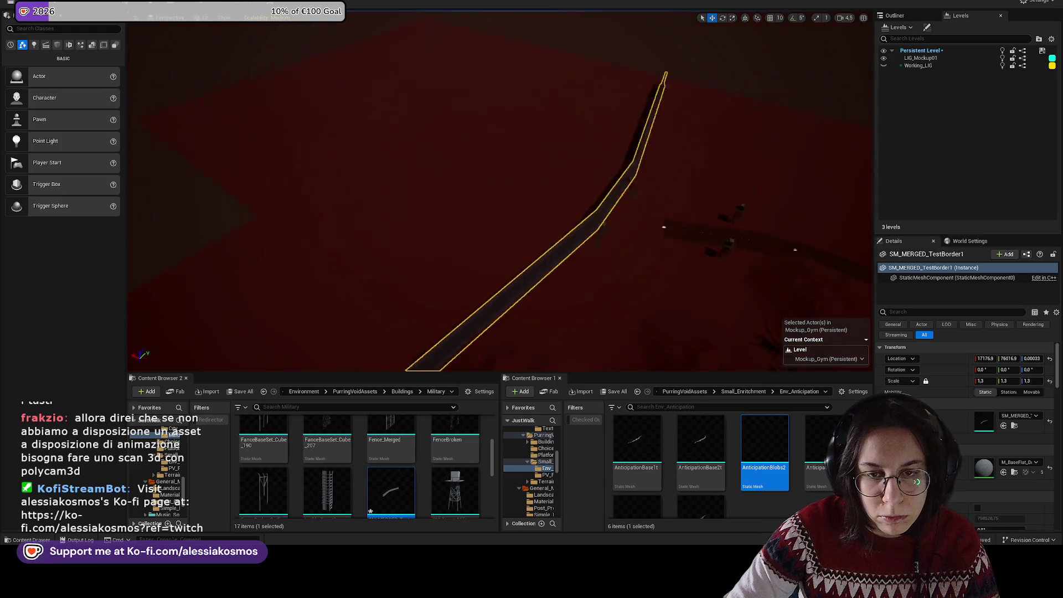
left_click_drag(499, 221, 533, 218)
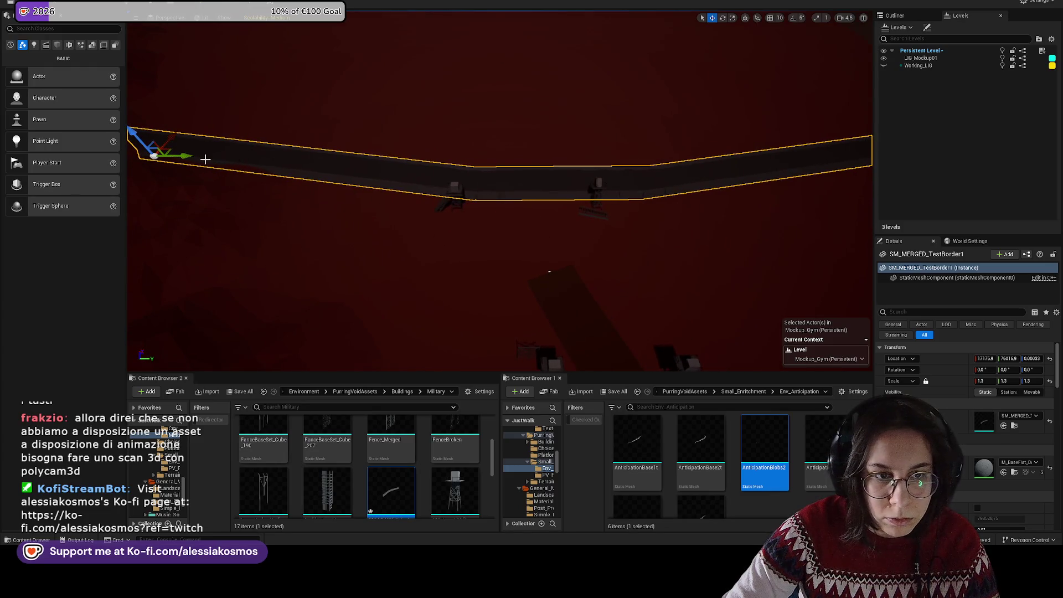
left_click_drag(188, 157, 166, 156)
Step: Select the road spline, save the level, and frame the road from a low angle
left_click_drag(516, 174, 373, 264)
left_click(386, 286)
key("ctrl+s")
key("f")
left_click_drag(498, 211, 498, 160)
Step: Start a Play From Here session at a spot on the road and begin the game
right_click(519, 213)
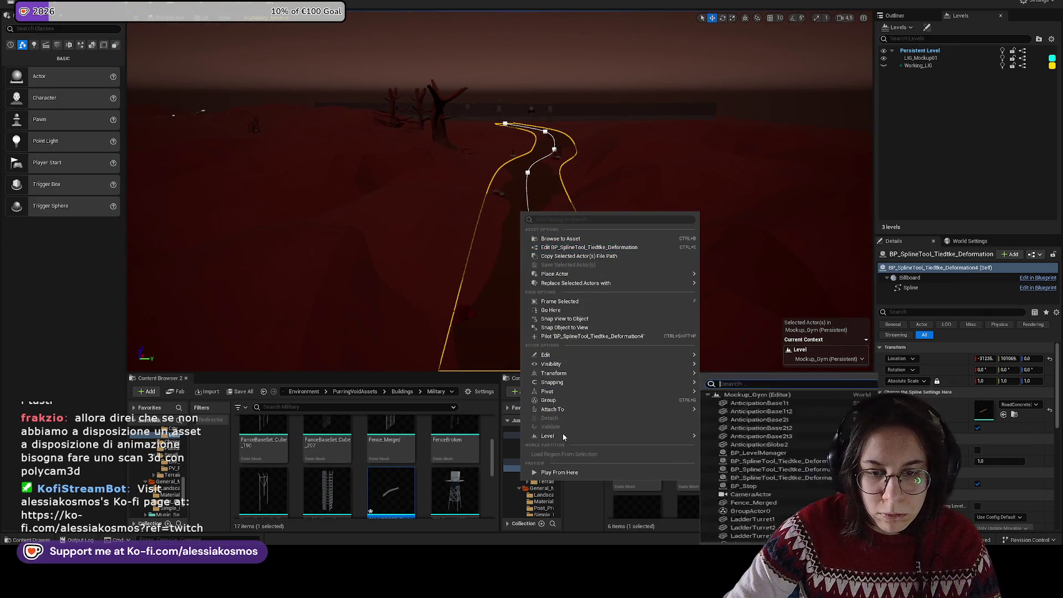
mouse_move(554, 436)
left_click(489, 327)
left_click_drag(534, 333, 541, 277)
left_click_drag(562, 351, 563, 313)
right_click(562, 351)
left_click(548, 328)
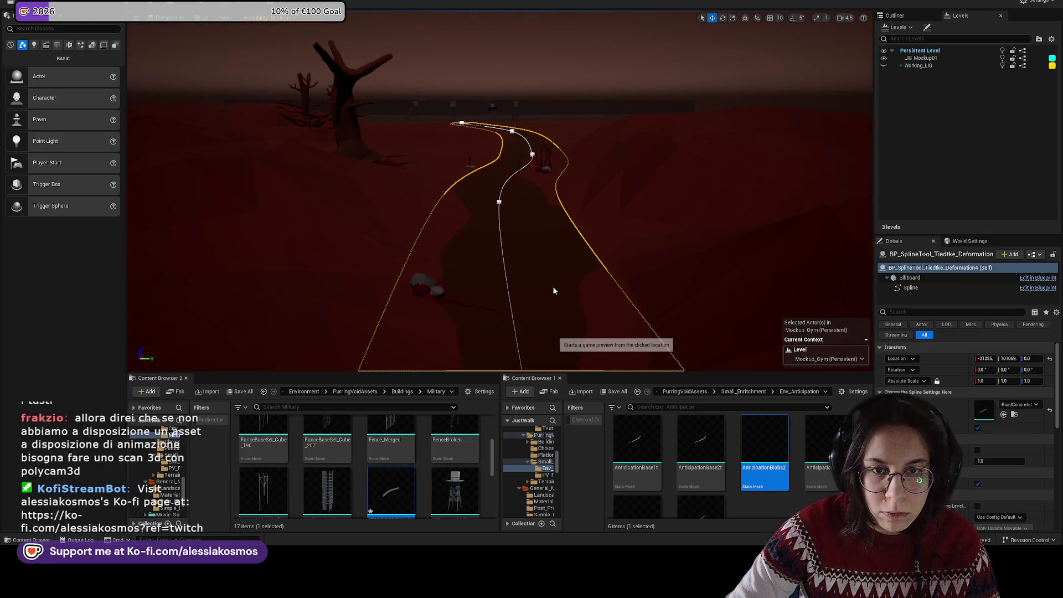
left_click(604, 194)
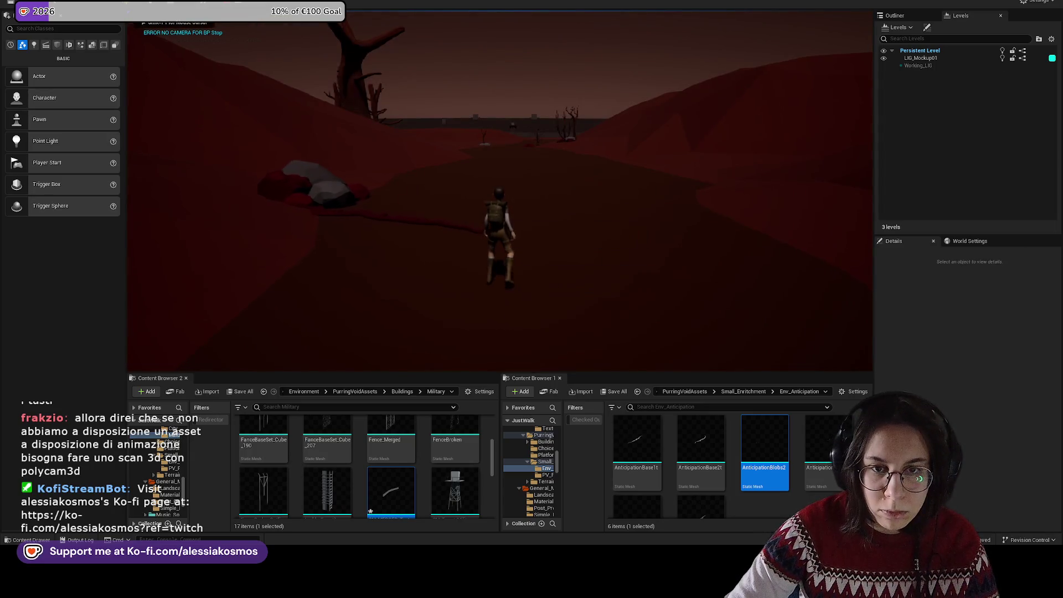
Step: Walk the character along the path, then stop and select a rock beside it
key("w")
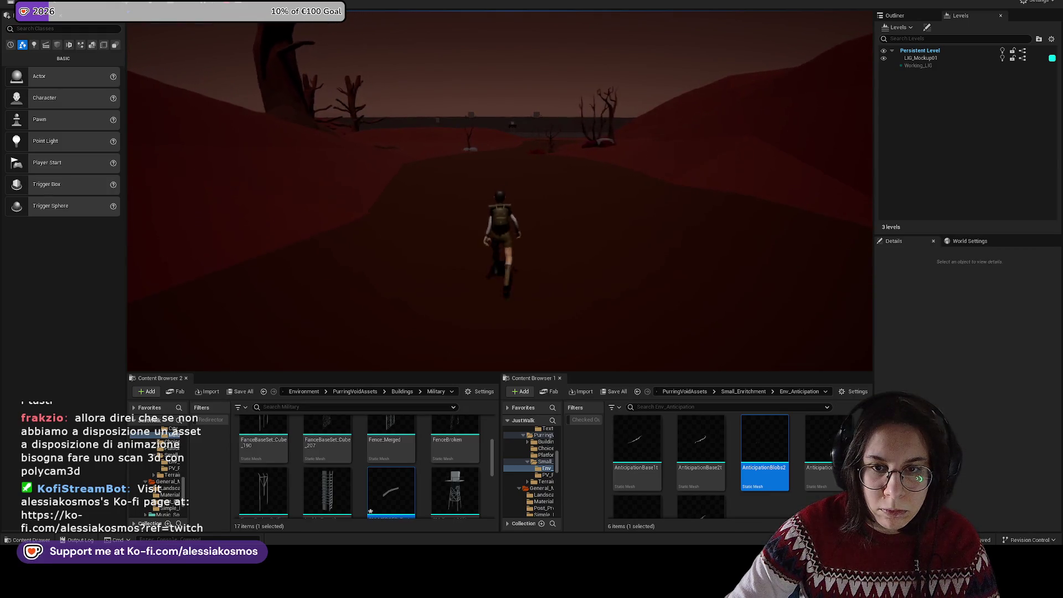
key("w")
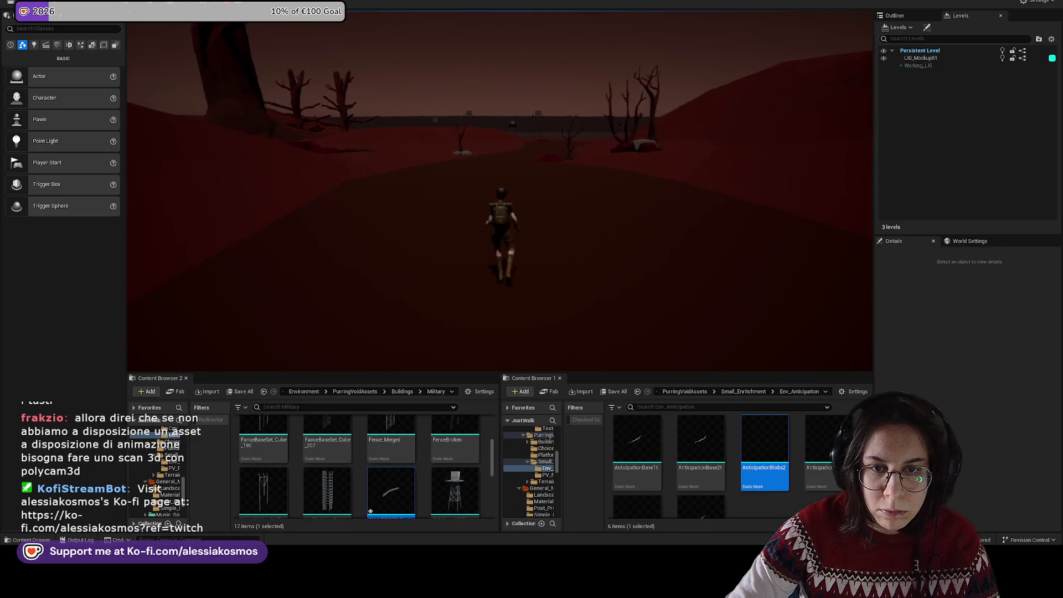
key("w")
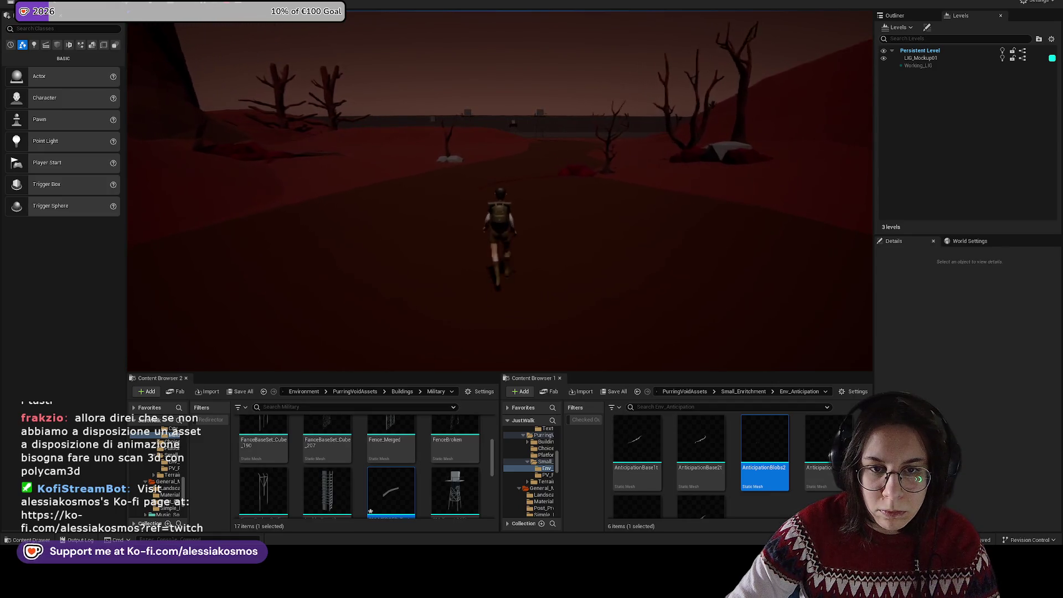
key("w")
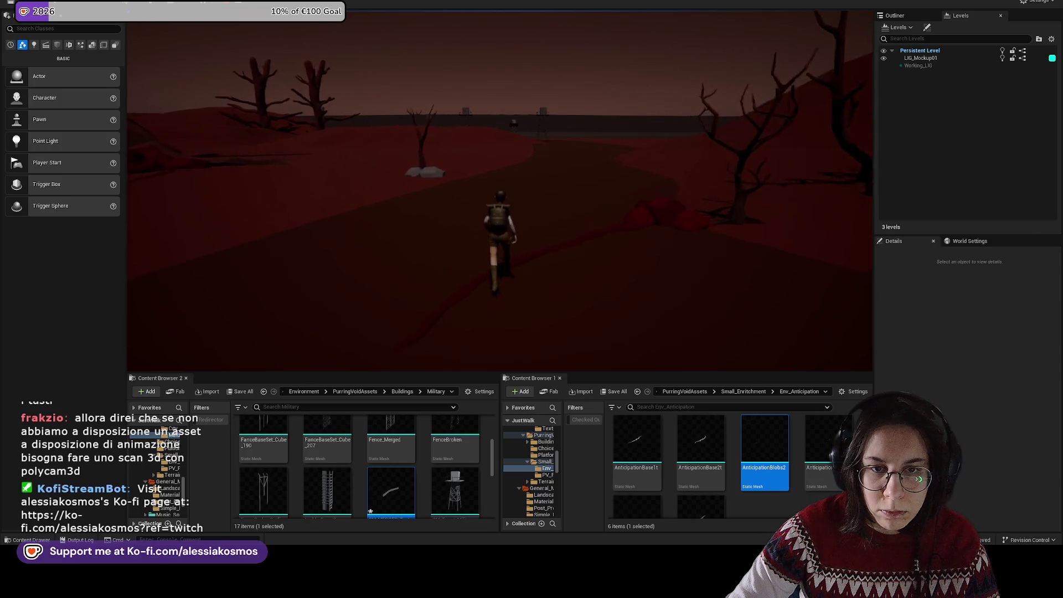
key("shift+F1")
key("Escape")
left_click(383, 174)
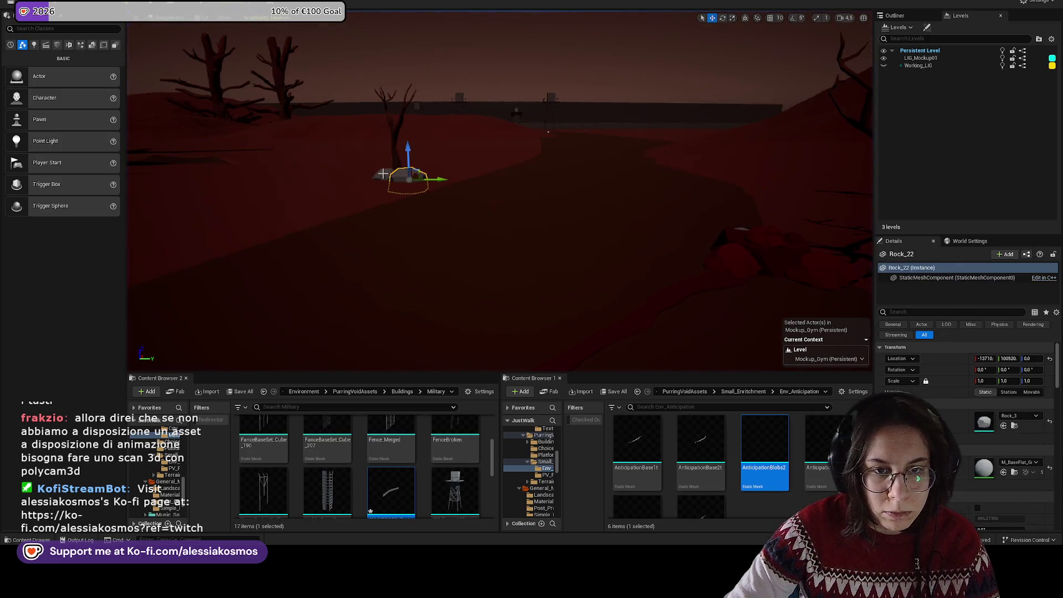
Step: Select a grassy low hill and reposition it beside the path
left_click(397, 138)
left_click_drag(499, 166, 468, 183)
left_click(482, 190)
left_click_drag(548, 178, 481, 261)
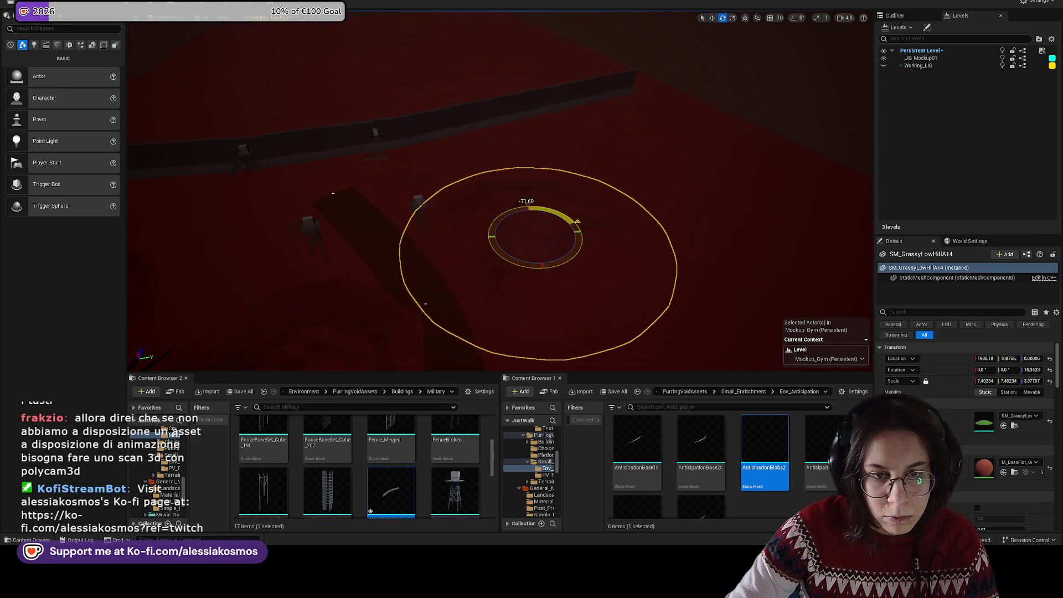
left_click_drag(536, 235, 514, 155)
key("q")
Step: Select a second grassy low hill and frame it in view
left_click_drag(584, 188, 570, 248)
left_click(569, 248)
scroll("up", 3)
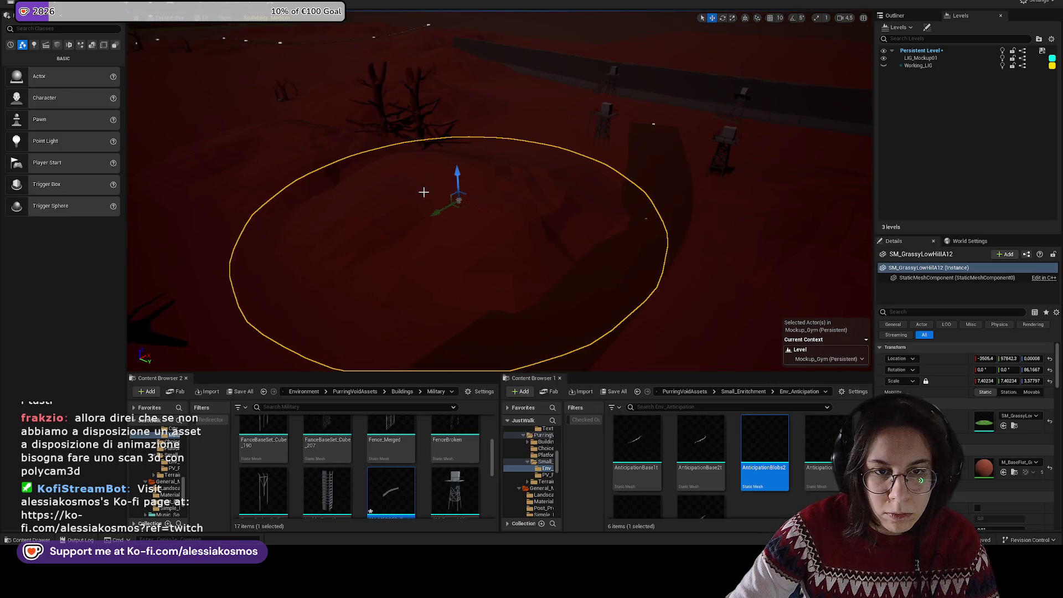
left_click_drag(484, 210, 484, 207)
key("f")
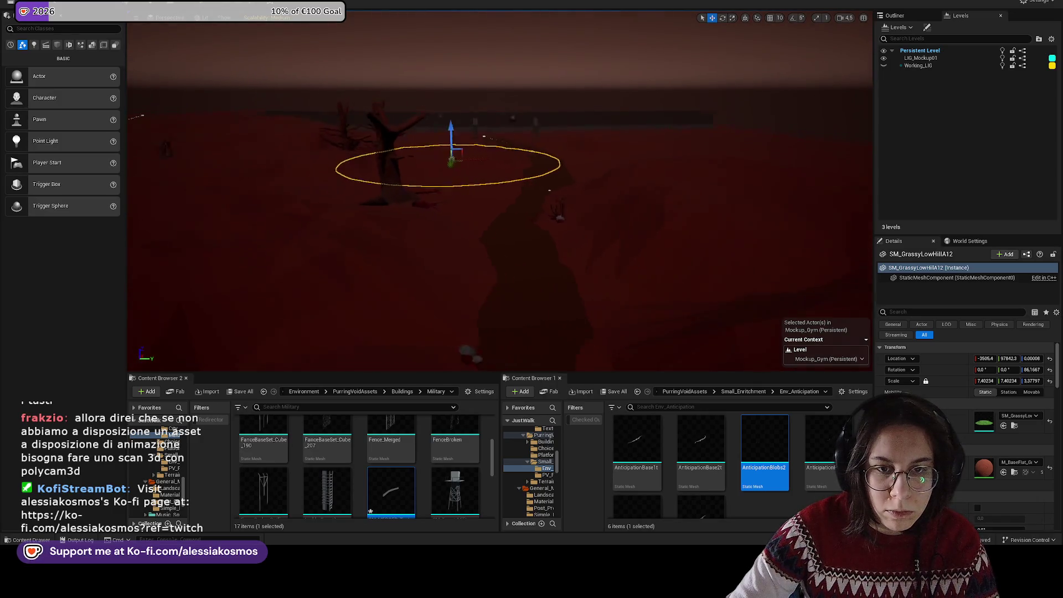
left_click_drag(554, 210, 485, 203)
Step: Start a Play From Here playtest from a spot on the road
right_click(540, 221)
left_click(507, 171)
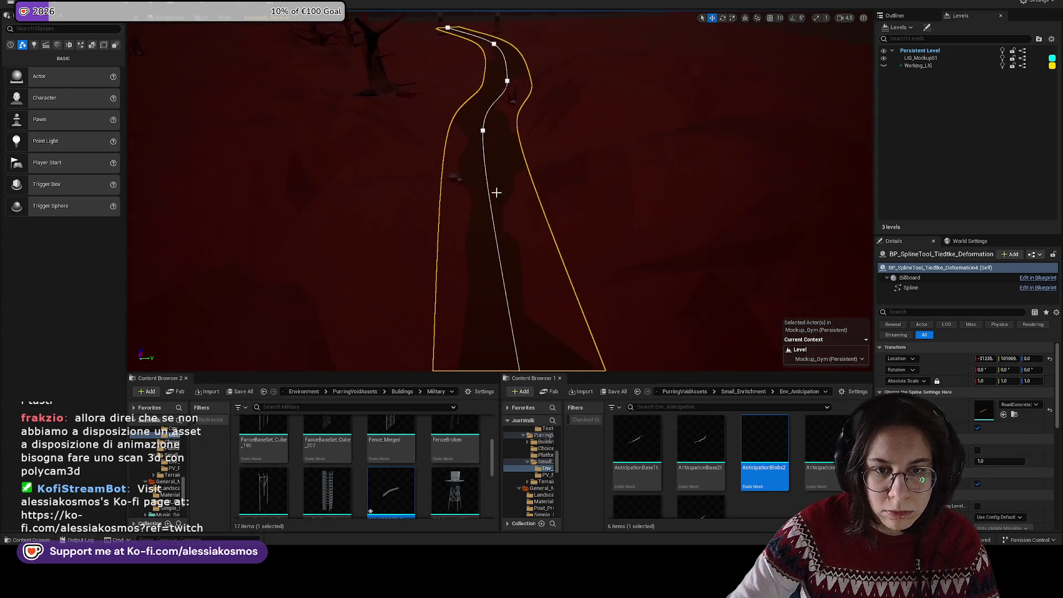
right_click(485, 203)
left_click(537, 469)
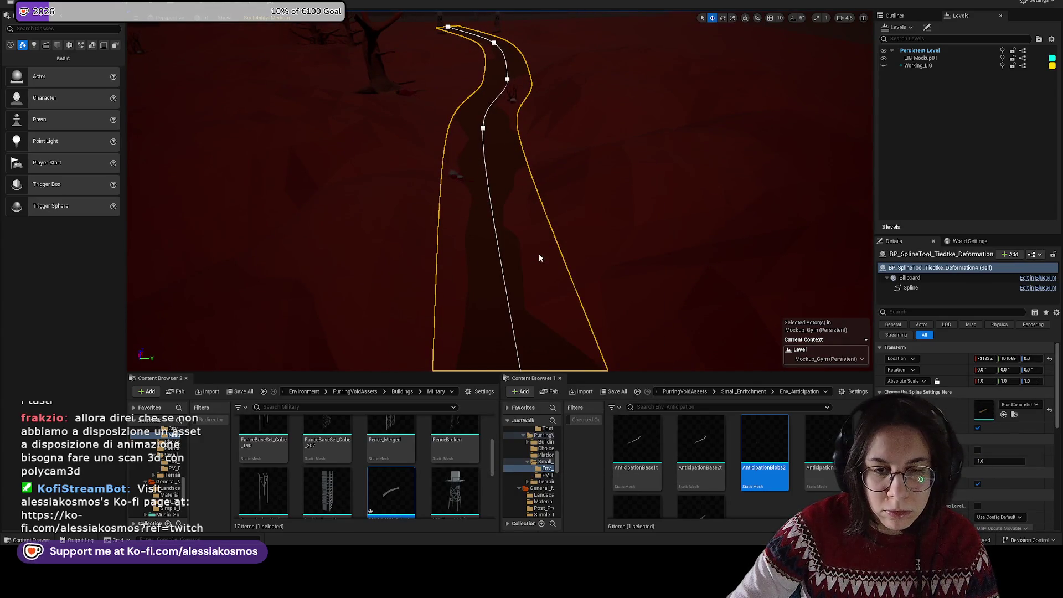
Step: Run the character forward along the path, then end the playtest
key("w")
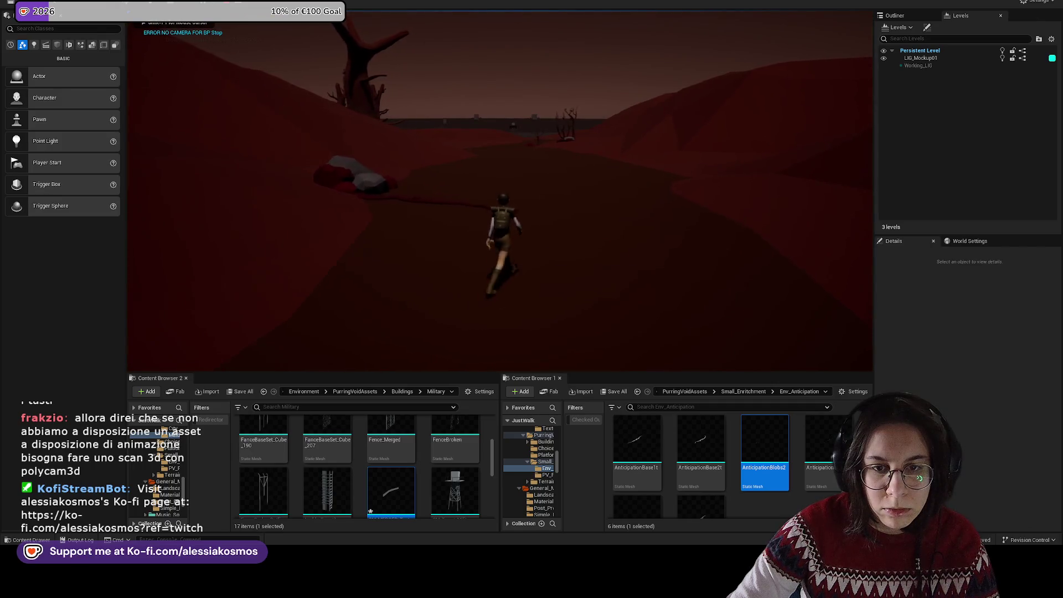
key("w")
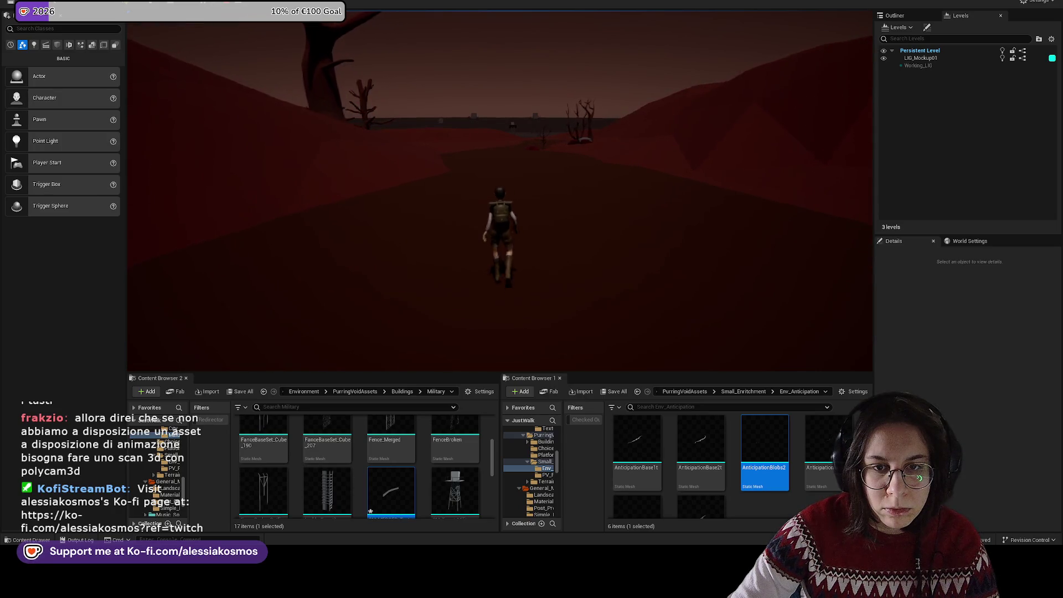
key("Escape")
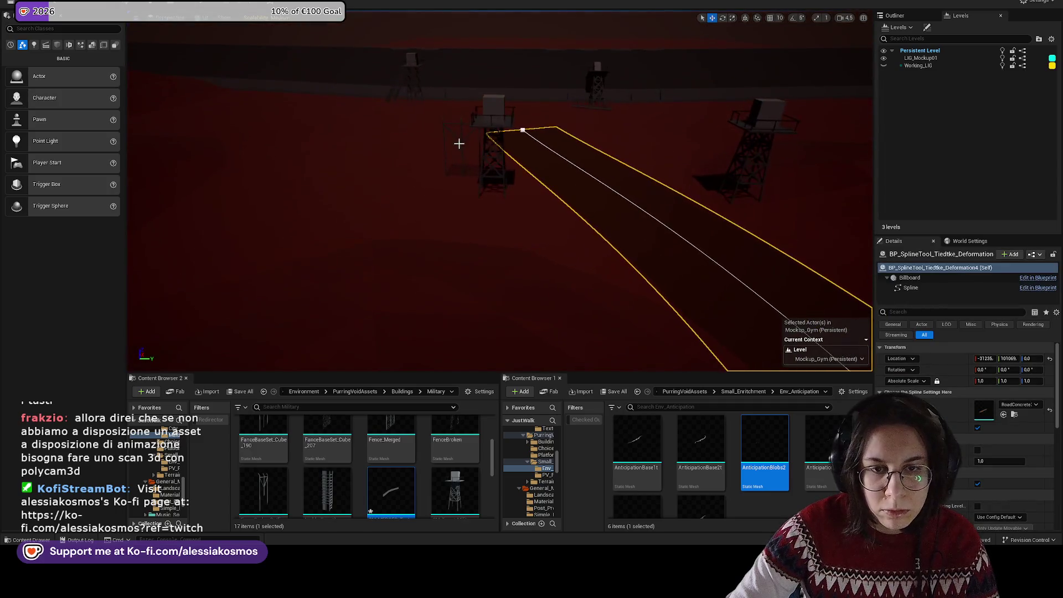
Step: Slide a fence panel along the line and duplicate a rotated copy to its right
left_click(460, 143)
left_click_drag(467, 166, 557, 213)
key("w")
key("e")
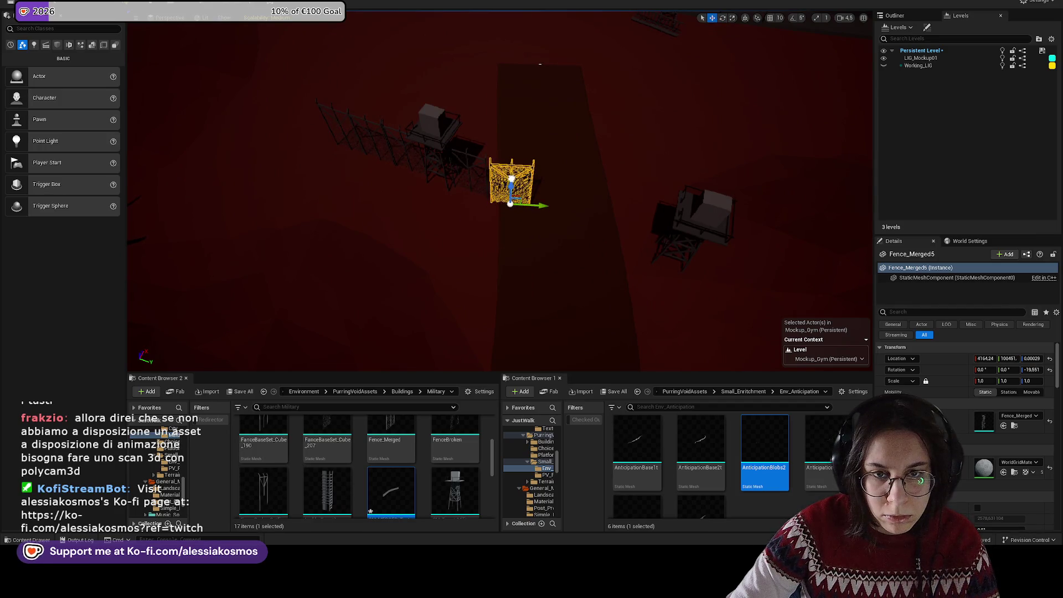
left_click_drag(536, 203, 594, 207)
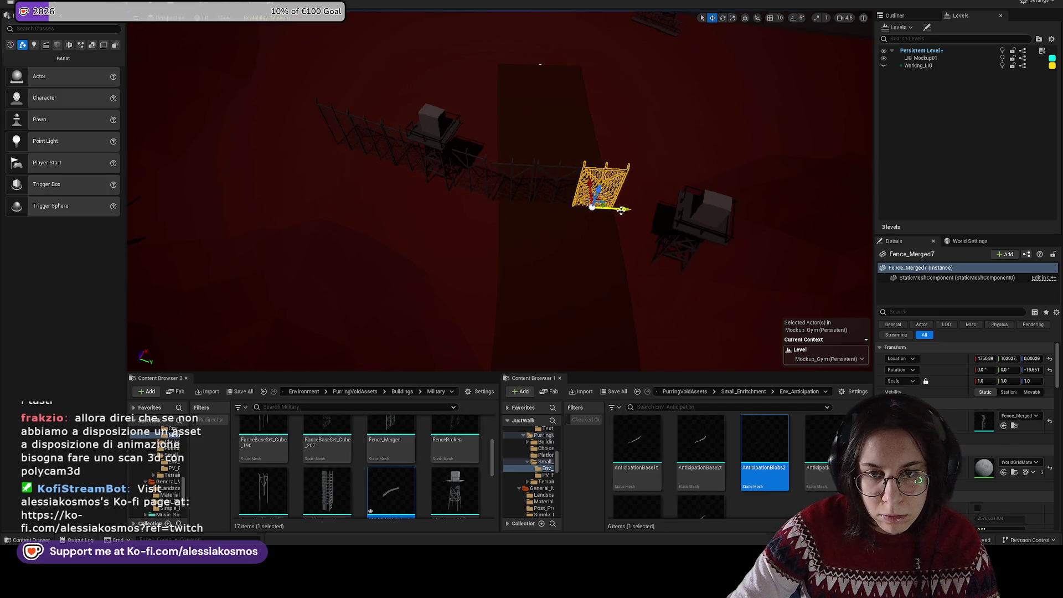
key("e")
left_click_drag(663, 210, 582, 210)
Step: Move the turret up into place on the watchtower
left_click(601, 188)
key("w")
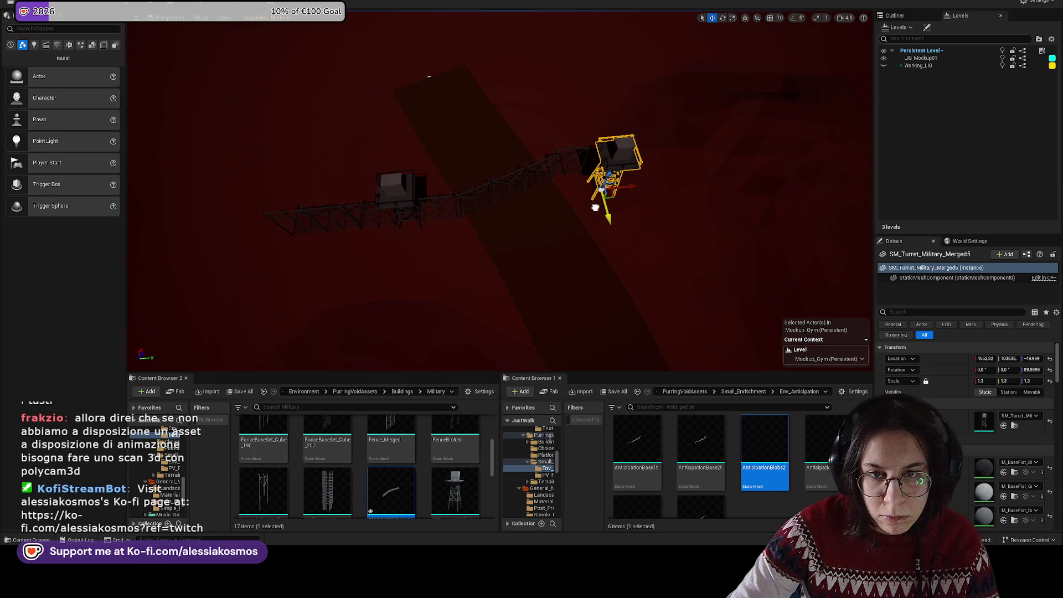
left_click_drag(409, 251, 496, 177)
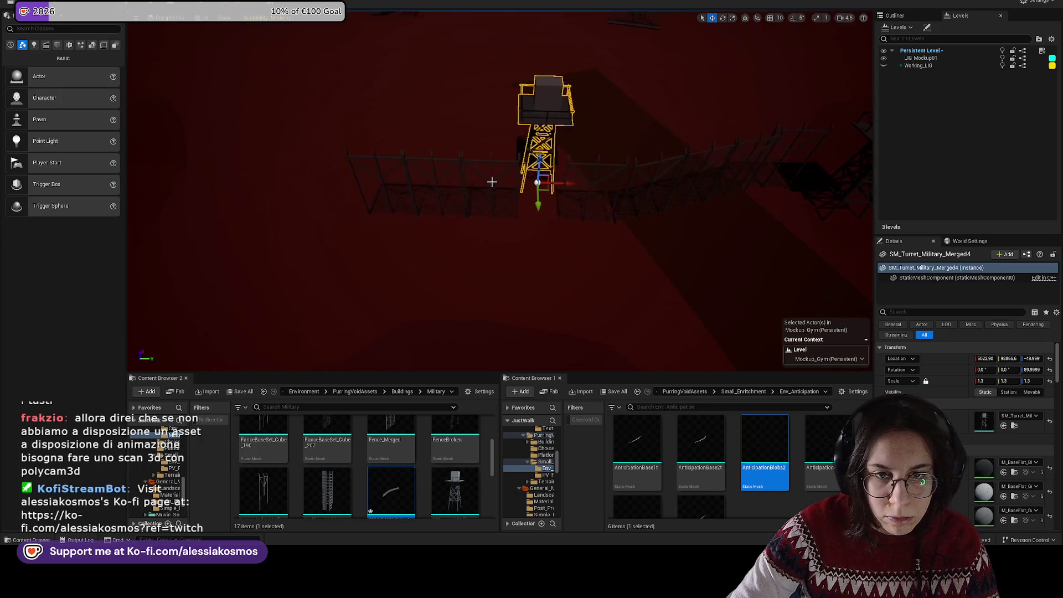
left_click(496, 177)
Step: Duplicate the fence panel below the tower and select its neighbouring panels
left_click(490, 184)
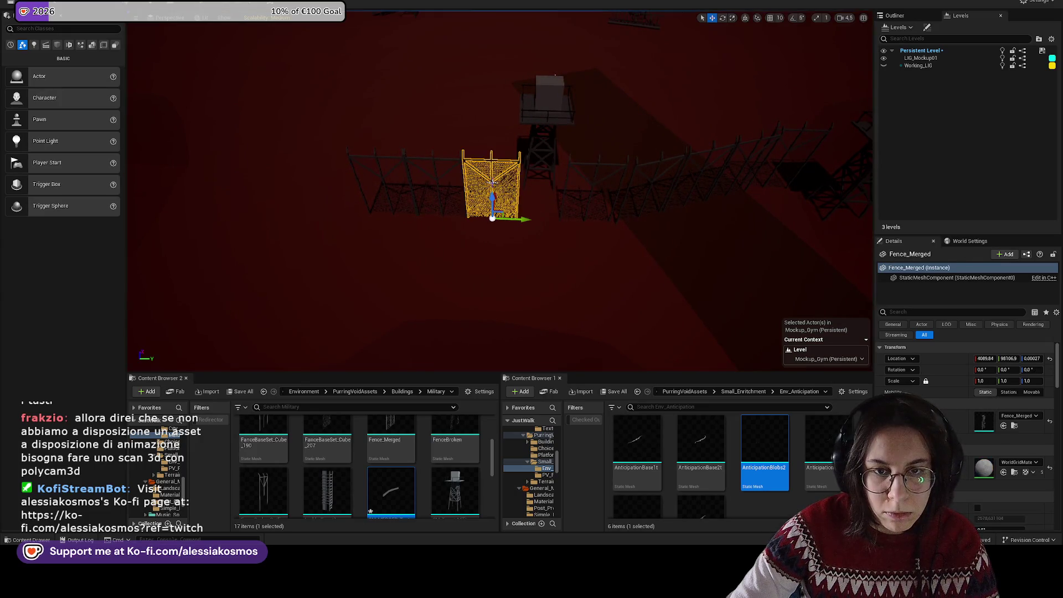
left_click_drag(519, 215, 561, 220)
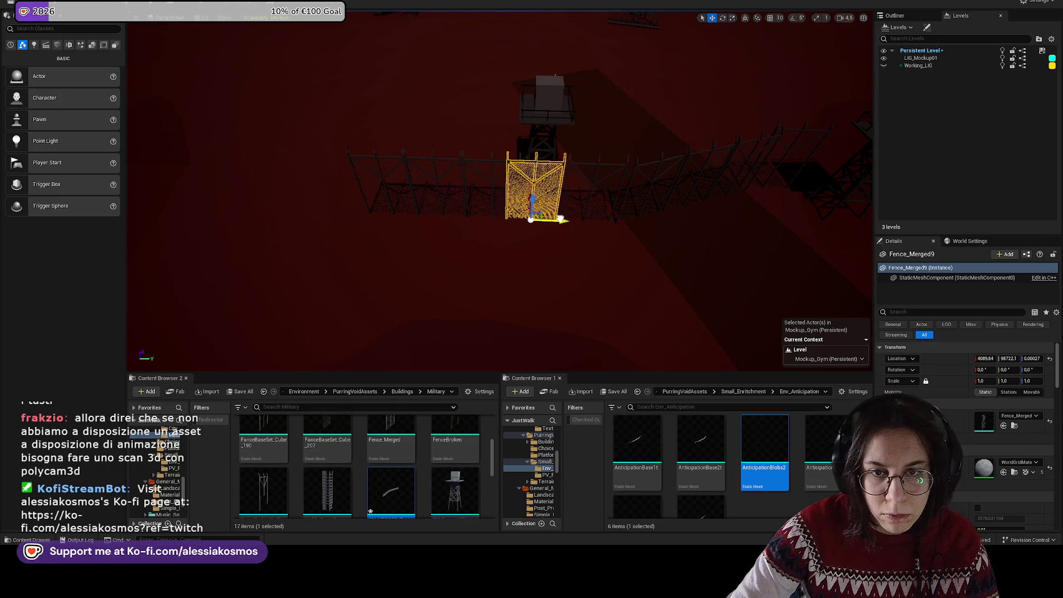
left_click(469, 171)
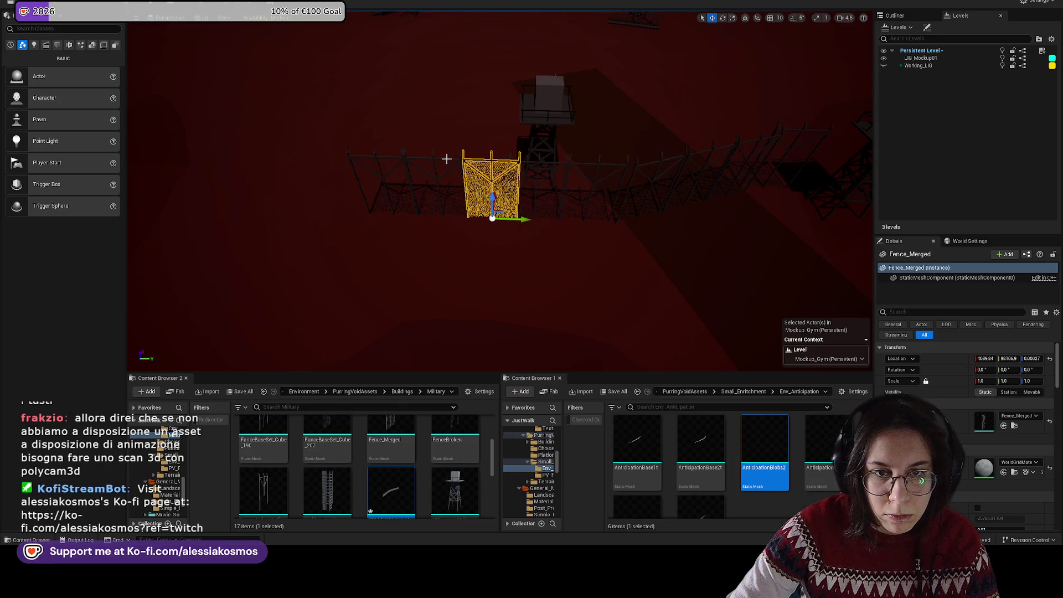
left_click(434, 167)
left_click(410, 166)
left_click(382, 166)
left_click(412, 174)
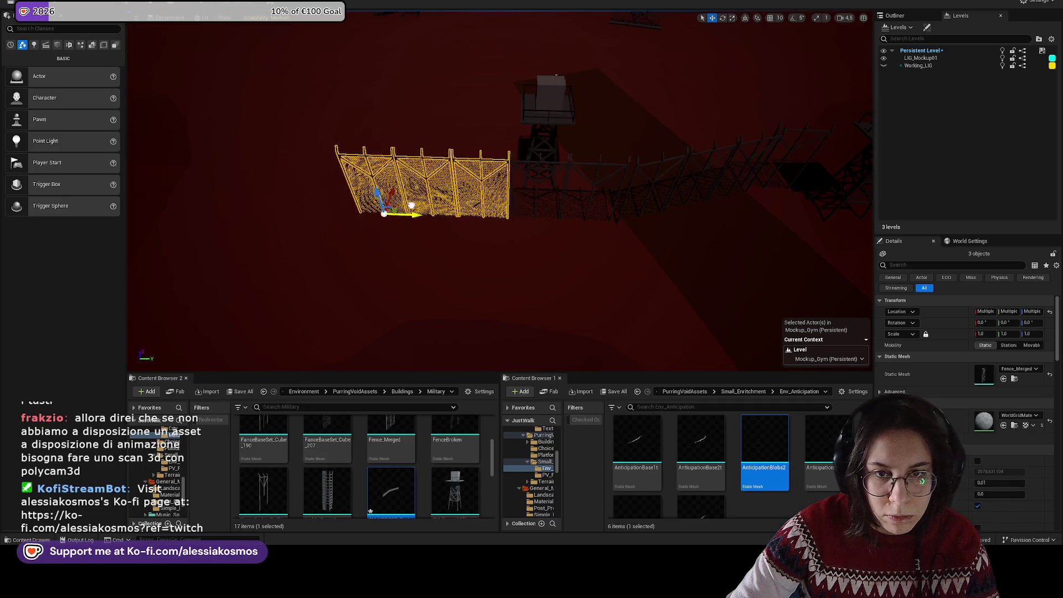
Step: Seat the turret on top of the lattice tower
left_click_drag(424, 210, 432, 164)
left_click(496, 171)
left_click_drag(530, 225, 444, 213)
Step: Duplicate a fence panel near the tower and slide the copy further along the fence line
left_click(475, 214)
key("f")
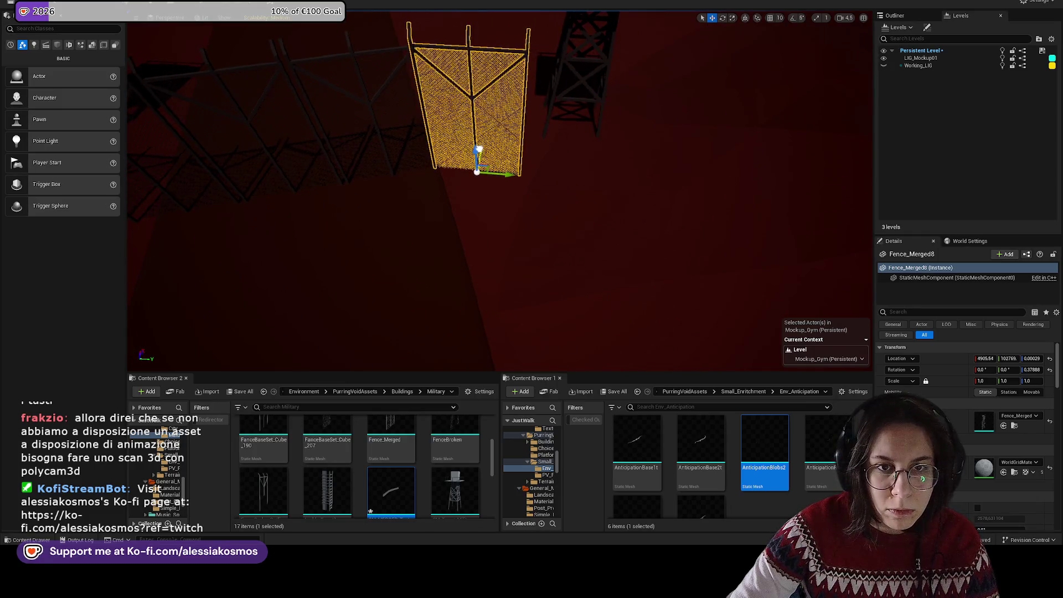
left_click_drag(512, 177, 506, 173)
key("h")
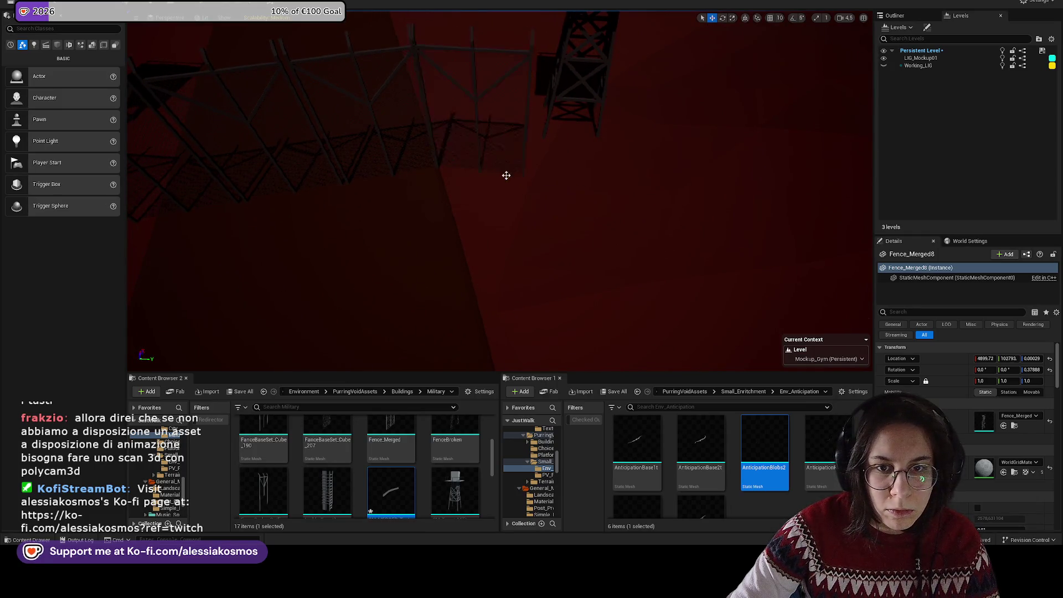
left_click_drag(367, 150, 448, 183)
key("e")
scroll("down", 3)
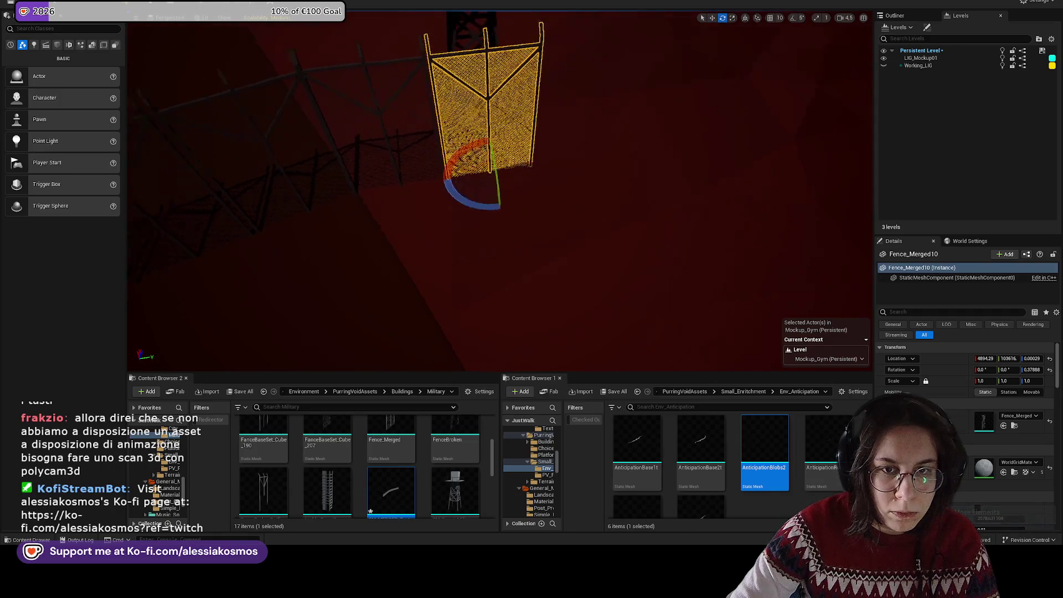
scroll("up", 3)
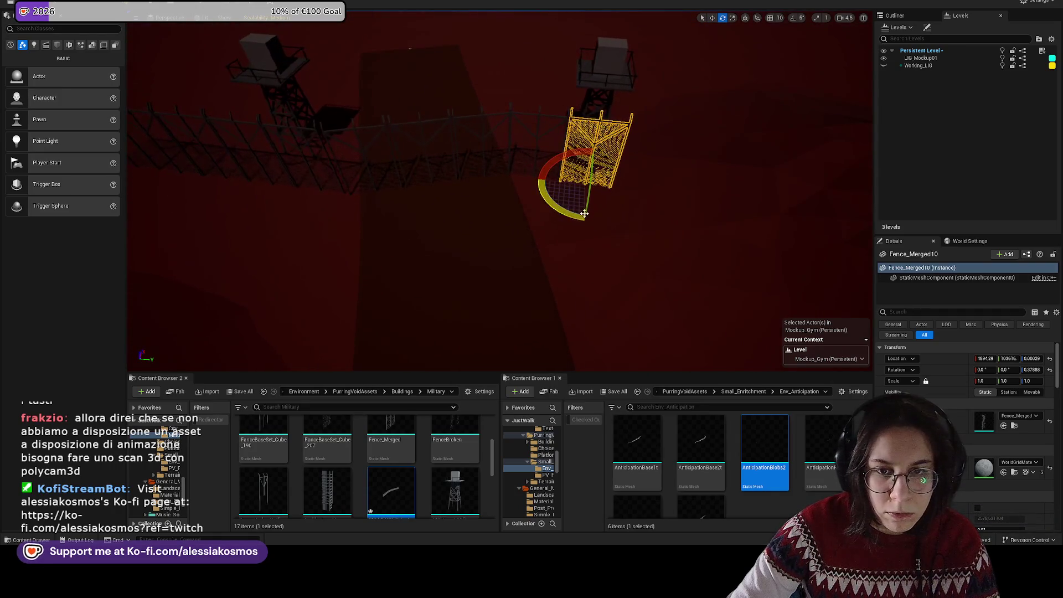
left_click_drag(594, 196, 665, 191)
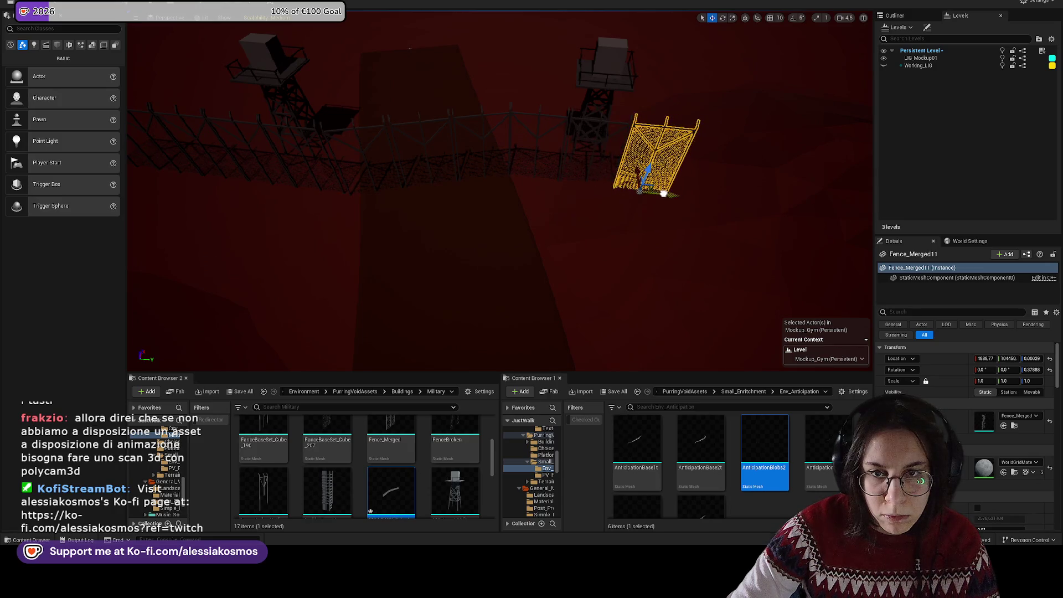
left_click_drag(500, 213, 500, 194)
left_click(476, 205)
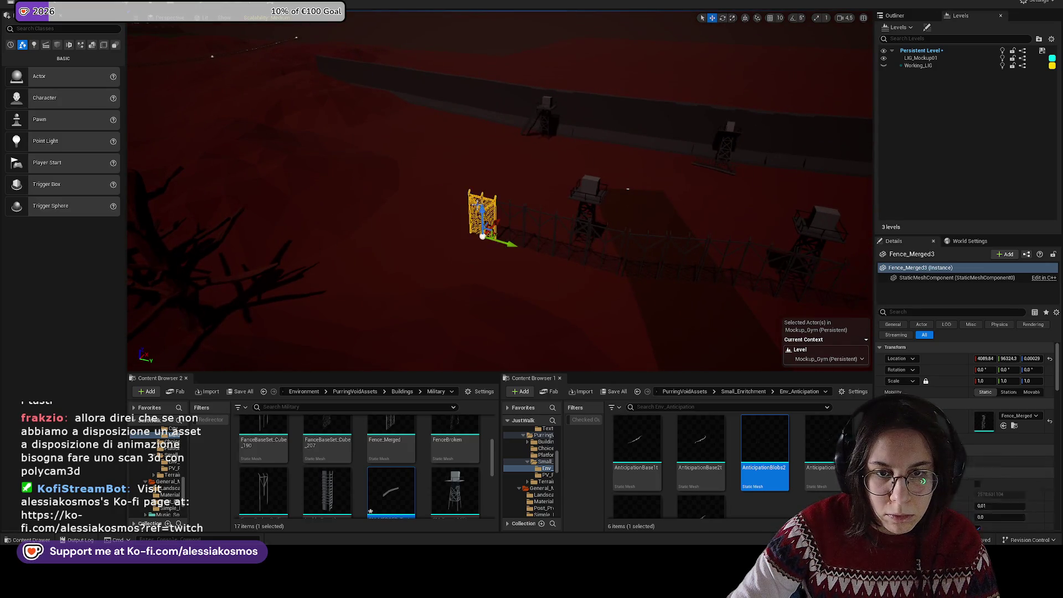
Step: Turn the new fence panel Fence_Merged15 to about 169.9° and shift it near the line's end
left_click_drag(477, 201, 299, 261)
key("e")
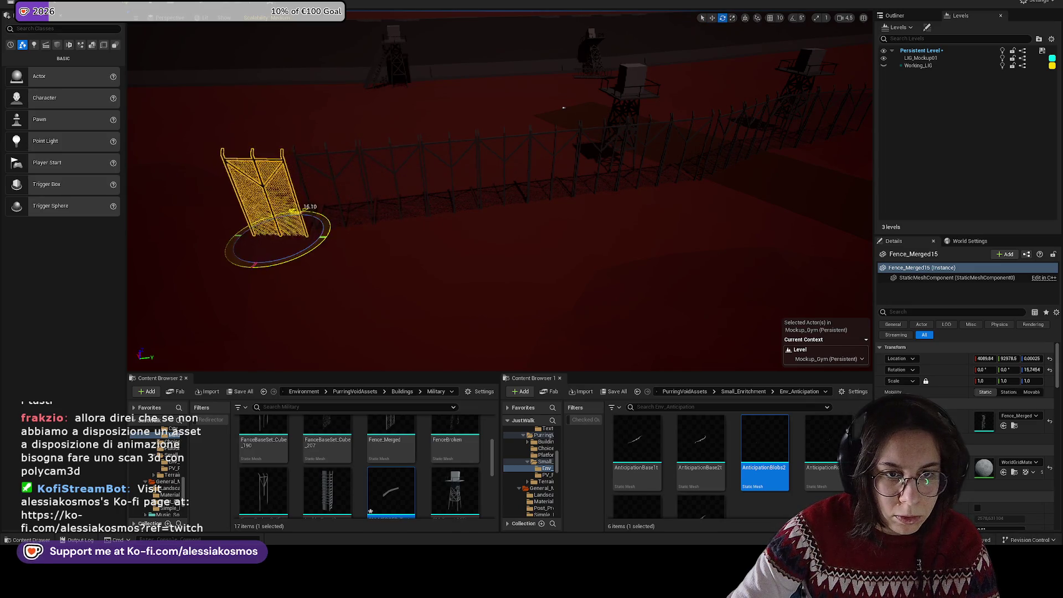
key("w")
key("f")
left_click_drag(562, 197, 443, 204)
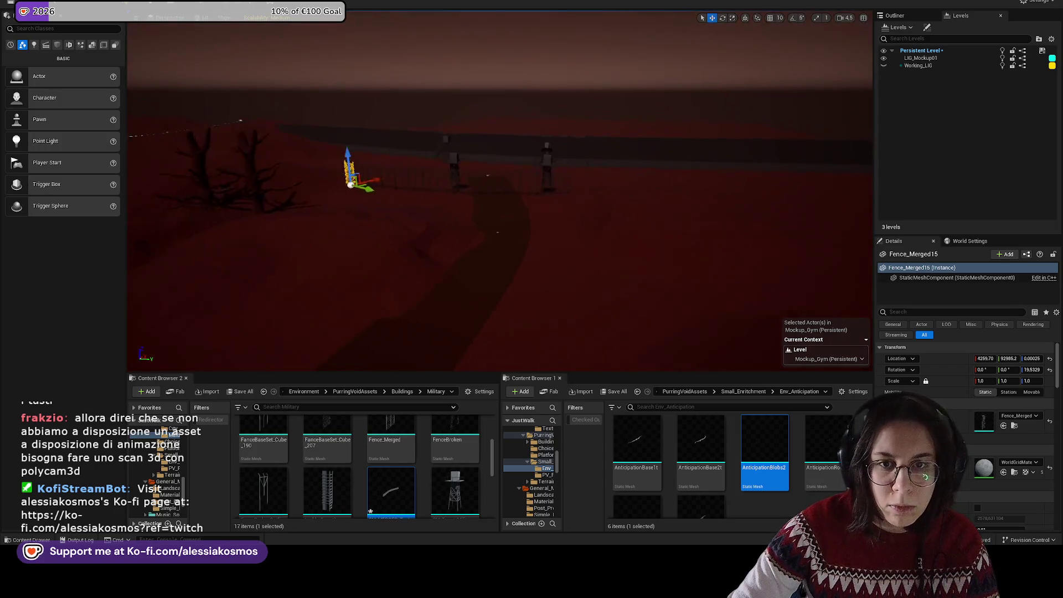
Step: Save the level and browse to the fence panel's mesh asset in the Content Browser
key("ctrl+s")
left_click_drag(510, 188, 511, 188)
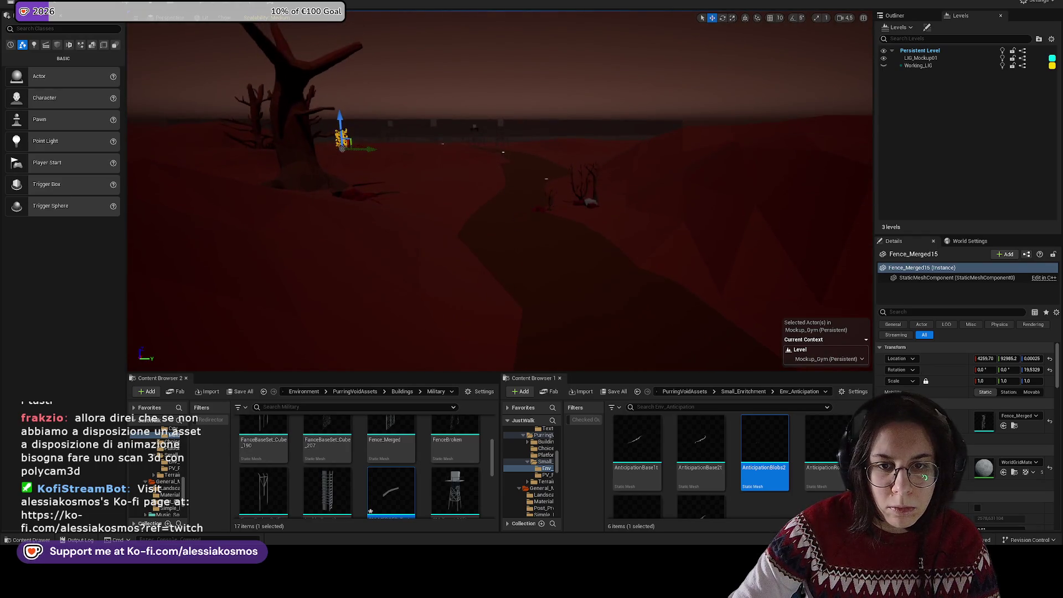
right_click(521, 225)
left_click_drag(521, 226, 521, 225)
left_click_drag(524, 167, 510, 160)
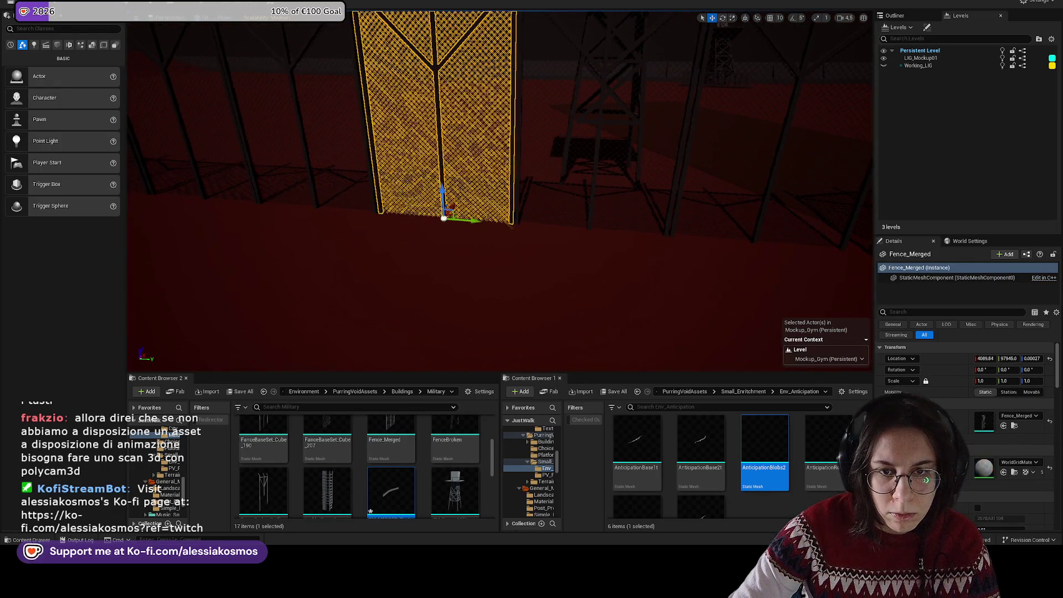
right_click(511, 160)
left_click(543, 188)
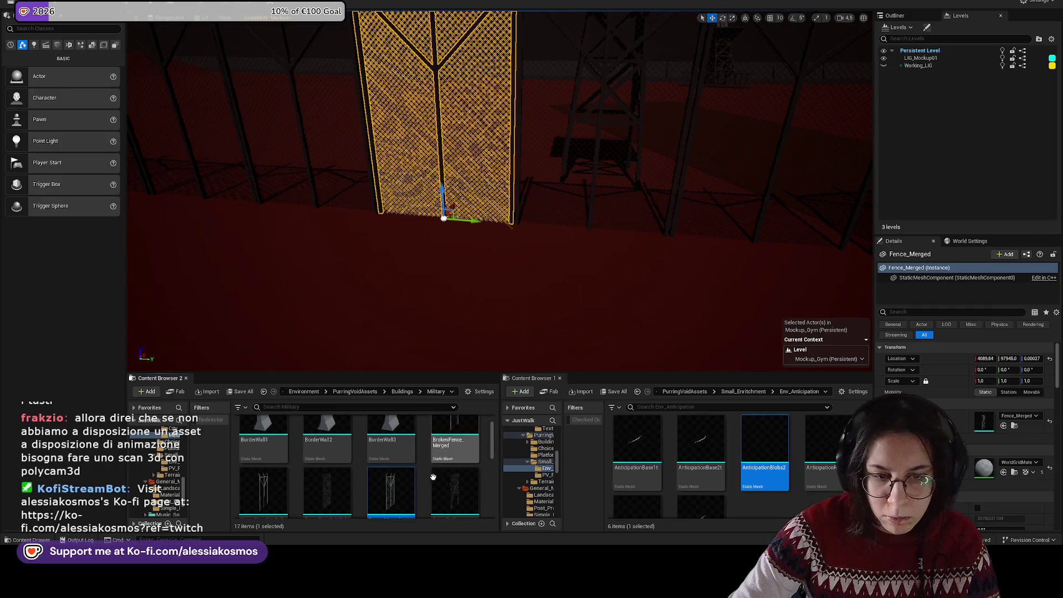
Step: Assign M_BaseFlat_Grey to Element 0 of Fence_Merged in the Static Mesh Editor, then close it
double_click(391, 490)
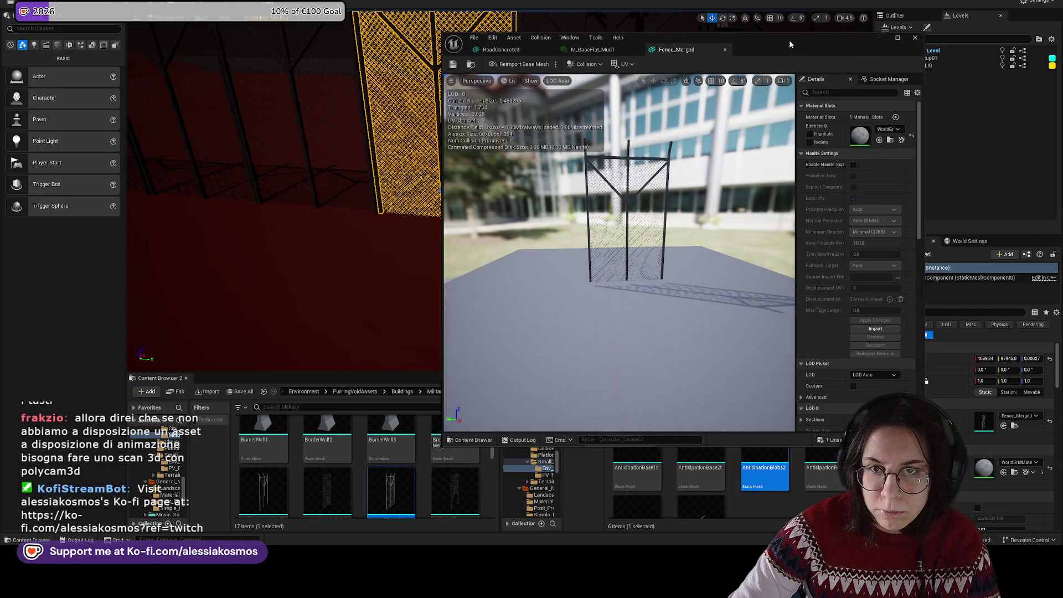
left_click_drag(790, 40, 590, 13)
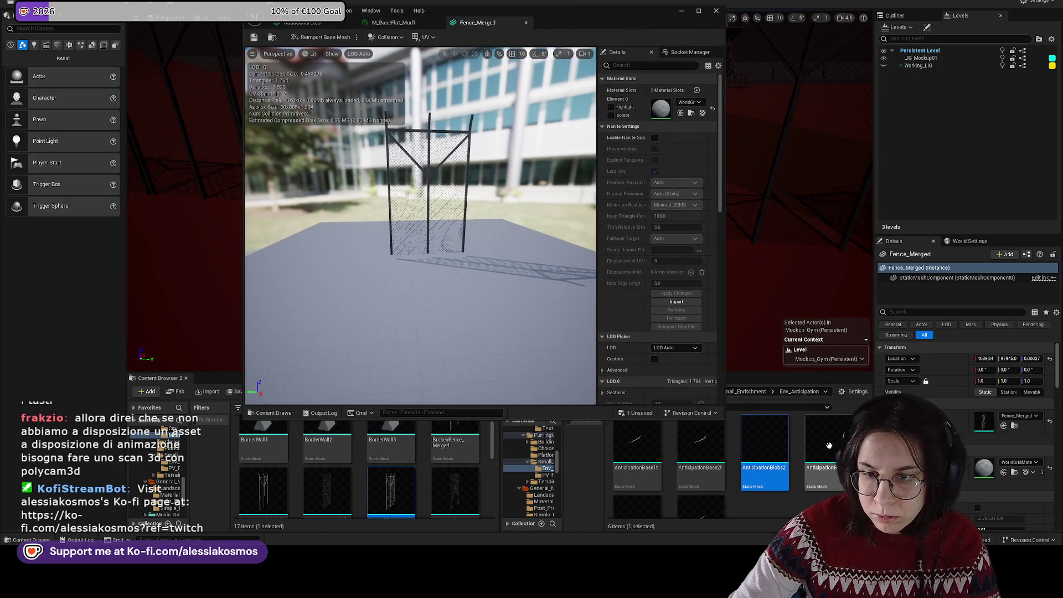
left_click(789, 262)
left_click(1013, 473)
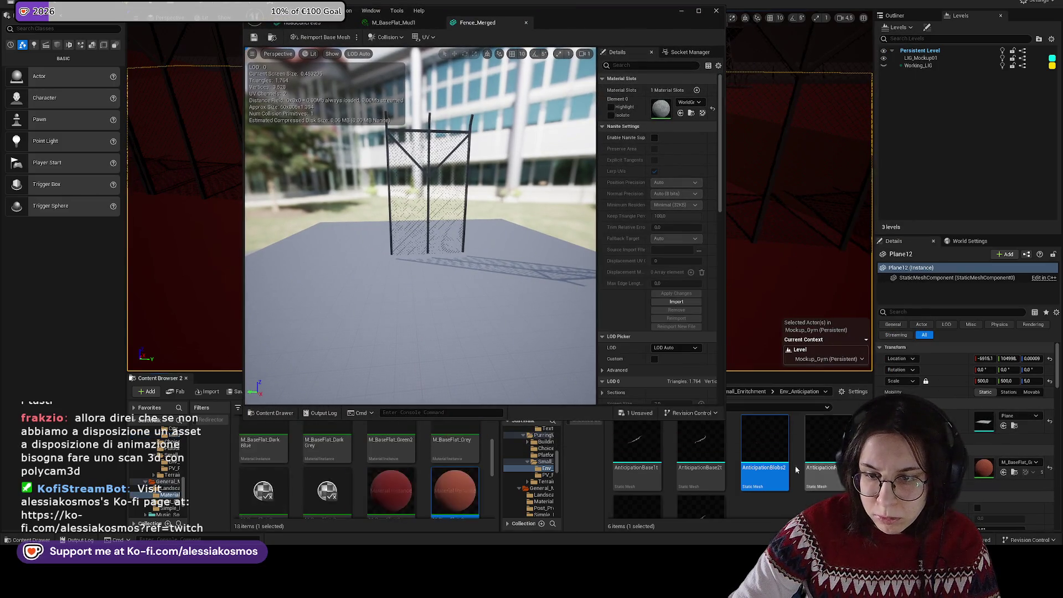
left_click_drag(431, 441, 660, 108)
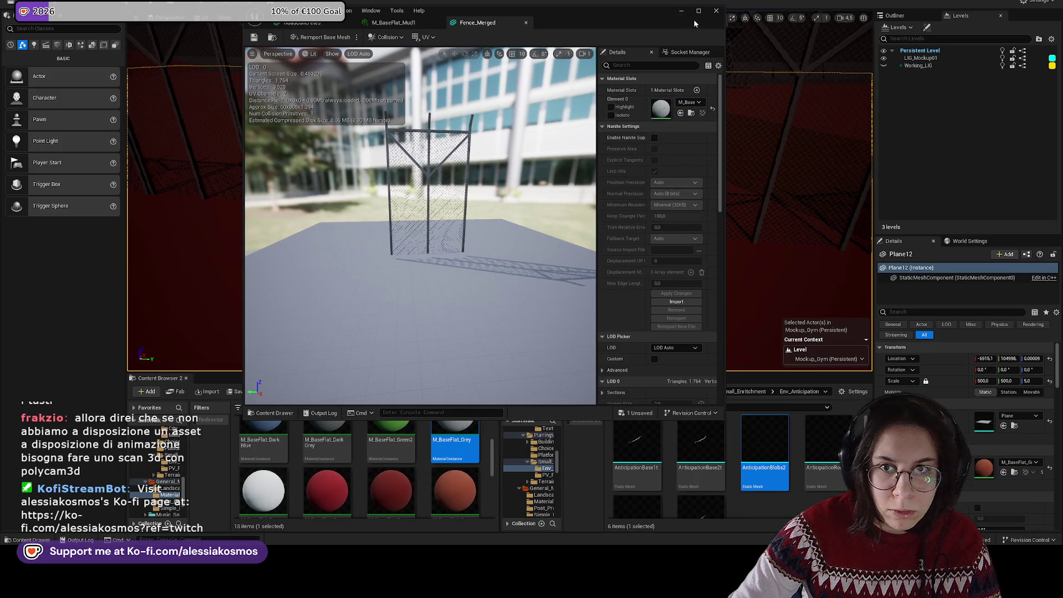
left_click(686, 12)
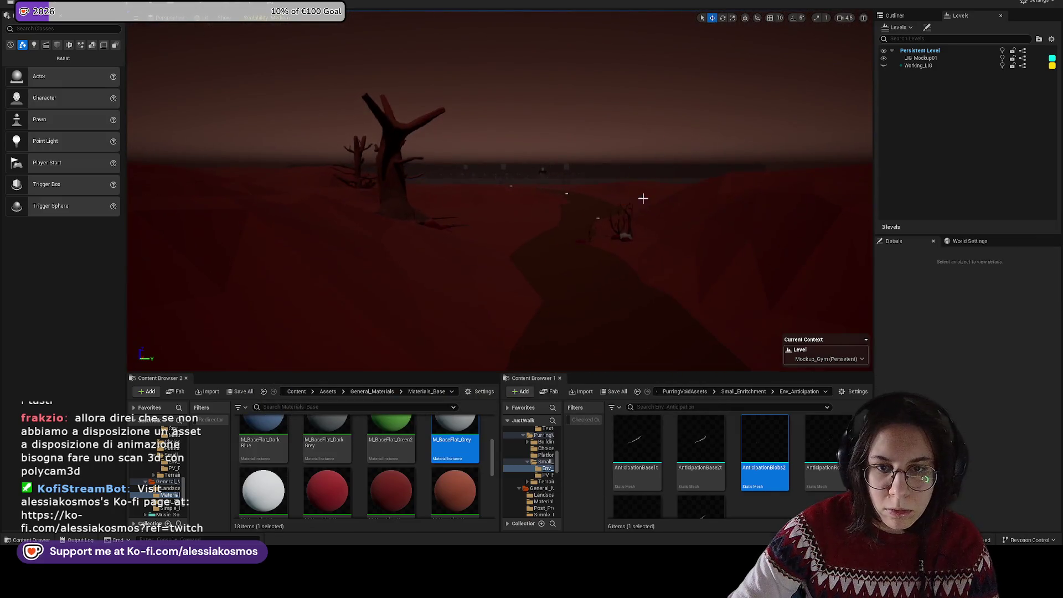
Step: Fly down the path toward the watchtowers and fence
scroll("down", 3)
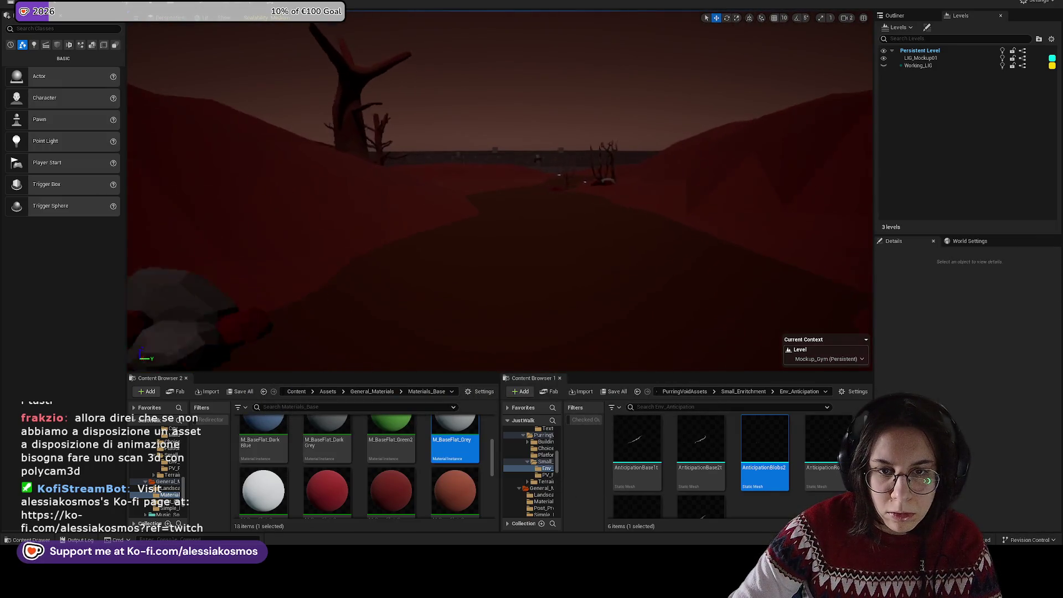
key("w")
key("w")
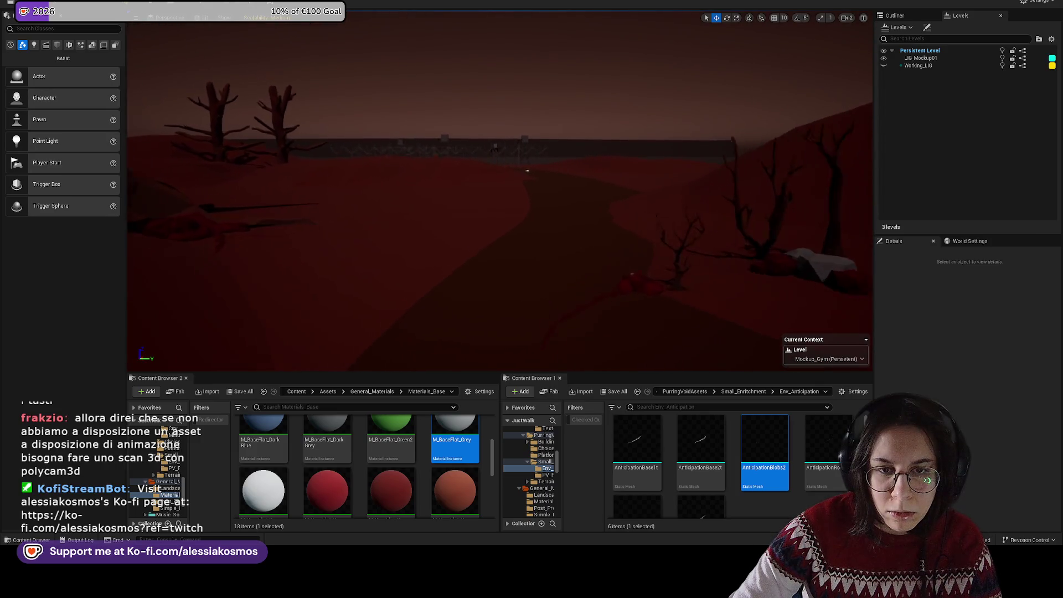
key("w")
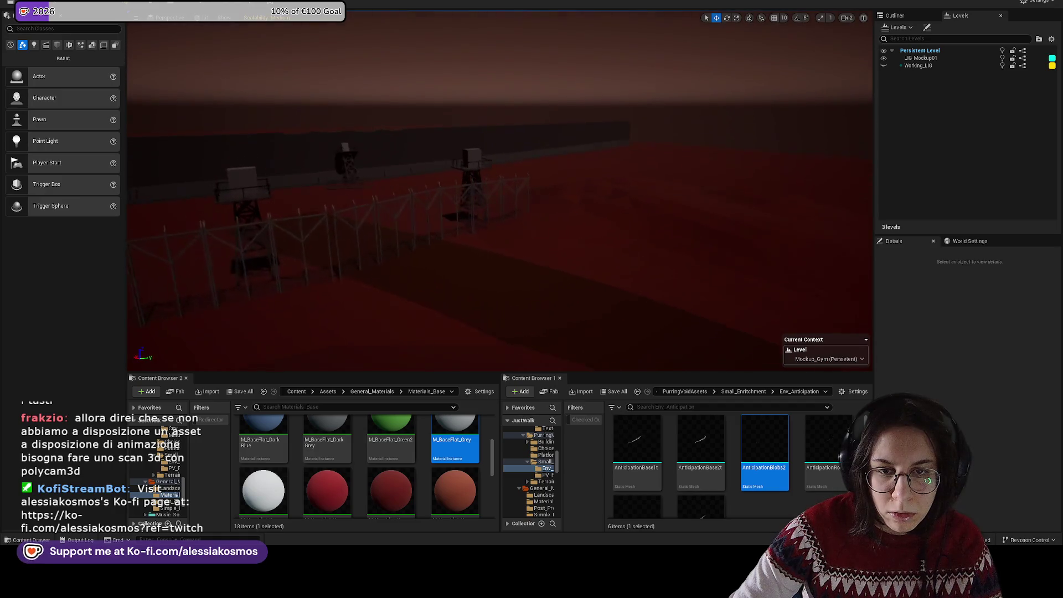
key("w")
Step: Marquee-select all fence panels and watchtowers, leaving the road out of the selection
left_click(503, 187)
left_click(501, 186)
left_click(501, 187)
left_click(485, 185)
left_click(490, 184)
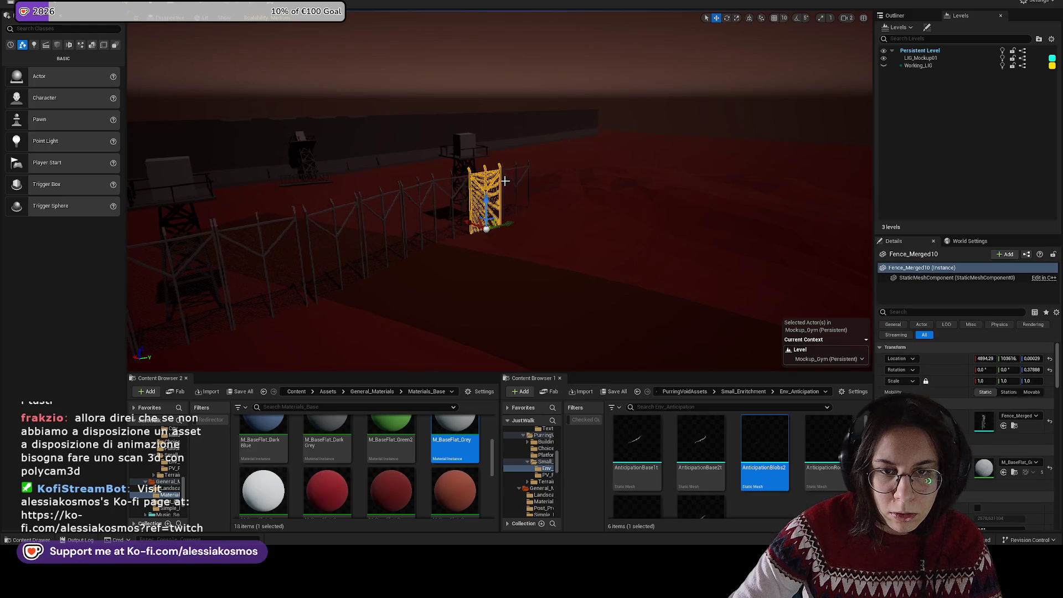
left_click(504, 175)
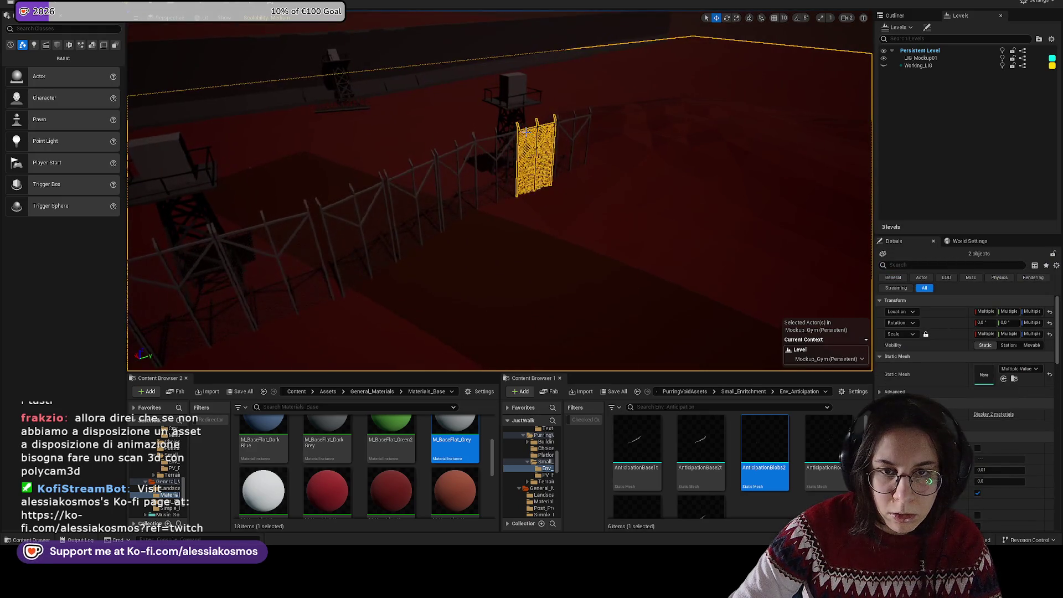
left_click_drag(339, 209, 599, 144)
key("Delete")
left_click(202, 166)
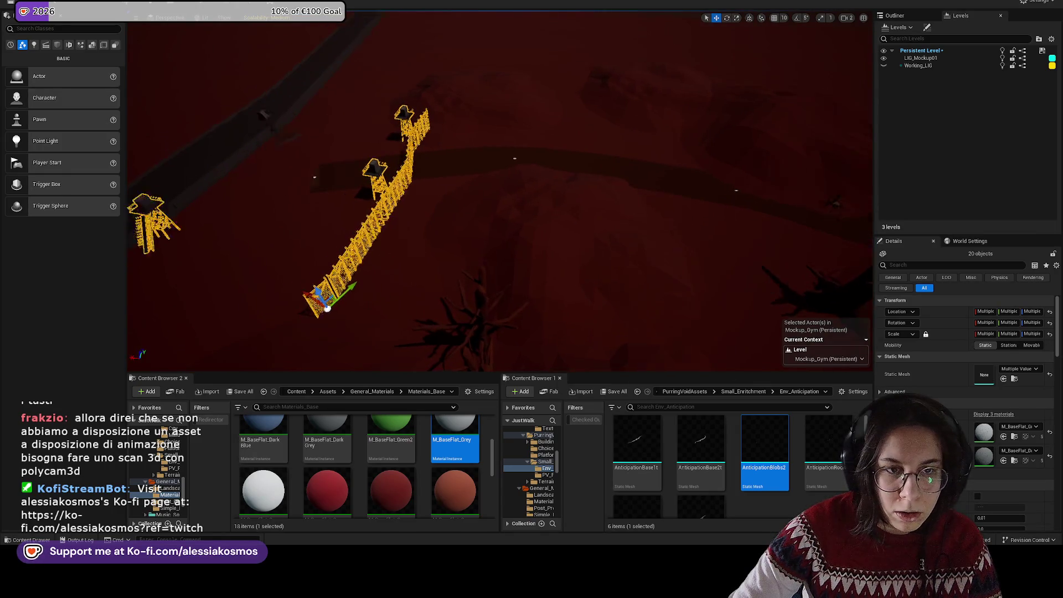
Step: Select LadderTurret3 and slide it sideways against its watchtower, then step it back
key("f")
left_click(415, 136)
left_click_drag(416, 136, 320, 131)
left_click(318, 134)
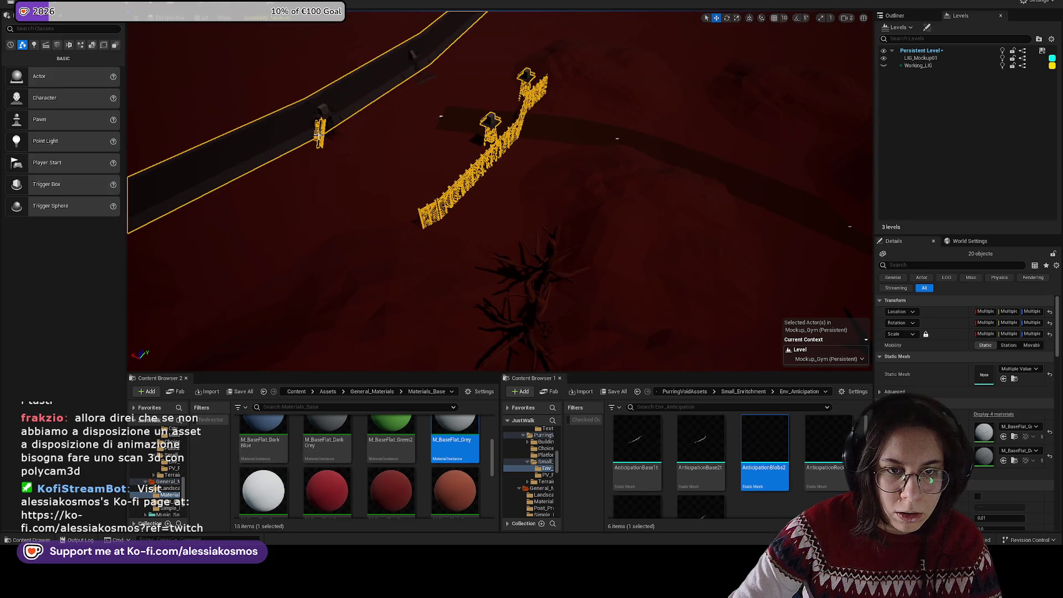
left_click(320, 132)
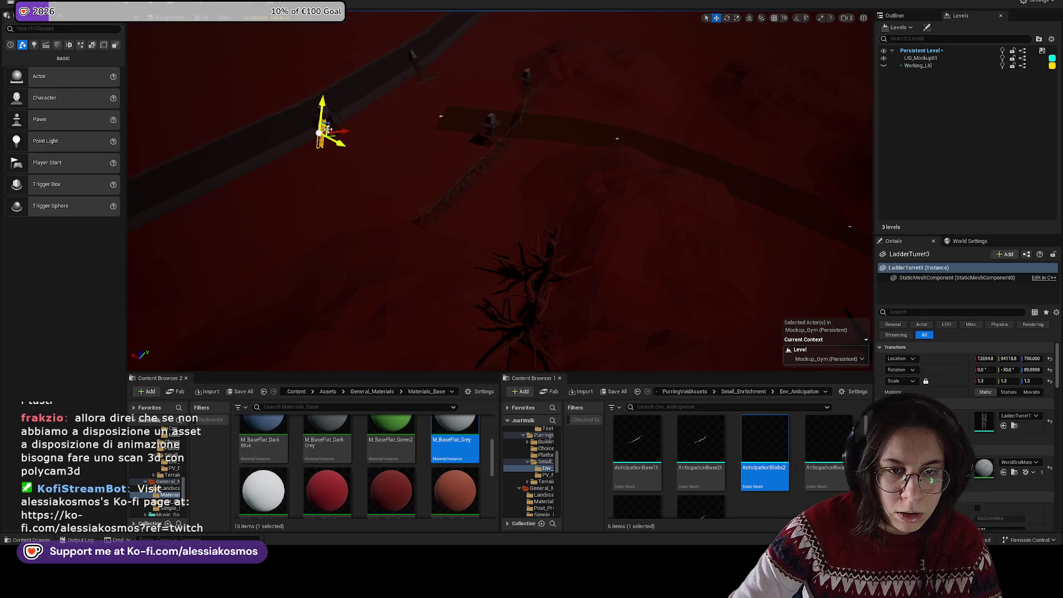
key("f")
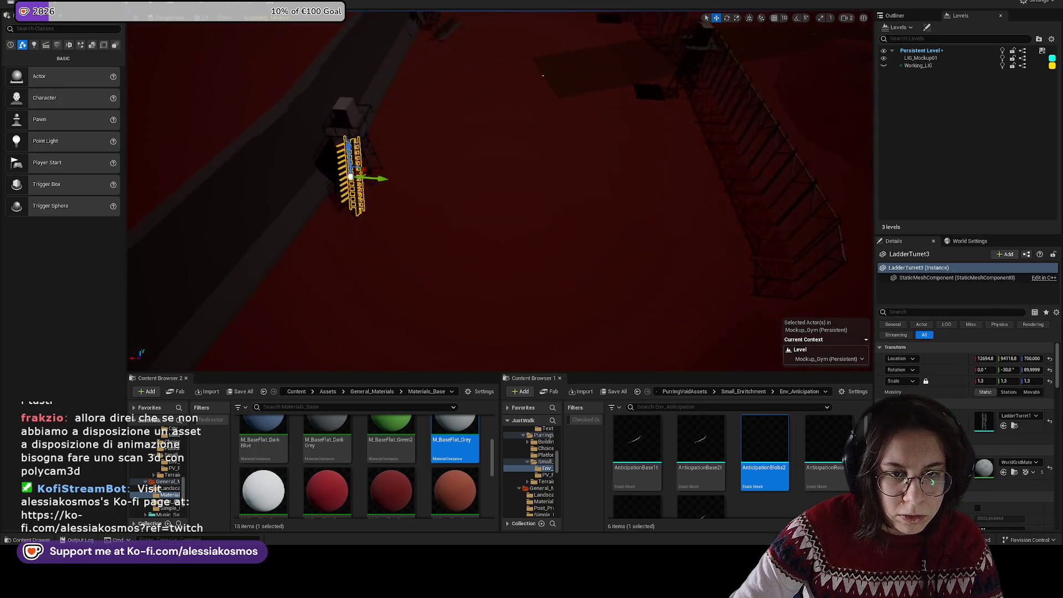
left_click_drag(491, 170, 527, 171)
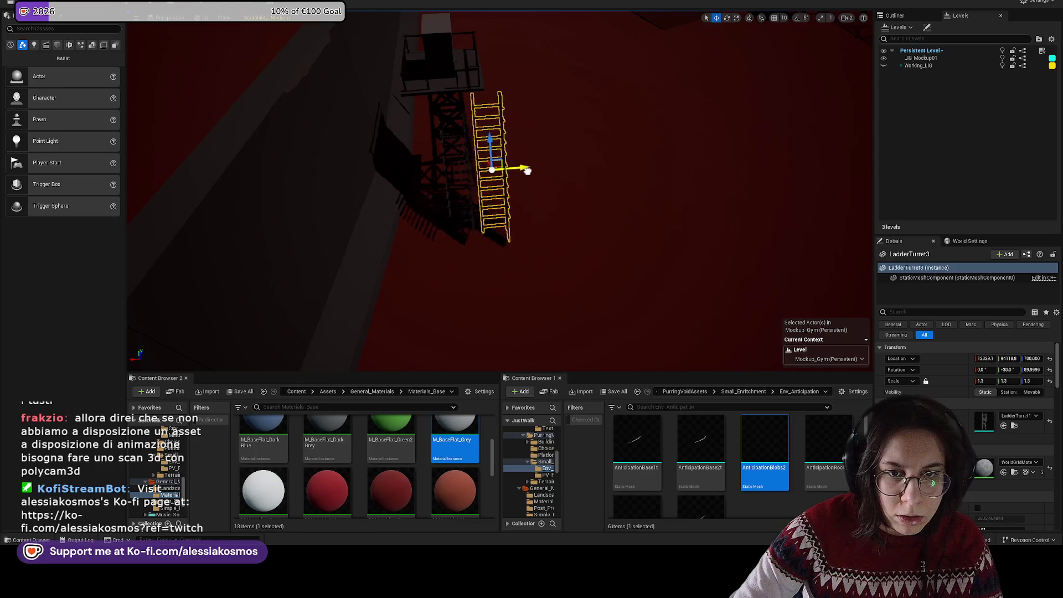
key("ctrl+z")
key("ctrl+z")
key("ctrl+z")
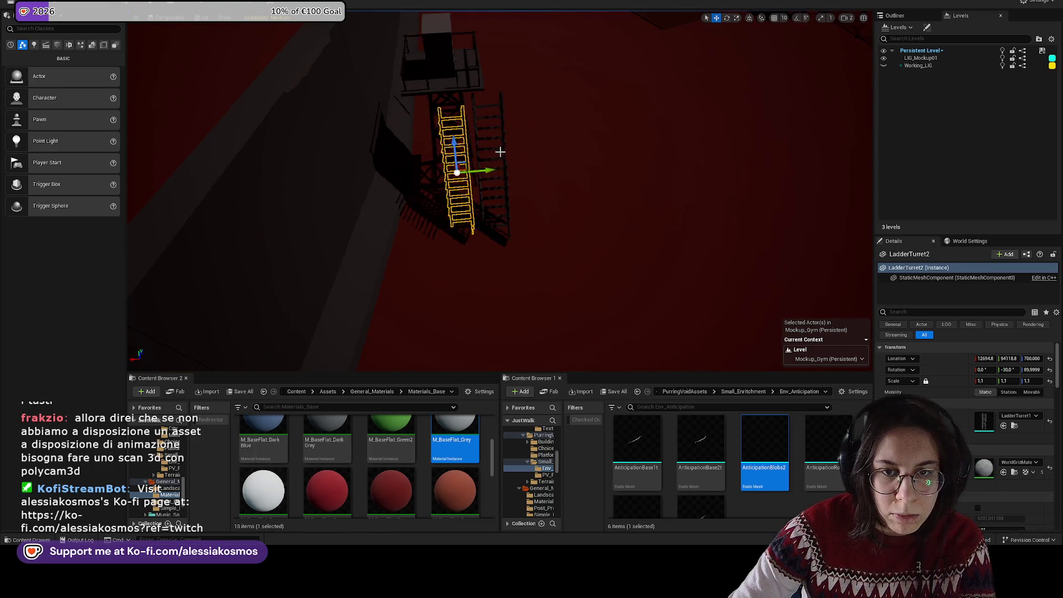
key("ctrl+y")
key("ctrl+y")
key("ctrl+y")
key("ctrl+z")
key("ctrl+z")
key("ctrl+z")
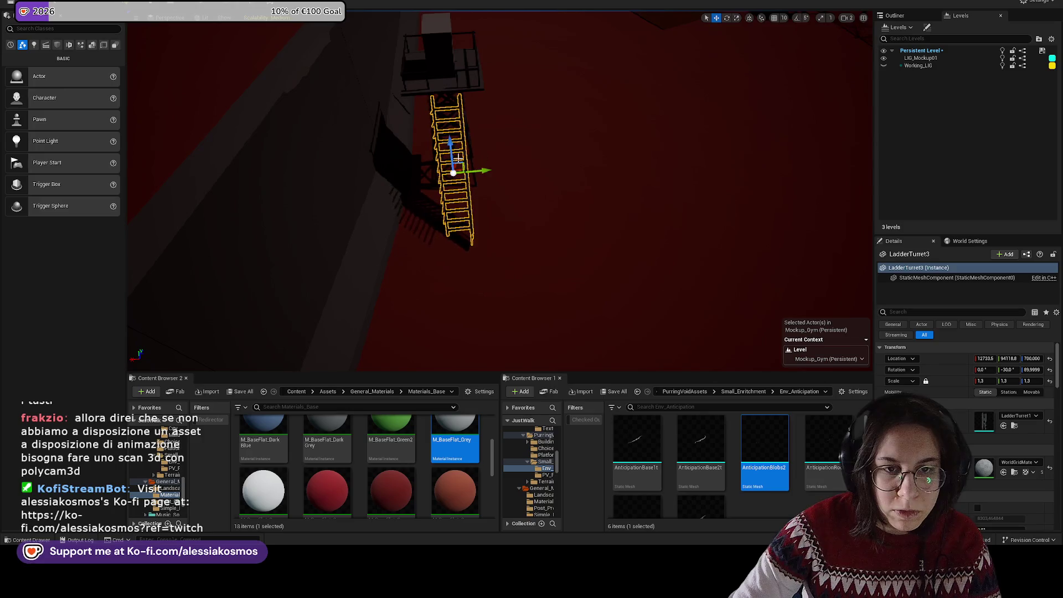
Step: Box-select the fence and towers without the road, wall and border, then clear the selection
left_click_drag(348, 239, 348, 239)
left_click_drag(495, 71, 495, 70)
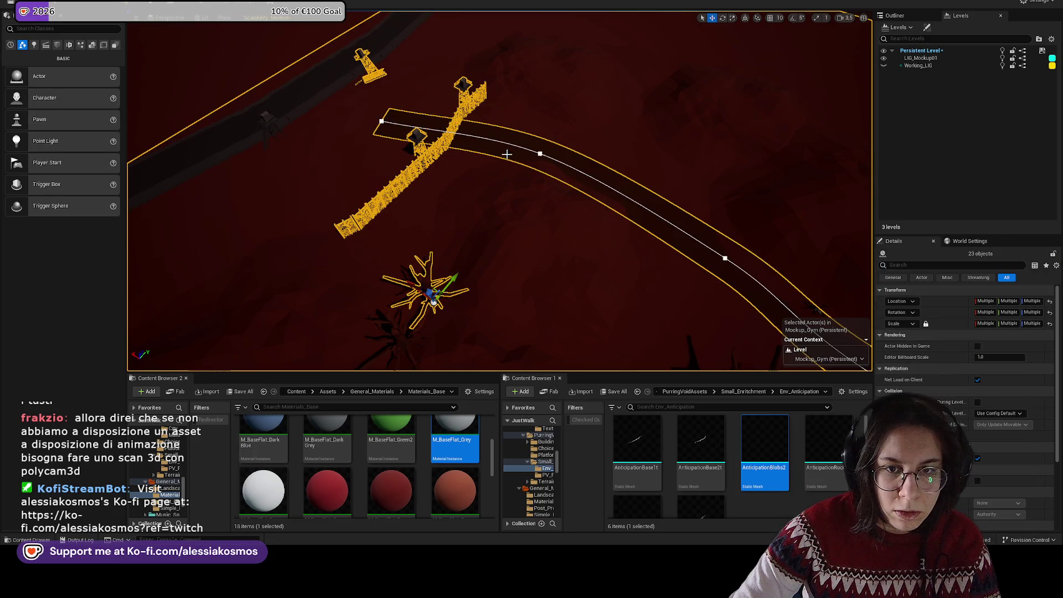
key("Delete")
left_click_drag(431, 270, 344, 115)
left_click(334, 107)
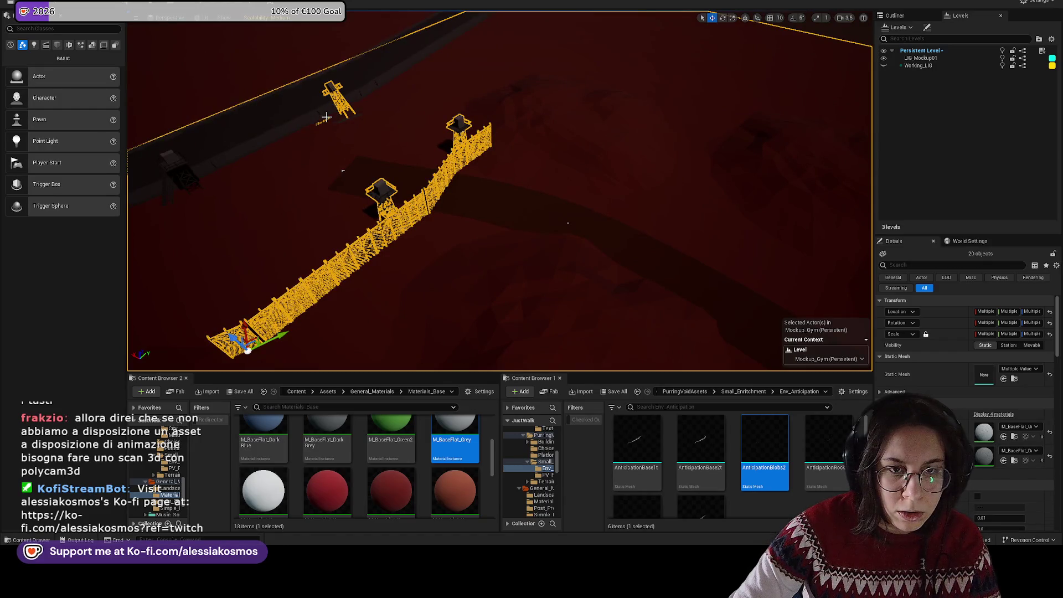
left_click(327, 116)
left_click_drag(308, 86, 501, 76)
left_click(464, 161)
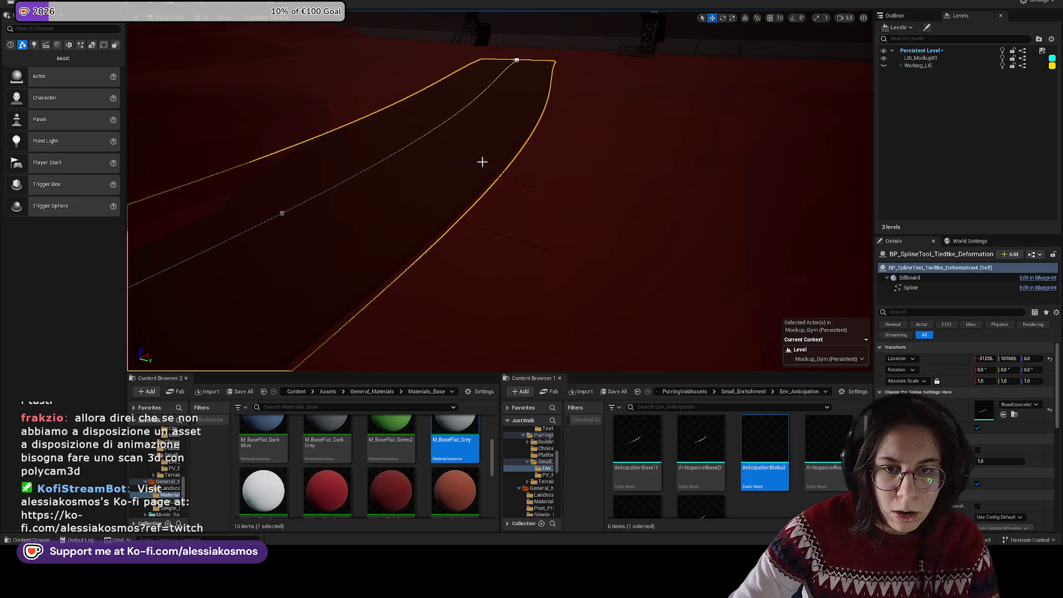
left_click(529, 177)
left_click(526, 174)
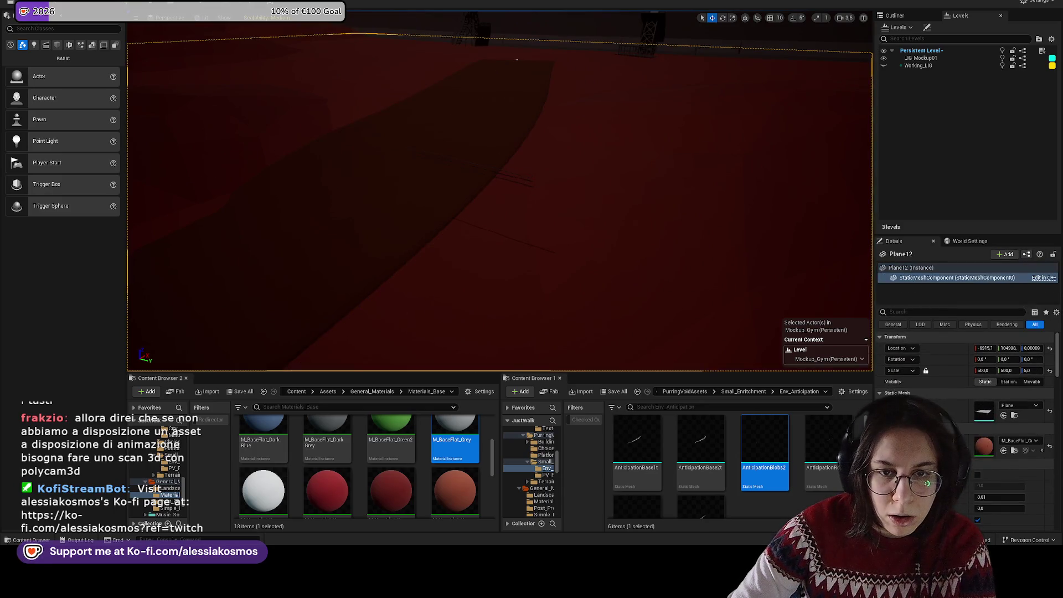
key("Escape")
left_click_drag(526, 177, 499, 135)
Step: Slide the right watchtower SM_Turret_Military_Merged5 left along the fence
left_click(414, 123)
left_click_drag(414, 123, 612, 147)
left_click(714, 150)
left_click_drag(717, 185, 618, 185)
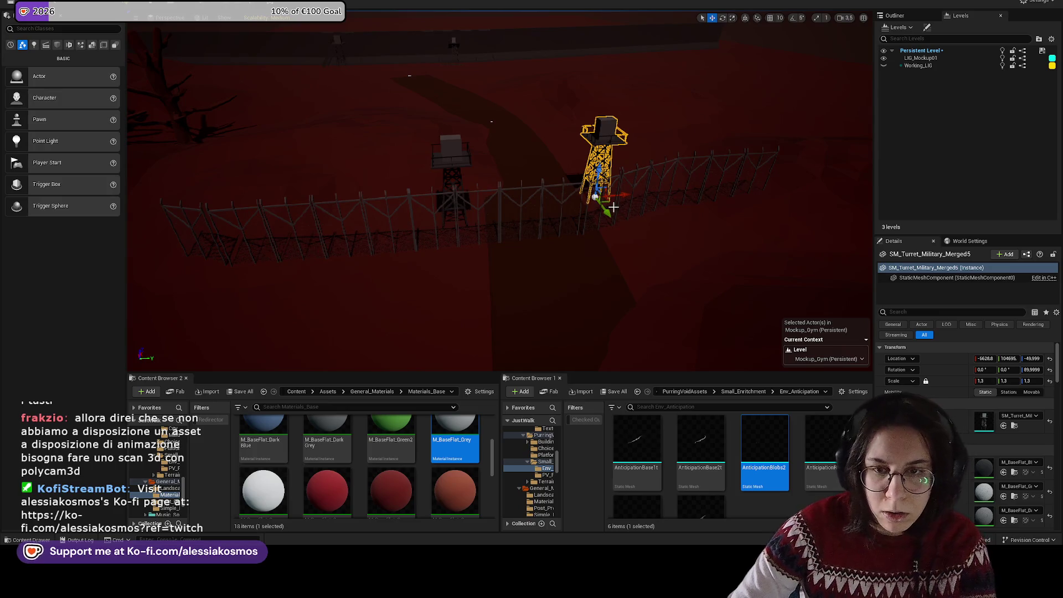
key("e")
left_click_drag(594, 181, 680, 176)
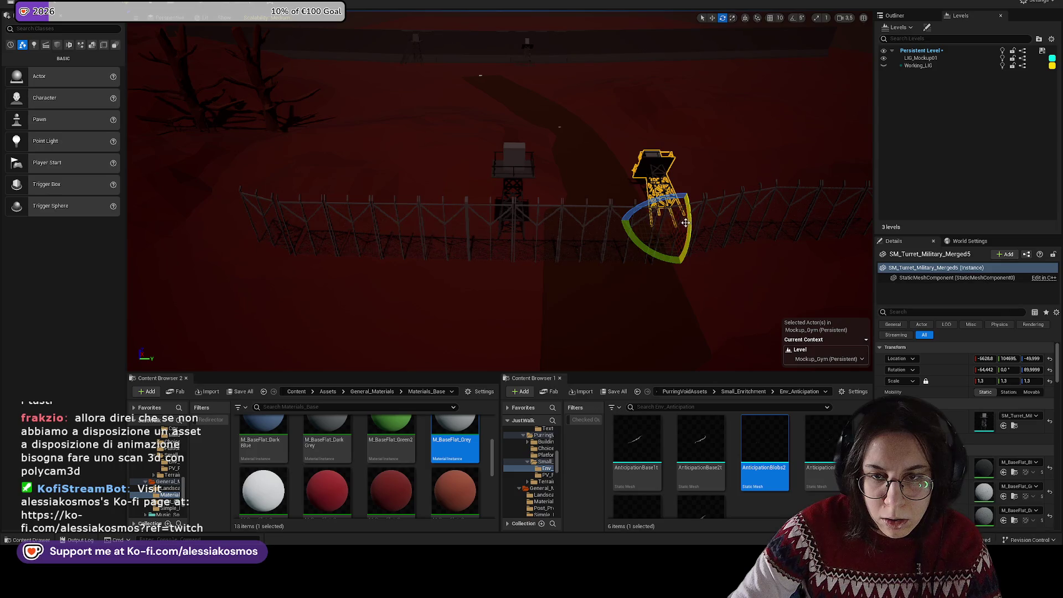
key("ctrl+z")
key("w")
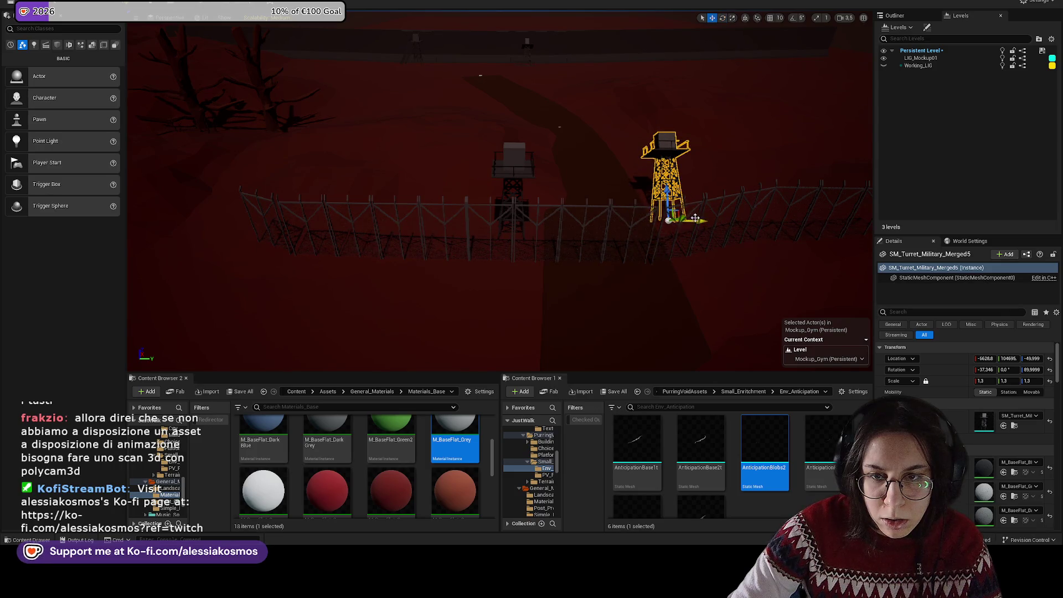
Step: Shift the grassy hill SM_GrassyLowHillA14 along the X axis
left_click(674, 110)
left_click_drag(446, 80, 560, 126)
key("e")
Step: Reset the right watchtower's rotation to upright, then turn it about 62 degrees
left_click(457, 150)
key("e")
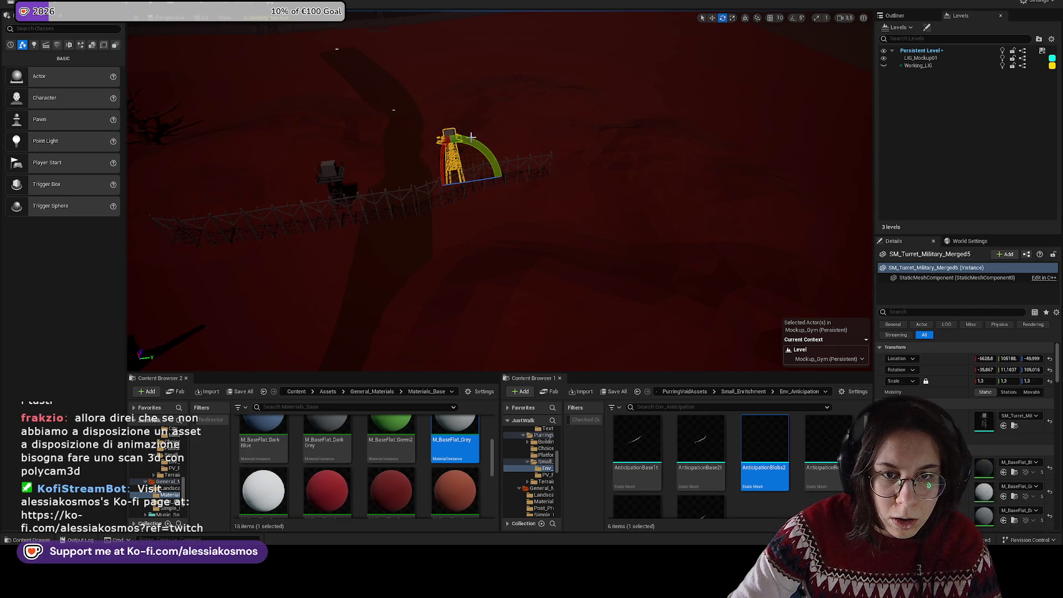
key("ctrl+z")
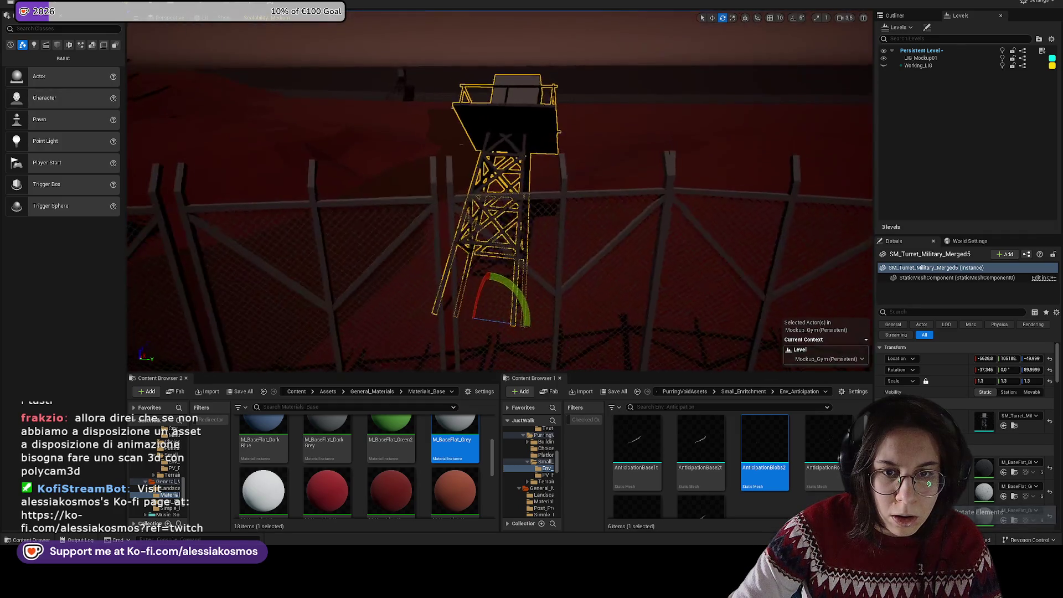
left_click(1049, 370)
left_click_drag(609, 310, 571, 286)
left_click_drag(500, 269, 532, 303)
left_click_drag(145, 215, 304, 176)
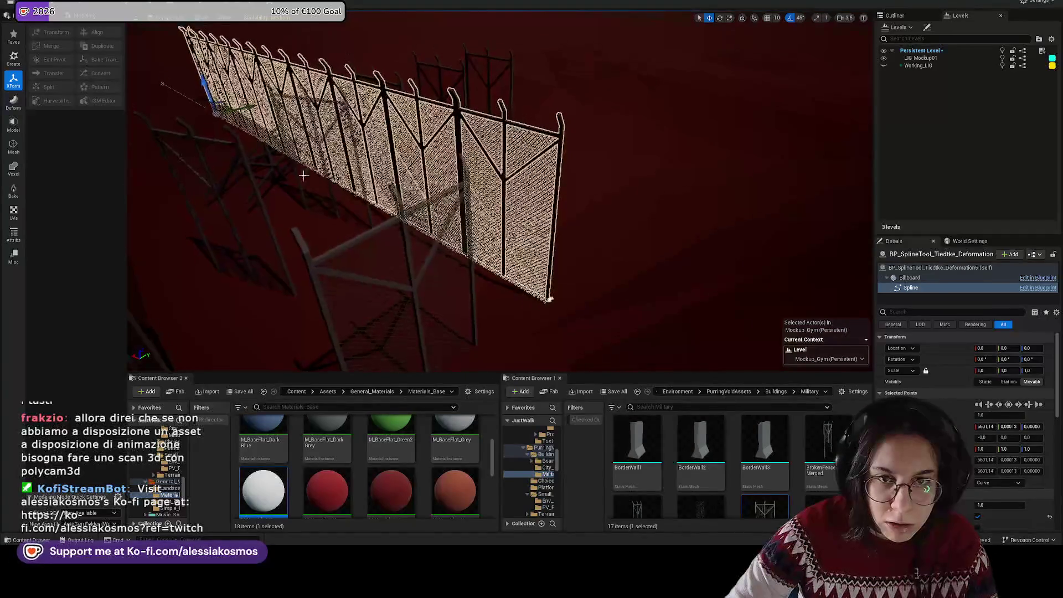
Step: Delete stray fence panels, including Fence_Merged8, around the watchtowers
left_click(439, 64)
left_click(395, 83)
left_click(382, 83)
left_click(385, 85)
key("Delete")
left_click(249, 269)
key("Delete")
key("ctrl+z")
key("ctrl+z")
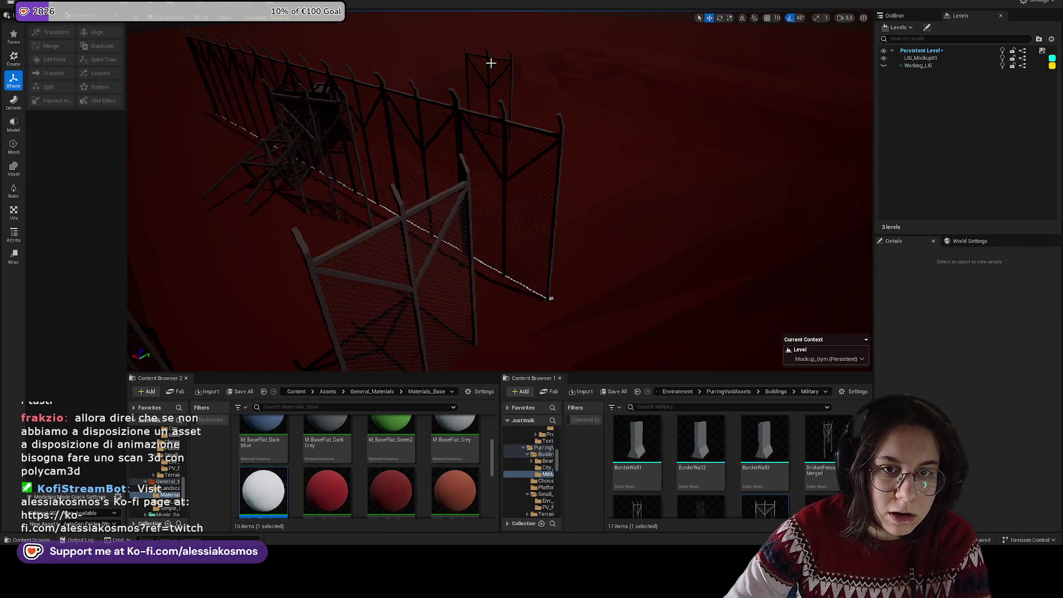
left_click(492, 53)
key("Delete")
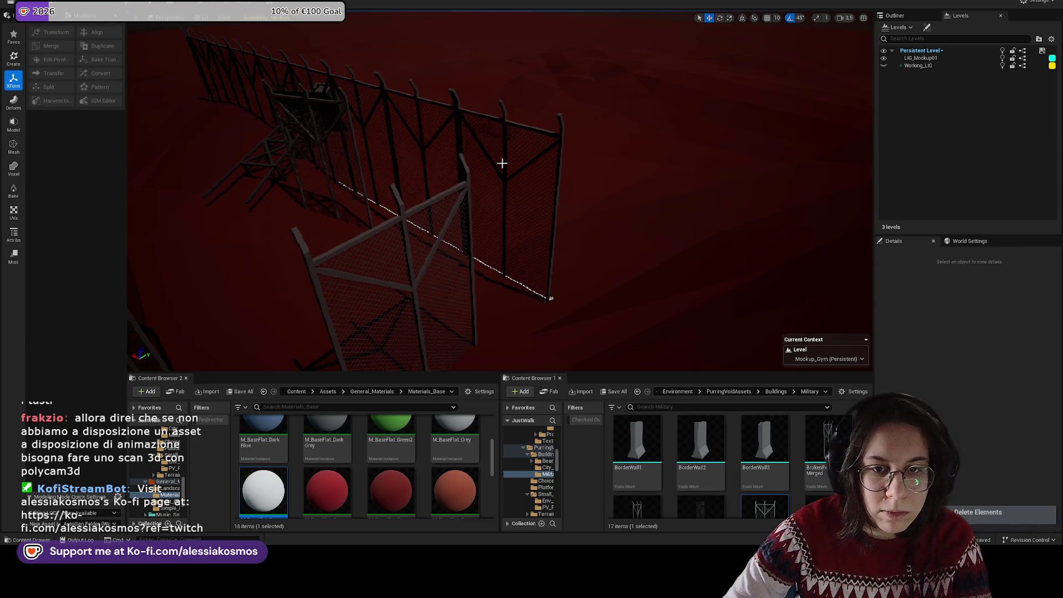
Step: Rotate the spline fence about 90 degrees and slide it left along its axis
left_click(548, 288)
key("e")
left_click_drag(557, 291, 549, 299)
scroll("down", 3)
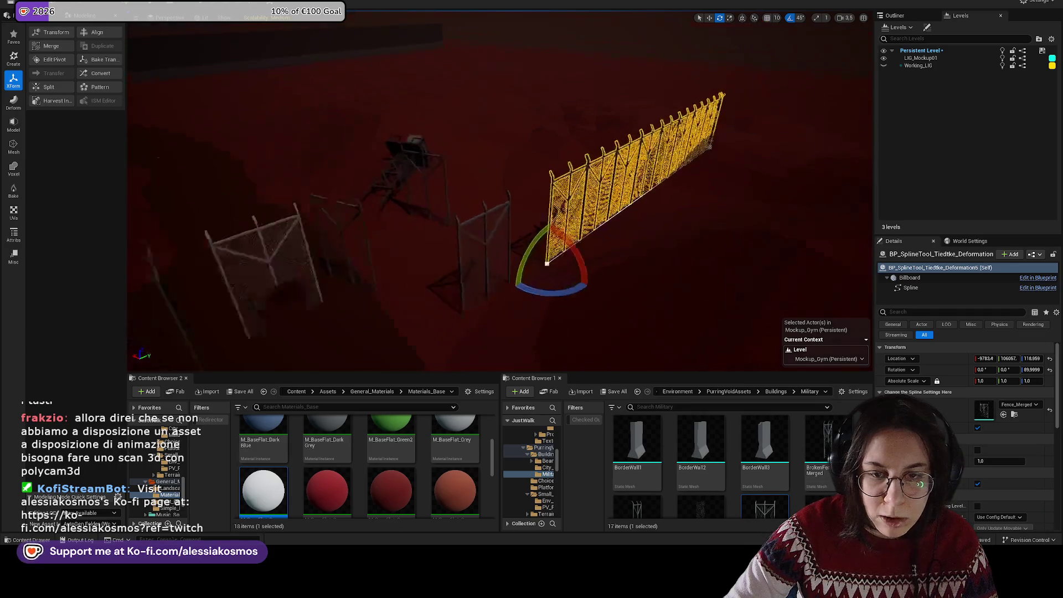
key("w")
left_click_drag(546, 220, 475, 192)
Step: Copy the two fence pieces further up-left beside the watchtowers
left_click(450, 196)
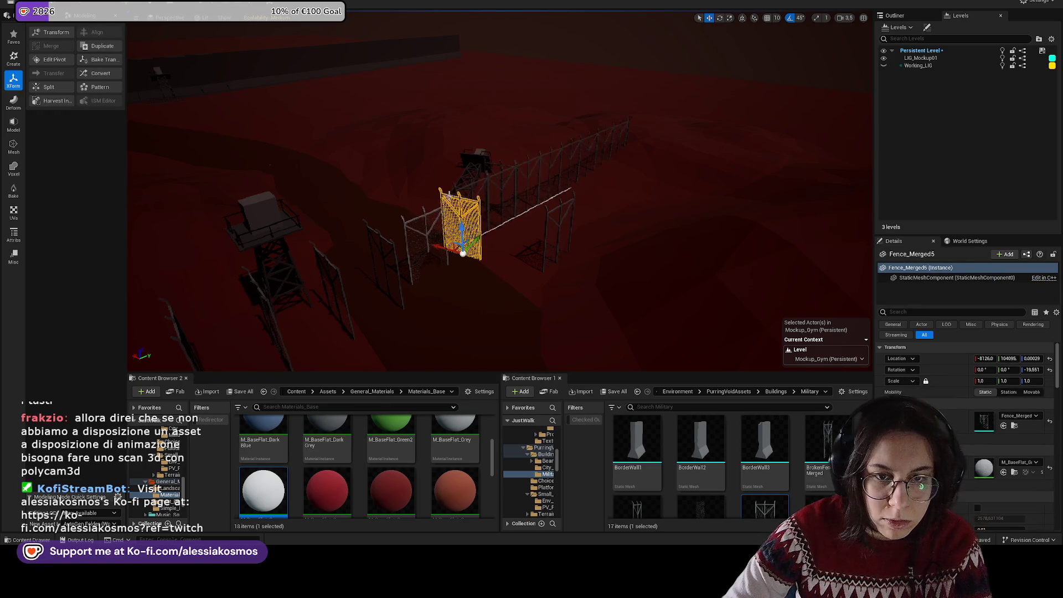
left_click(518, 171)
scroll("up", 3)
key("ctrl+z")
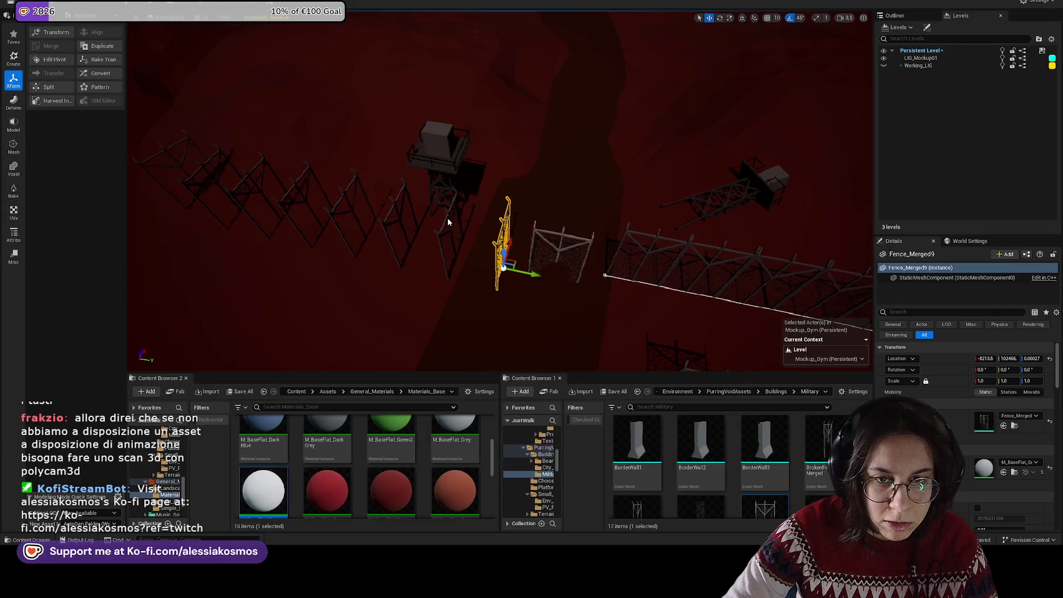
left_click_drag(385, 207, 305, 187)
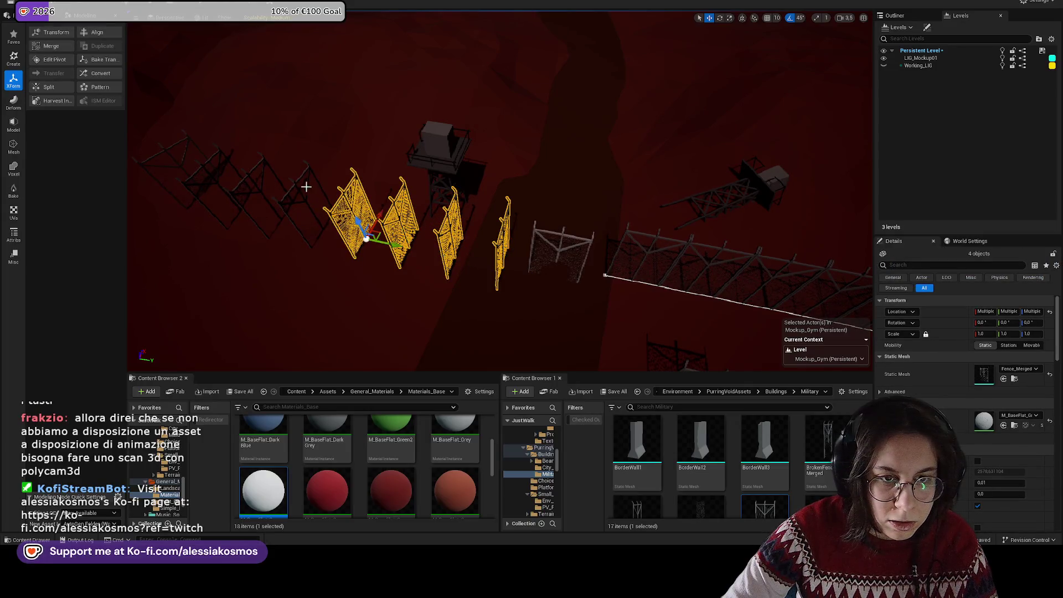
Step: Select the leftover dark fence pieces and delete them
left_click(296, 183)
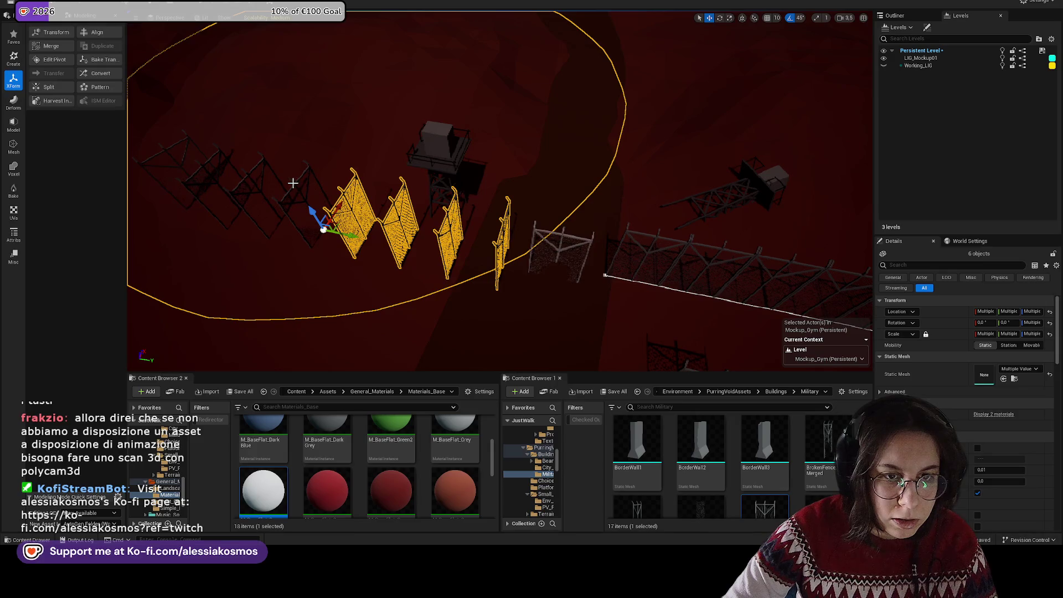
left_click(269, 181)
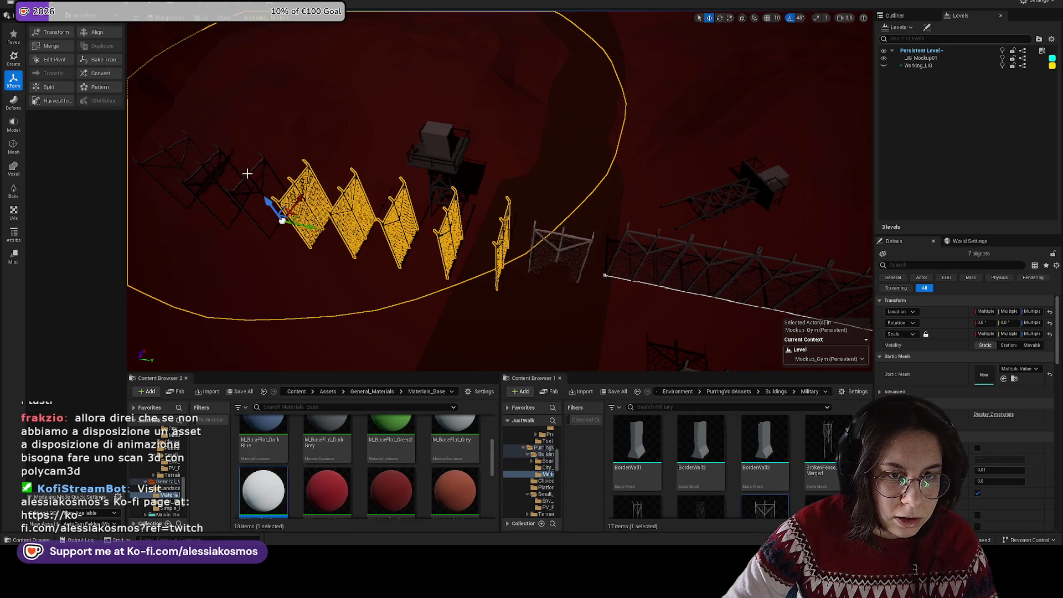
key("f")
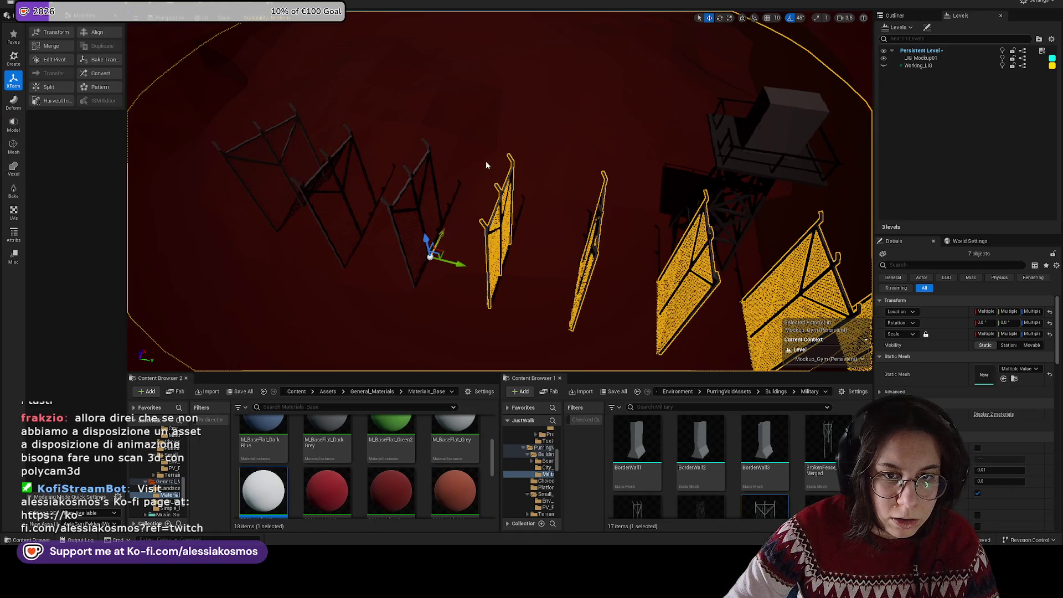
left_click(431, 210)
left_click(327, 163)
left_click(264, 133)
scroll("down", 3)
key("Delete")
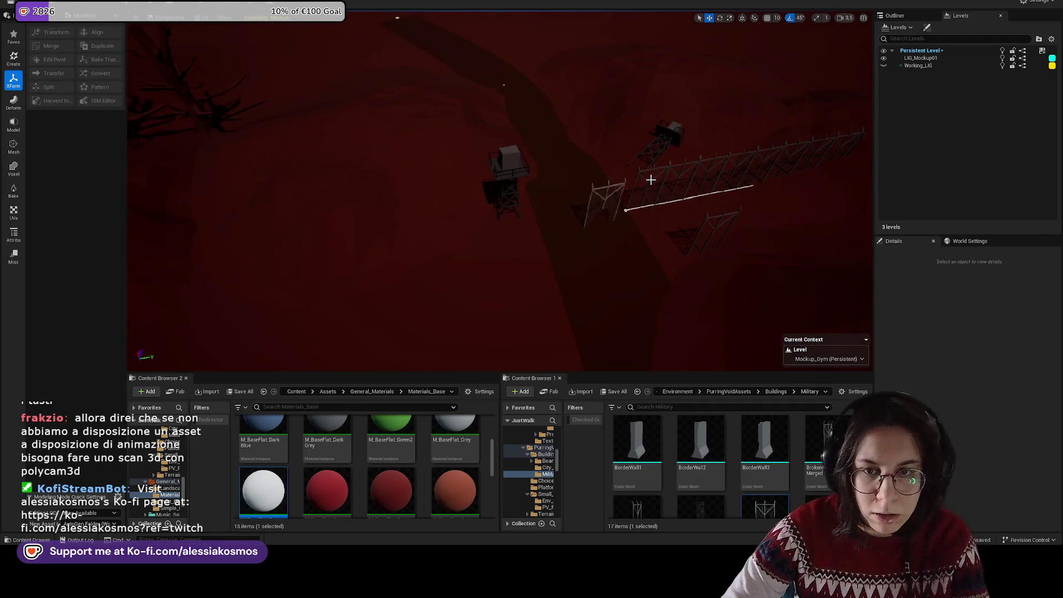
left_click(646, 174)
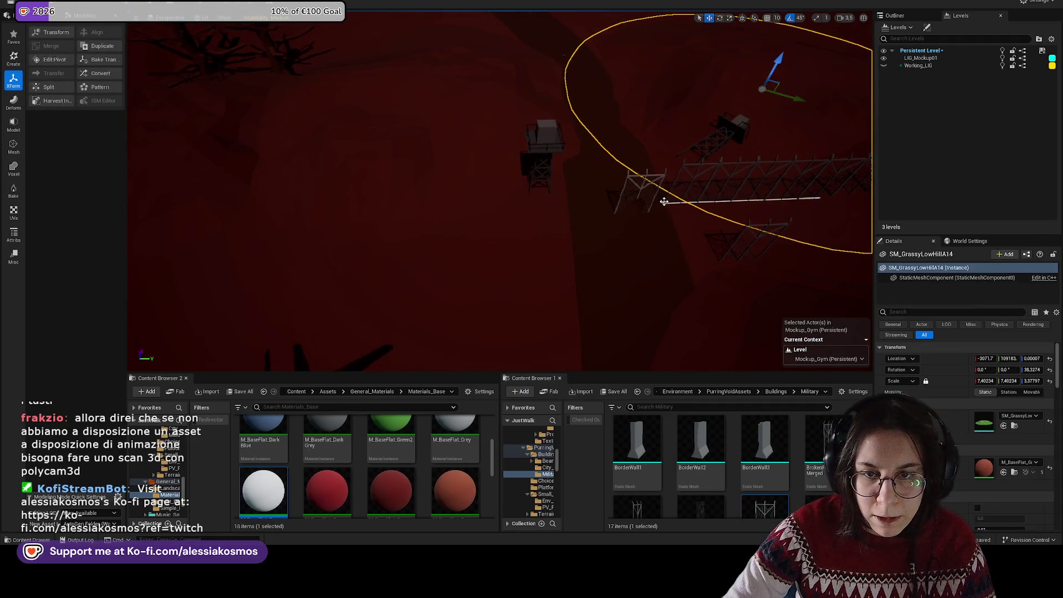
Step: Slide the spline fence left and pull its end spline point back to shorten it
left_click(664, 202)
left_click_drag(693, 203, 465, 207)
left_click(662, 202)
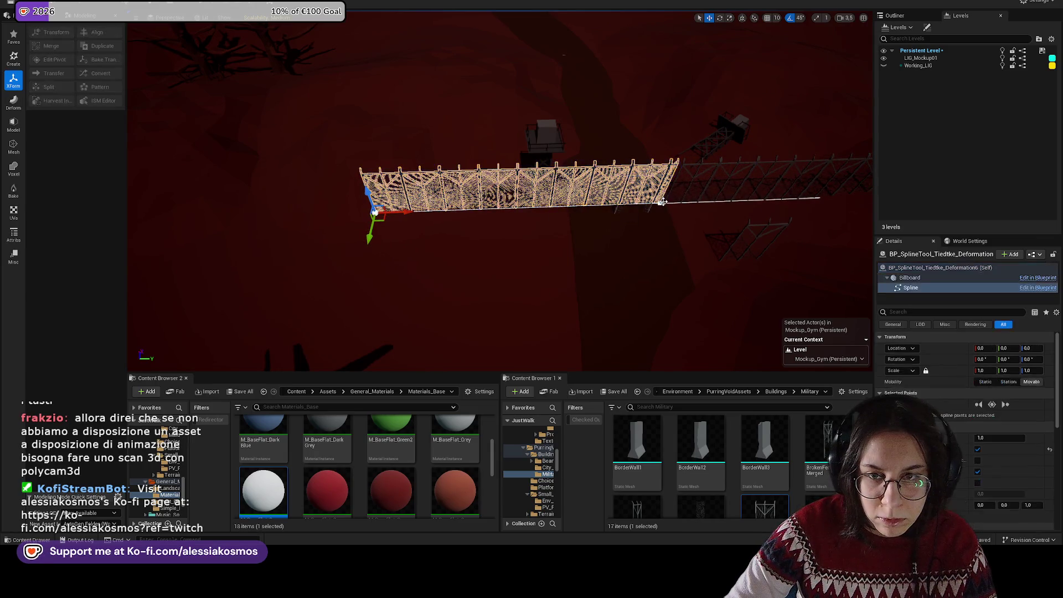
left_click(659, 204)
left_click_drag(684, 202, 576, 200)
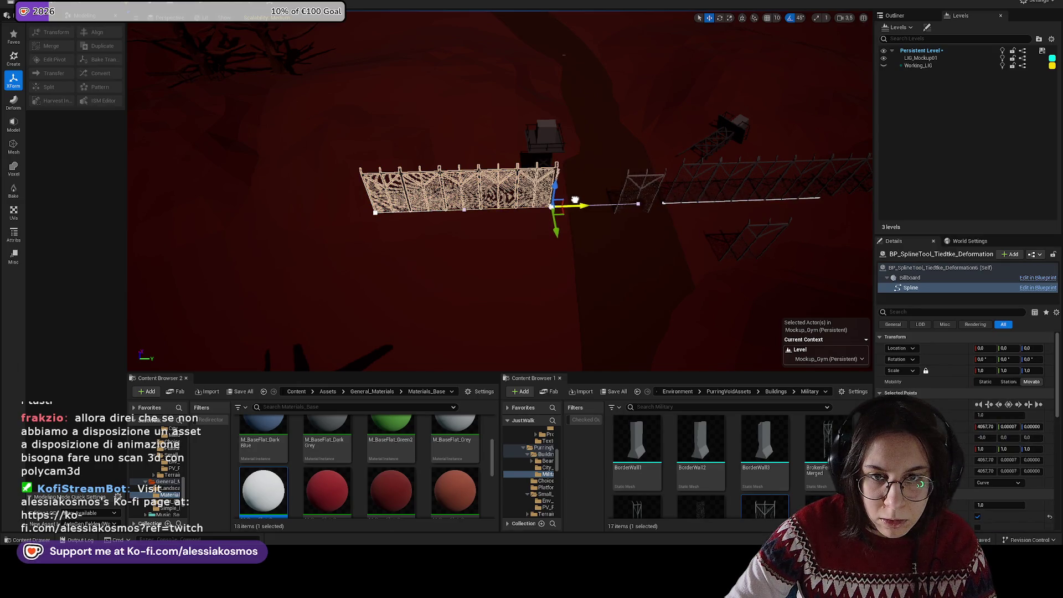
scroll("up", 3)
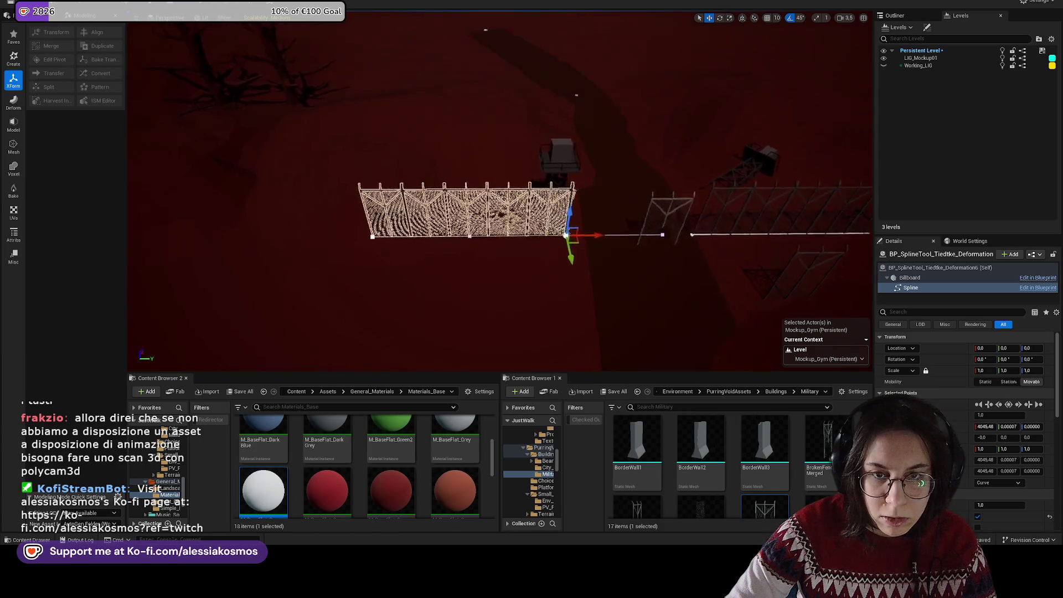
scroll("down", 3)
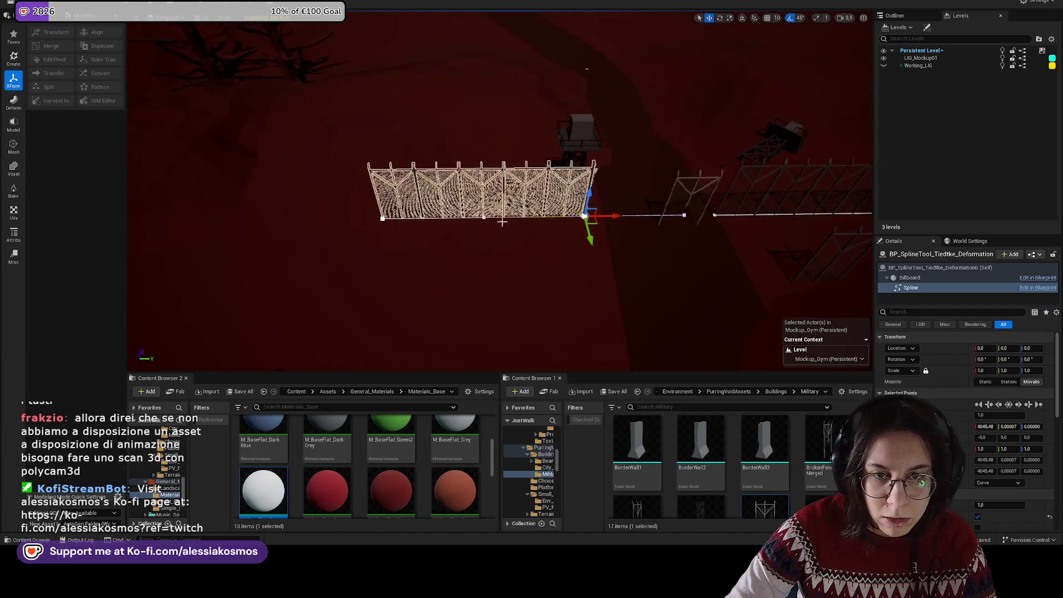
left_click_drag(615, 213, 576, 216)
Step: Duplicate the fence section, set rotation snapping to 5°, and rotate the copy 15°
left_click(409, 203)
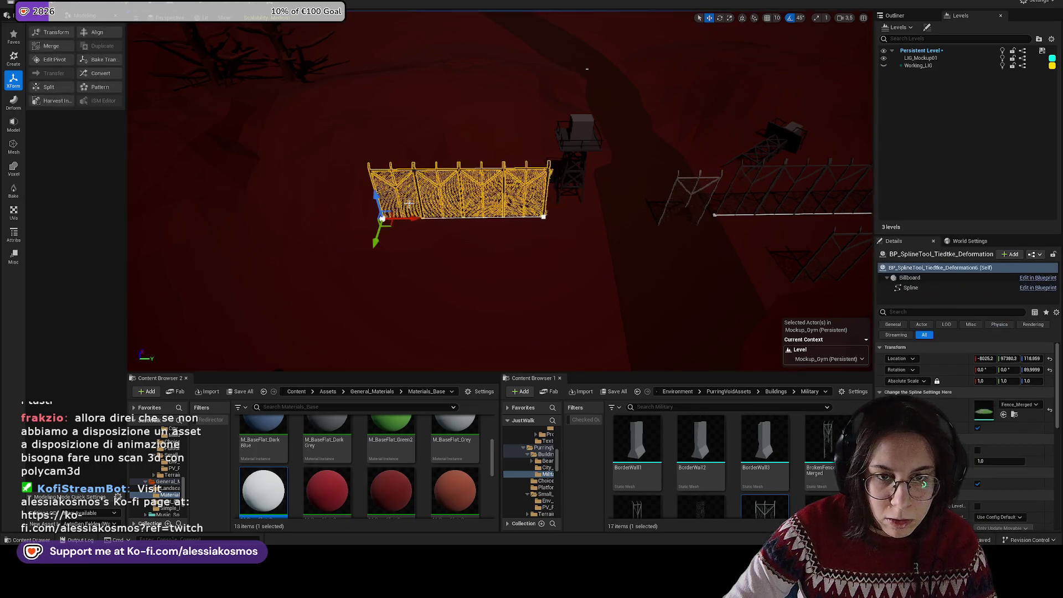
left_click_drag(405, 218, 288, 246)
key("e")
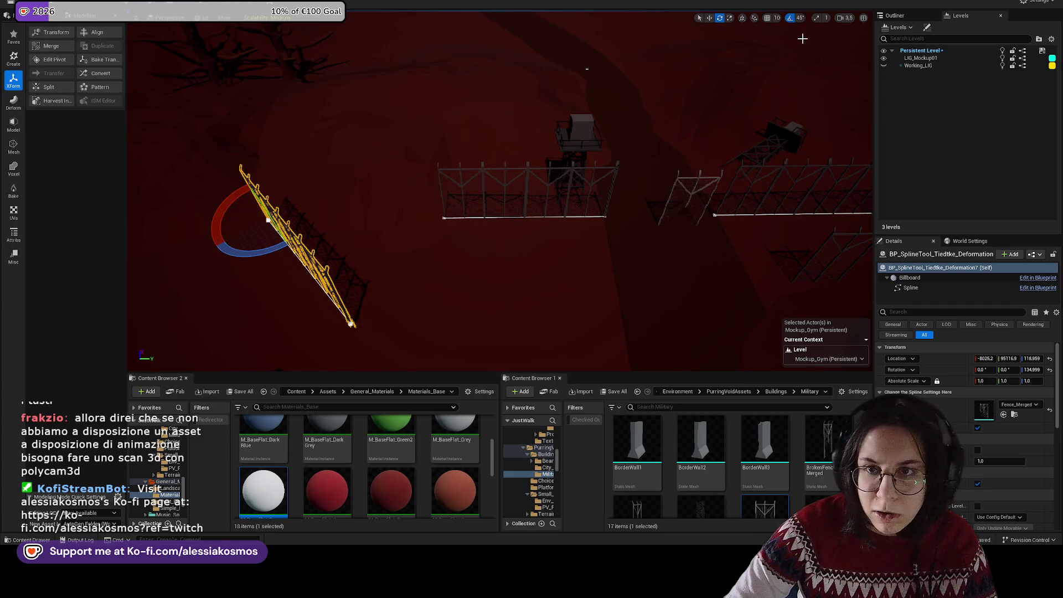
key("ctrl+z")
left_click(798, 18)
left_click(814, 39)
left_click_drag(291, 240, 320, 199)
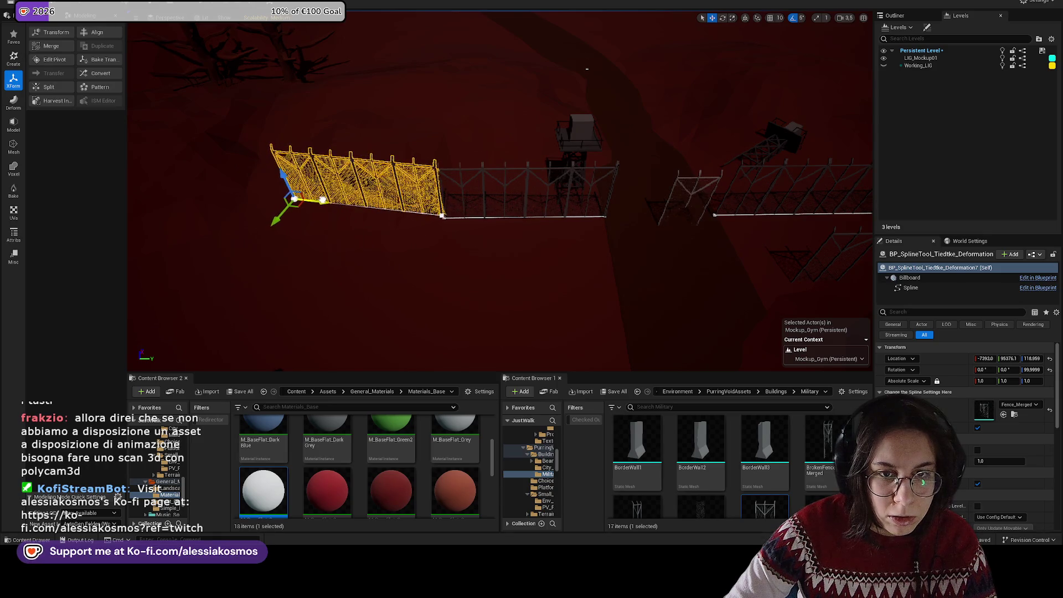
Step: Nudge the angled duplicate fence slightly into place and frame it in the view
scroll("up", 3)
left_click_drag(669, 65, 705, 61)
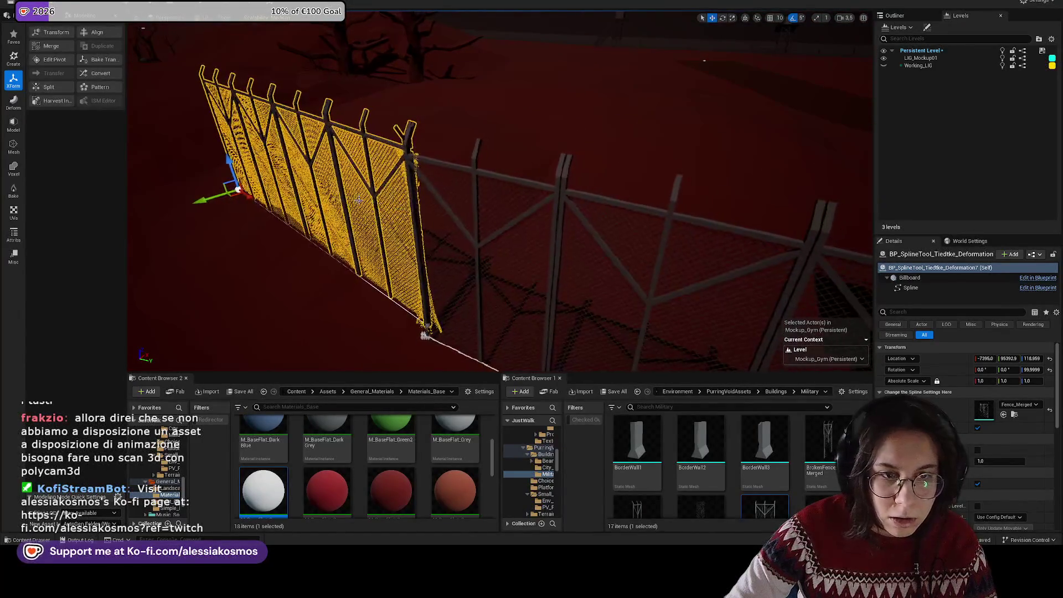
left_click_drag(250, 198, 265, 203)
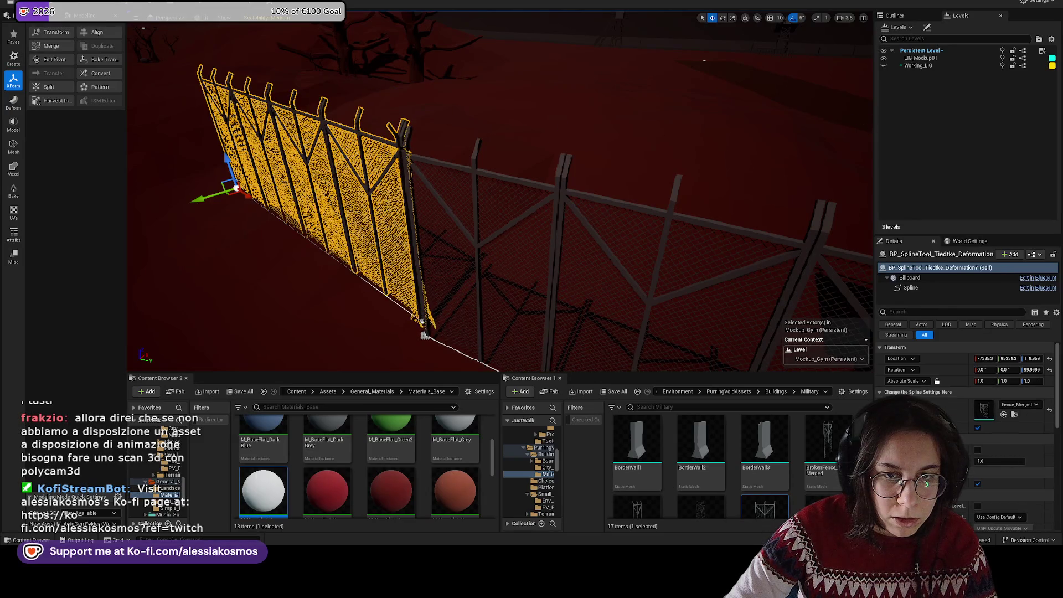
key("f")
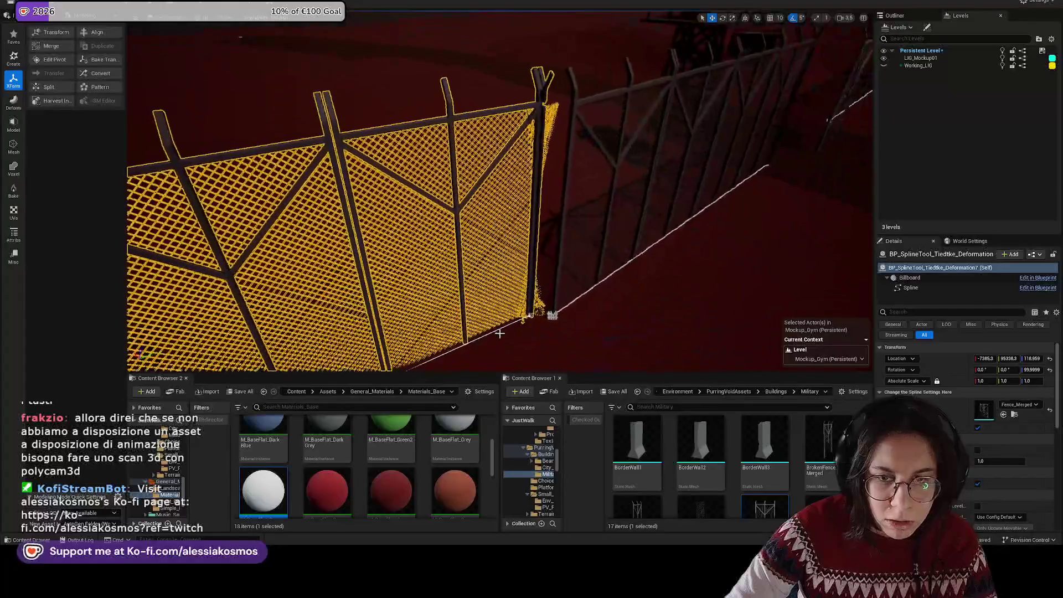
Step: Drag the duplicate fence's end spline point to bend its end slightly, then inspect the far end
left_click(533, 314)
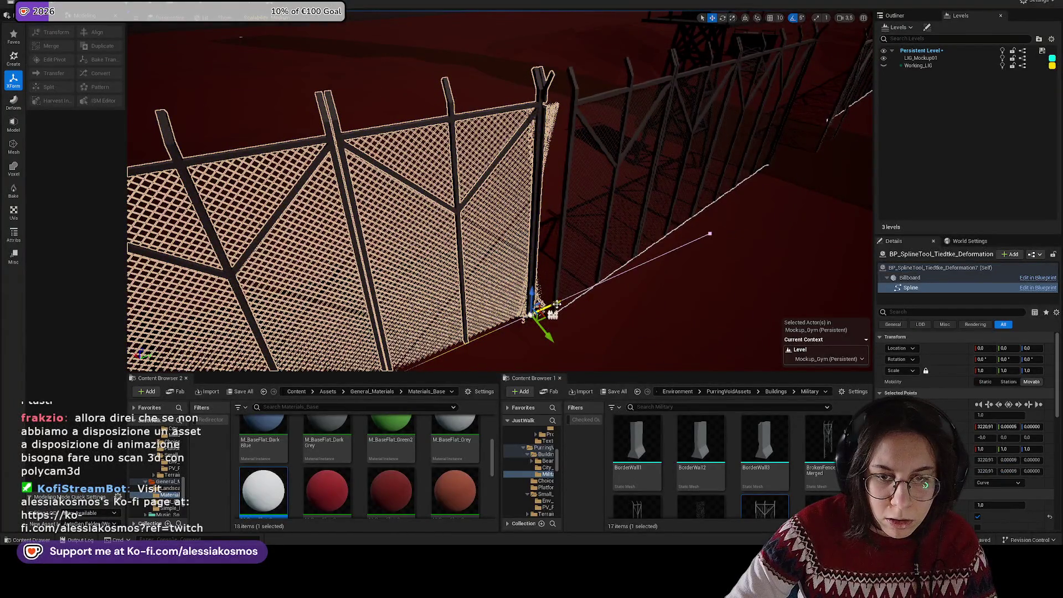
left_click(558, 303)
left_click_drag(564, 301, 509, 276)
left_click(531, 315)
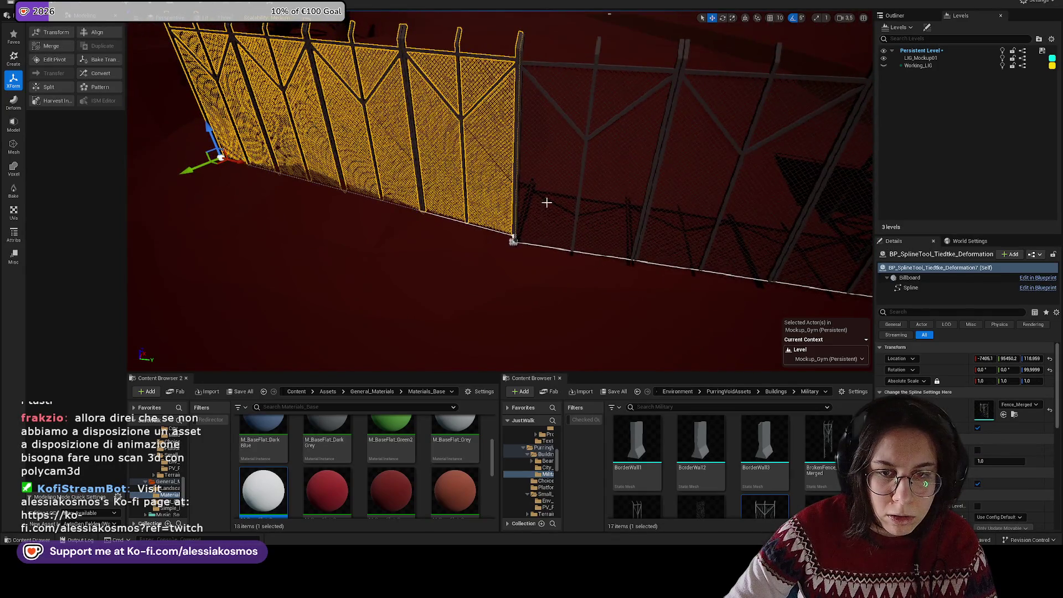
scroll("down", 3)
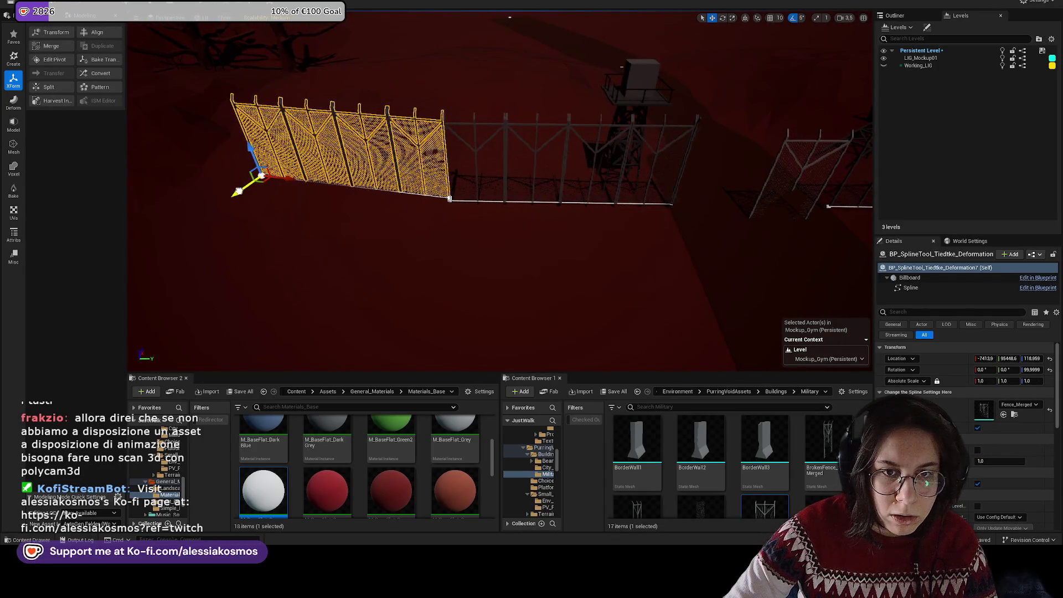
left_click_drag(510, 276, 493, 267)
left_click_drag(414, 97, 384, 86)
scroll("down", 3)
left_click(654, 221)
Step: Drag the left fence run's end spline point to extend it up to the broken gate
scroll("up", 3)
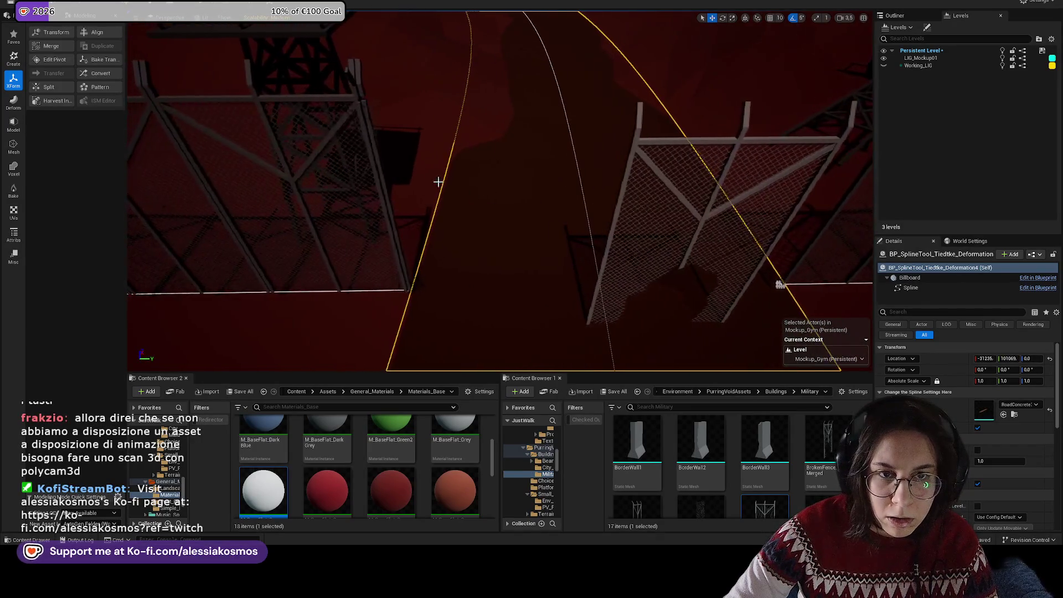
left_click(438, 182)
left_click(509, 267)
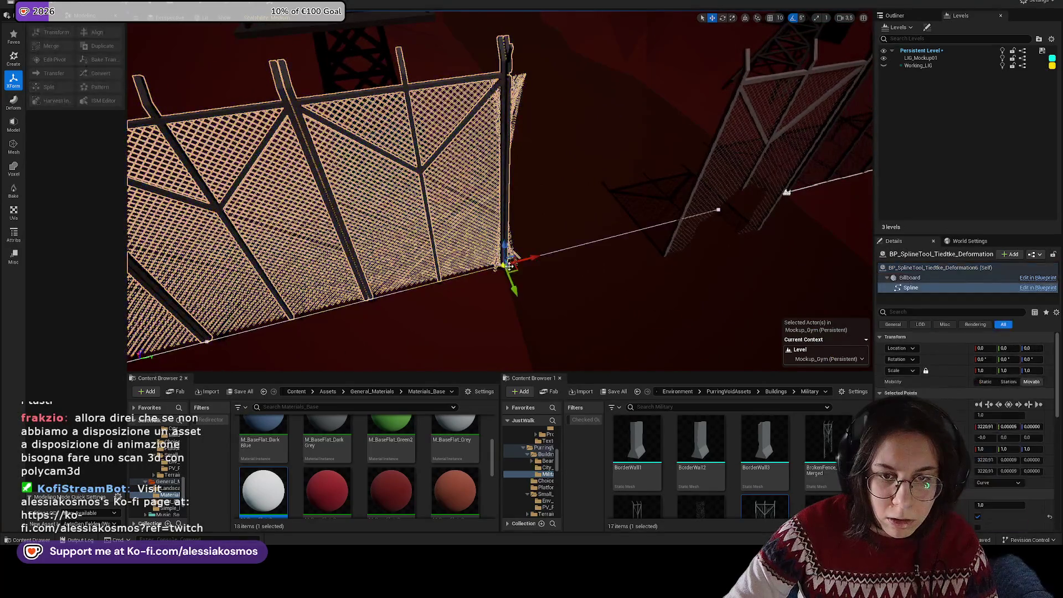
left_click(745, 178)
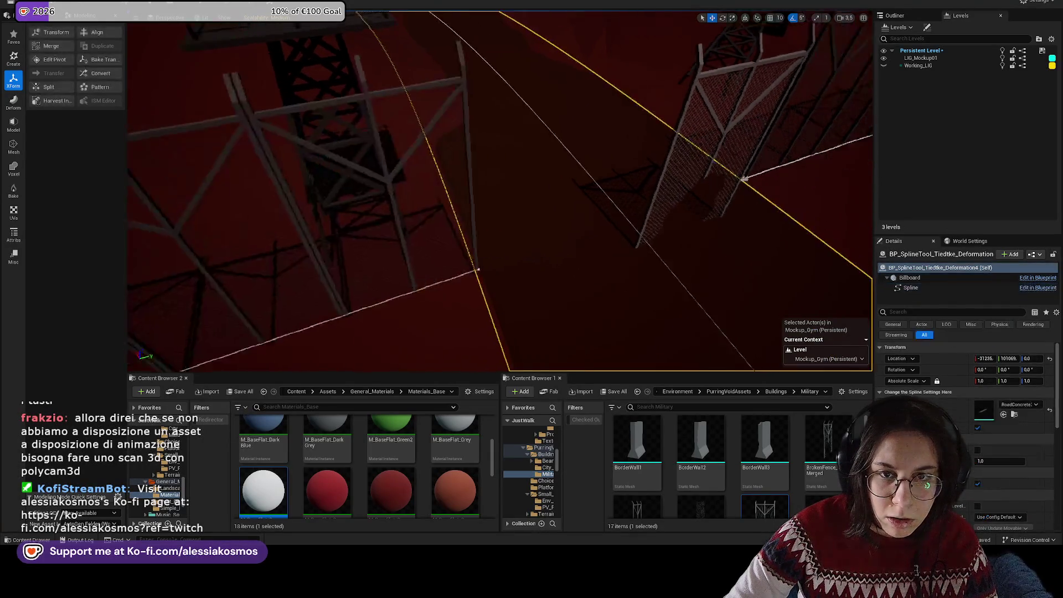
left_click(554, 221)
key("f")
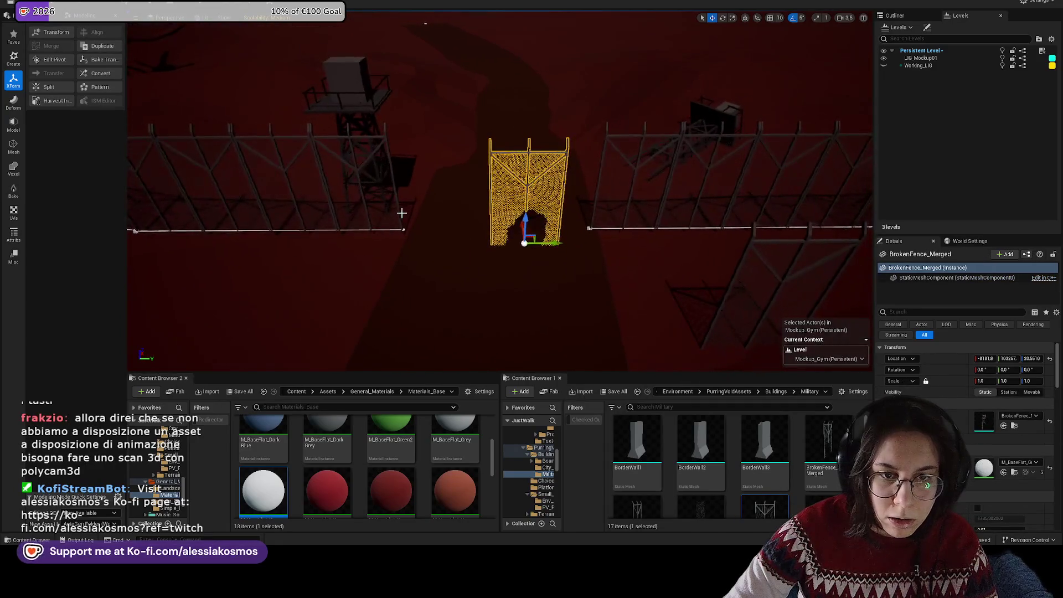
left_click(401, 212)
left_click(398, 216)
left_click(402, 229)
left_click_drag(431, 229, 498, 229)
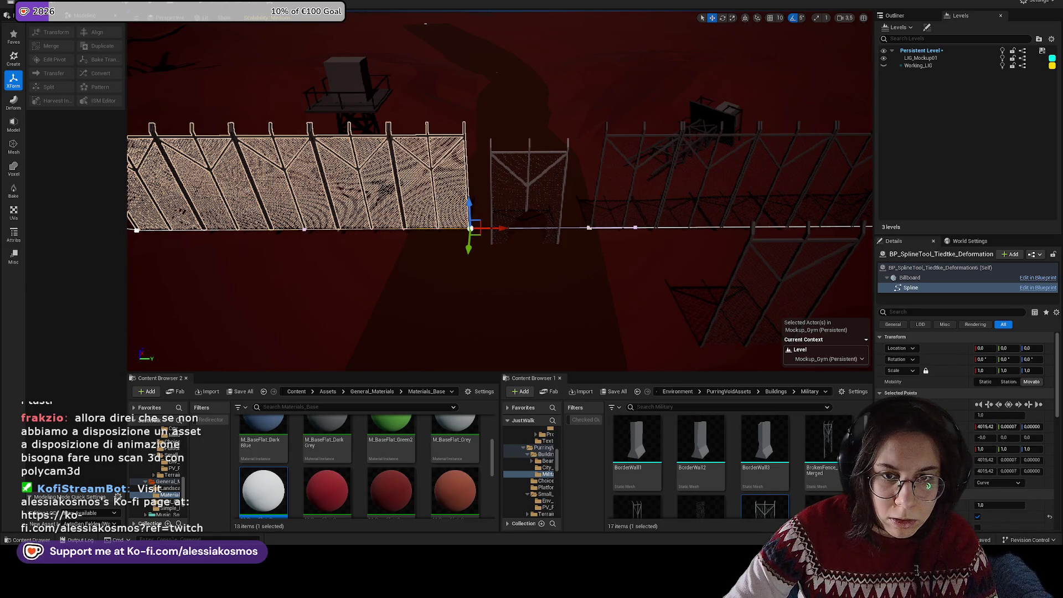
Step: Move the BrokenFence_Merged gate back into the gap and set its scale to 1.1
left_click(498, 238)
scroll("up", 3)
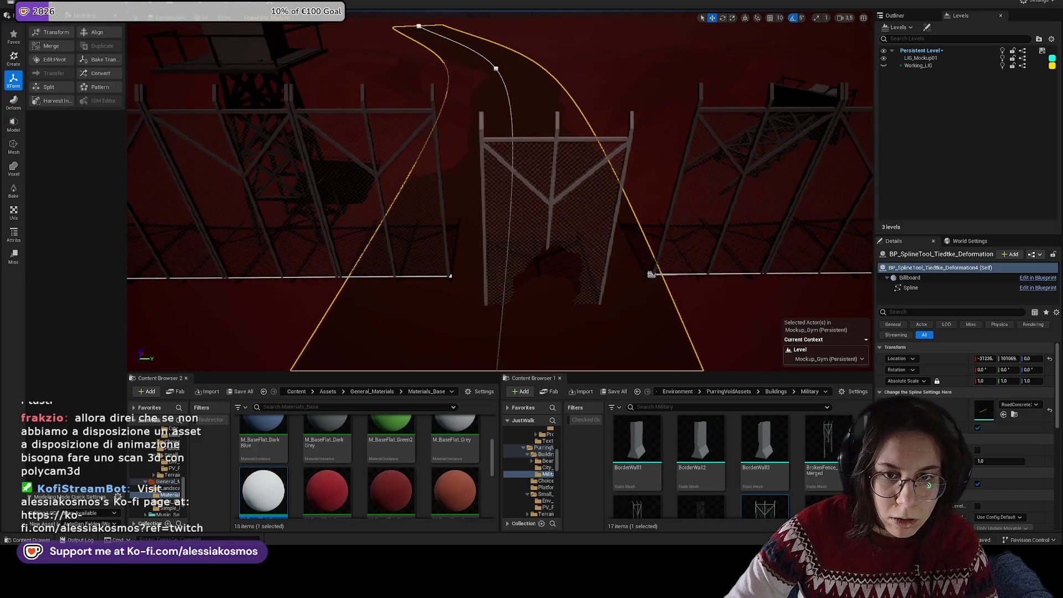
left_click(565, 285)
left_click_drag(565, 285, 512, 302)
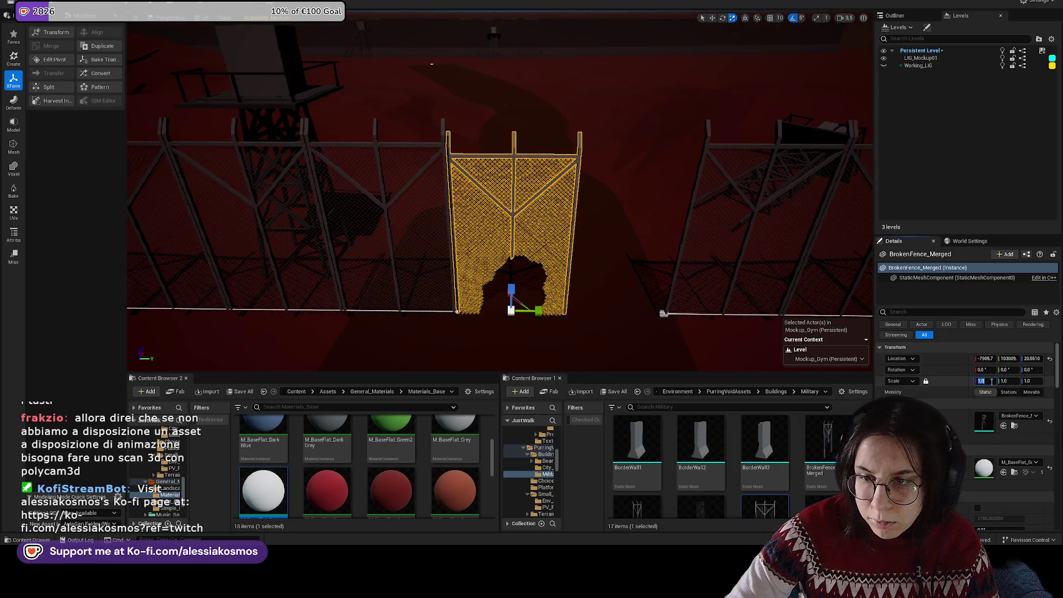
type("1.3")
key("Return")
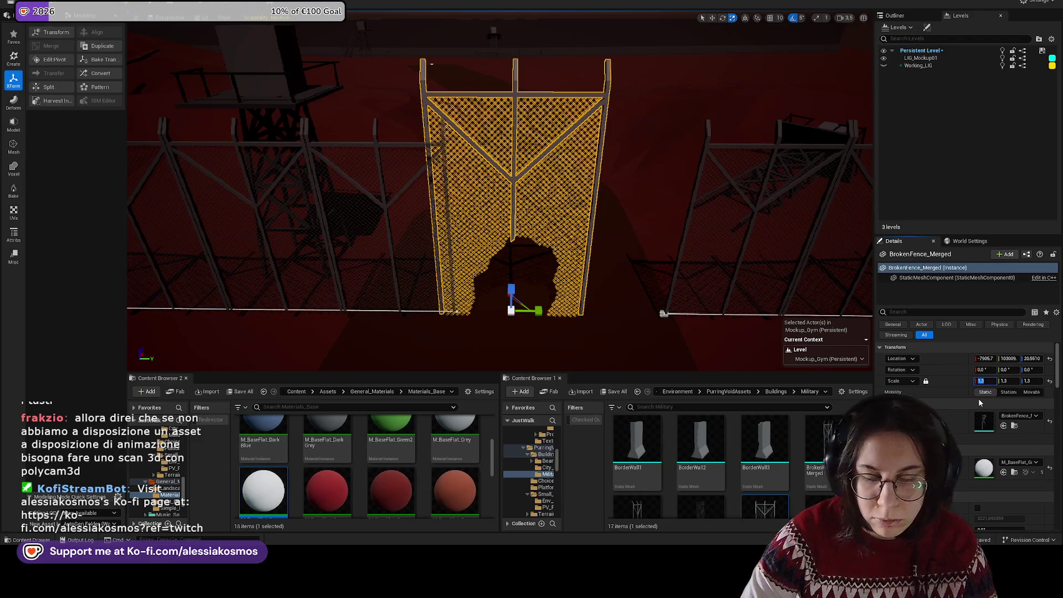
type("1.1")
key("Return")
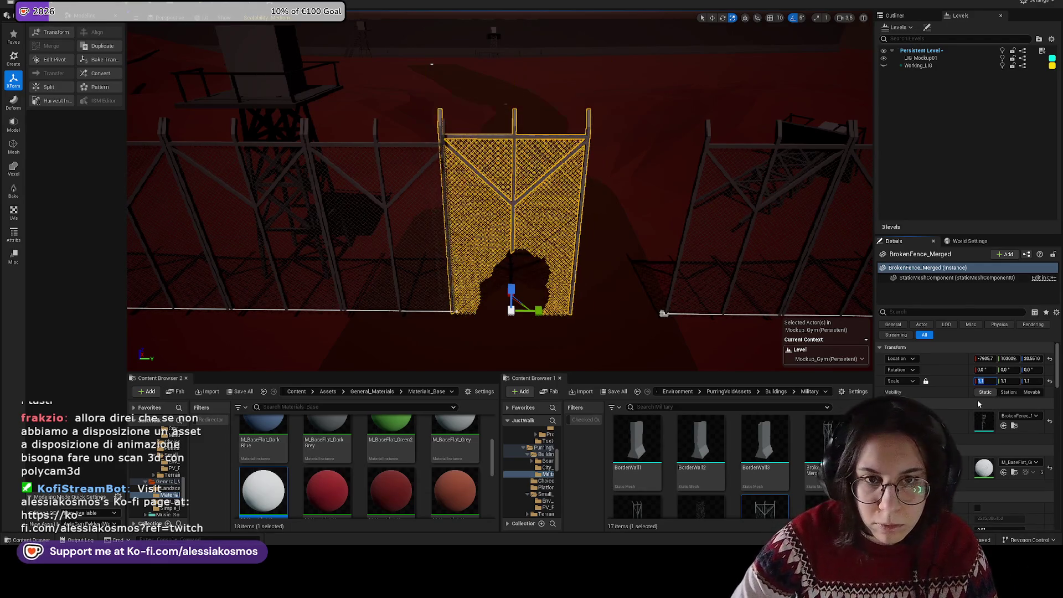
left_click_drag(569, 326, 569, 337)
key("f")
left_click_drag(629, 250, 629, 250)
Step: Frame the curving road and save the level with Ctrl+S
left_click(640, 250)
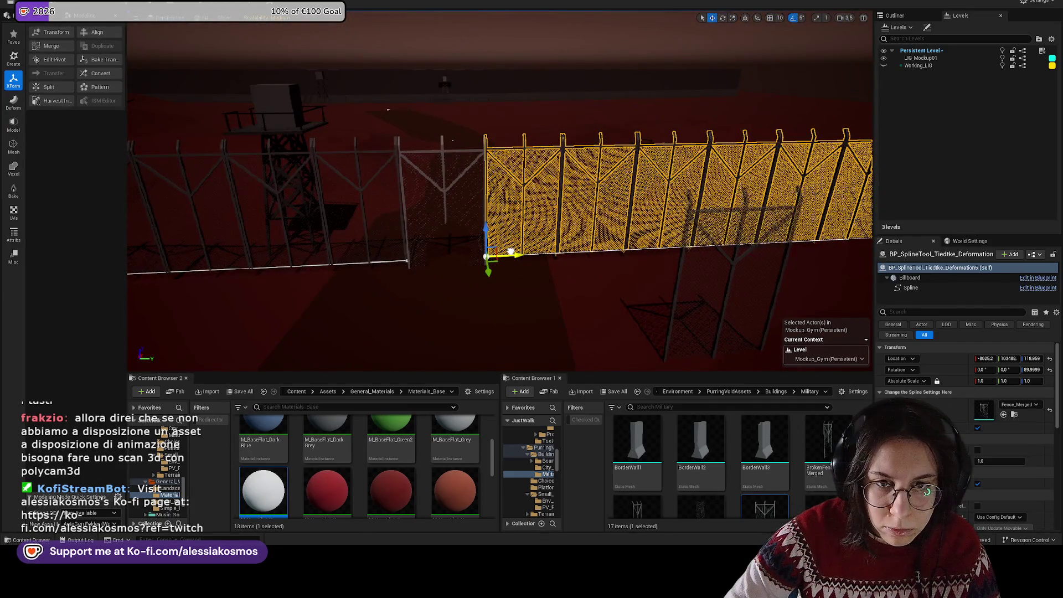
left_click(510, 253)
key("f")
left_click_drag(539, 304, 539, 304)
key("ctrl+s")
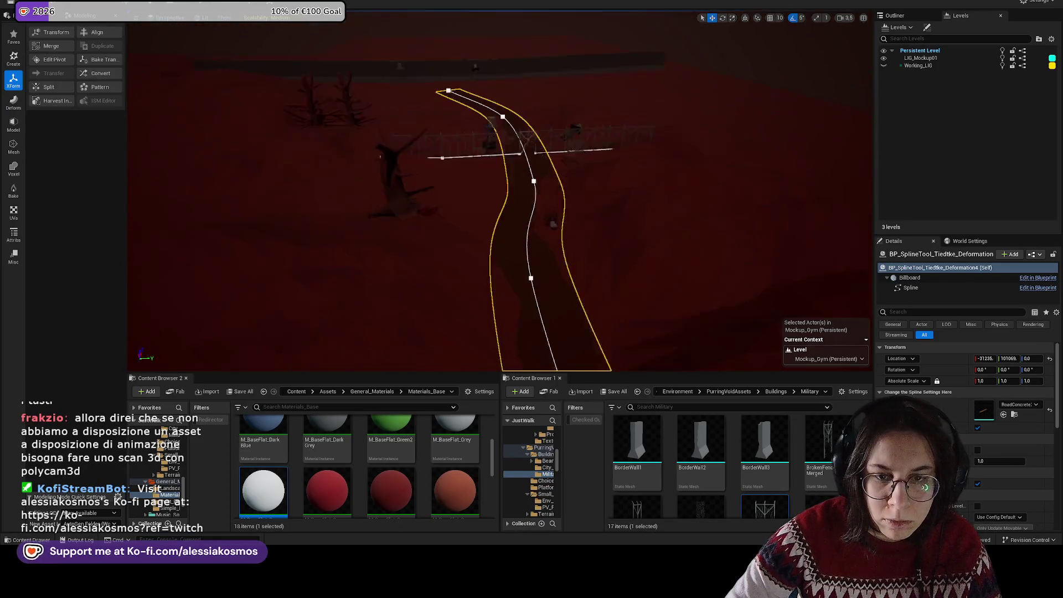
Step: Start a playtest with Play From Here on a spot on the road
left_click_drag(548, 266, 548, 266)
left_click(542, 254)
right_click(548, 289)
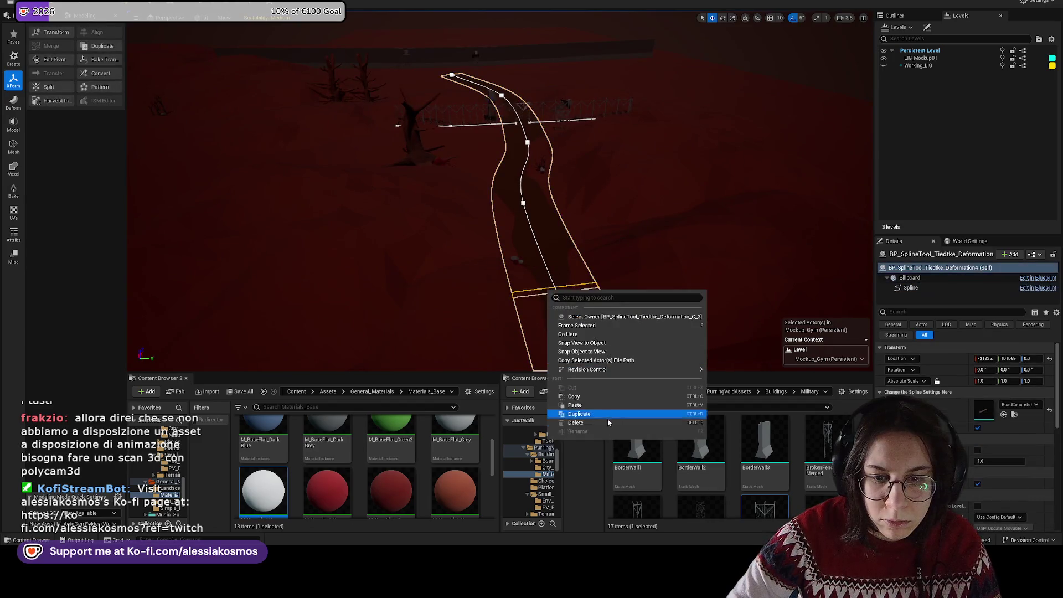
left_click(588, 343)
right_click(563, 297)
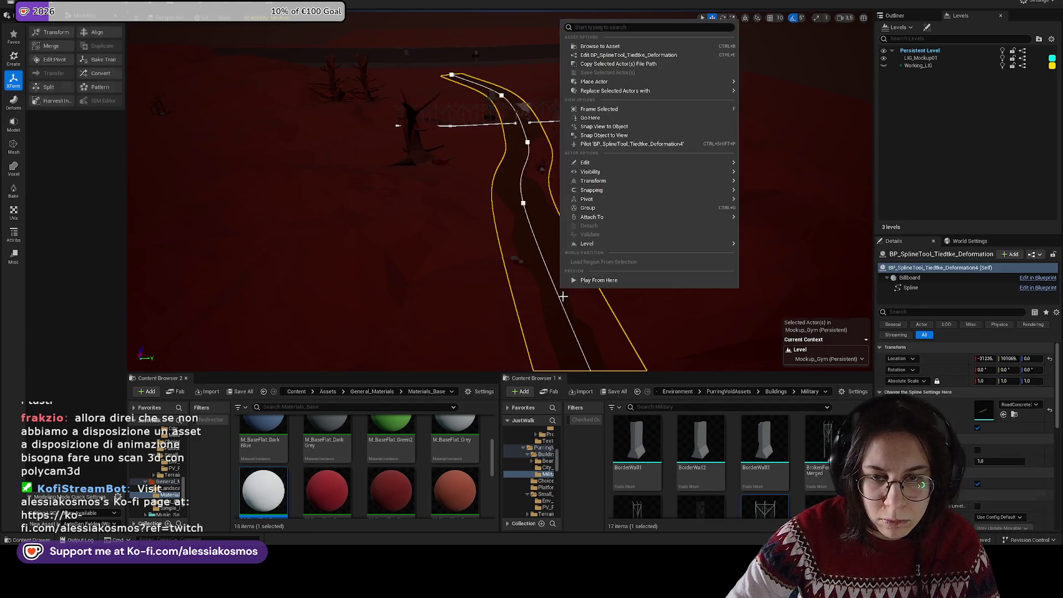
left_click(594, 287)
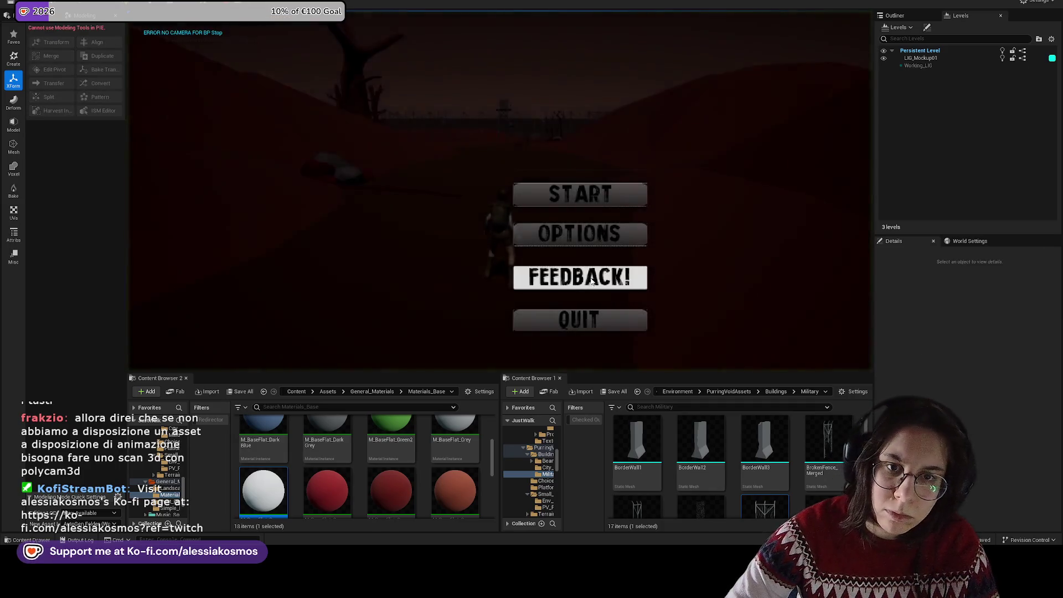
Step: Walk the character with W along the red road up to the chain-link gate, then exit with Esc
key("w")
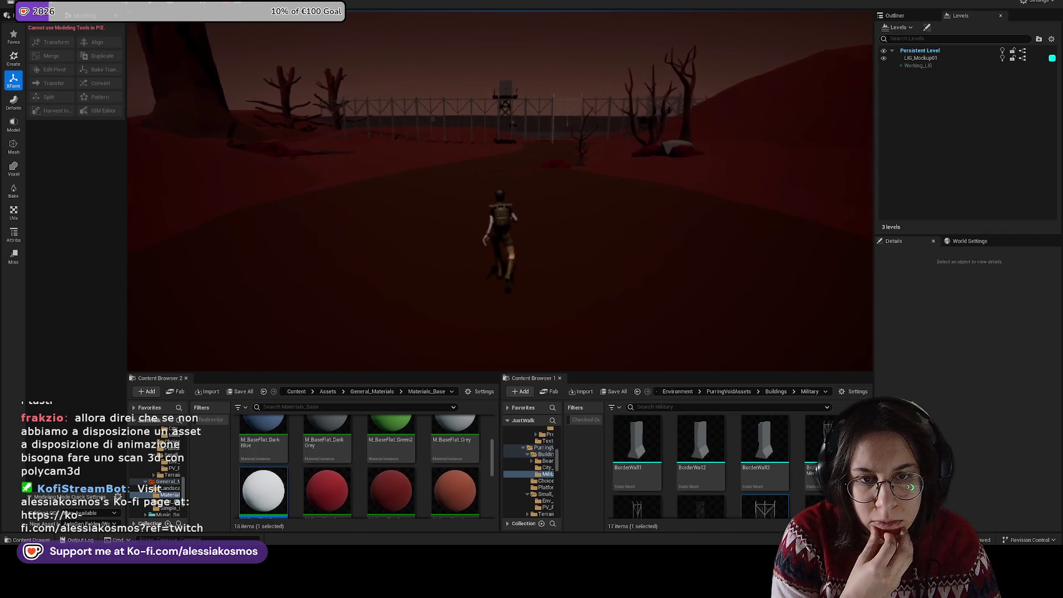
key("w")
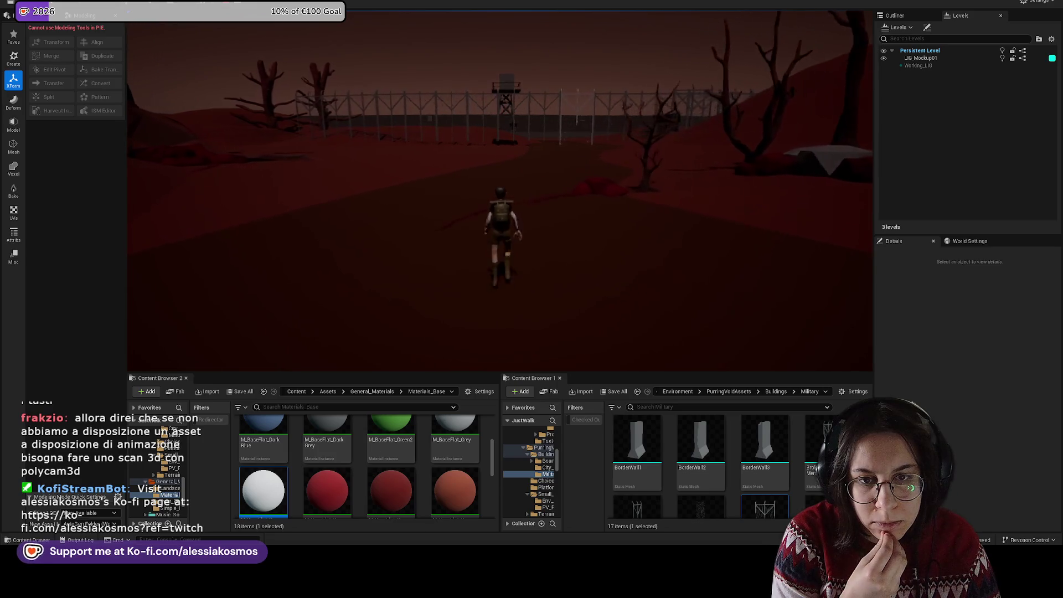
key("w")
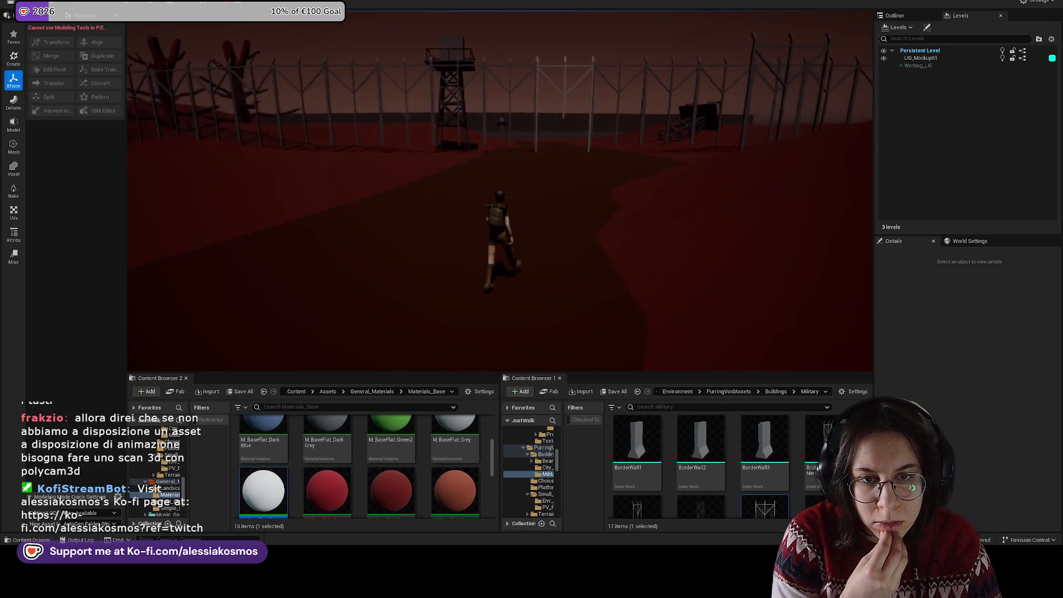
key("w")
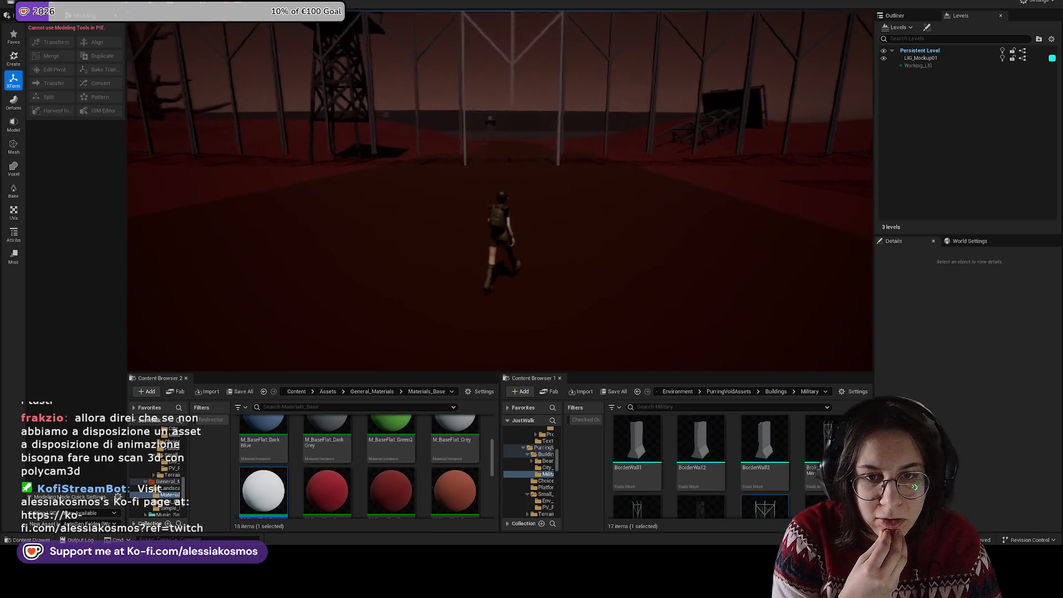
key("w")
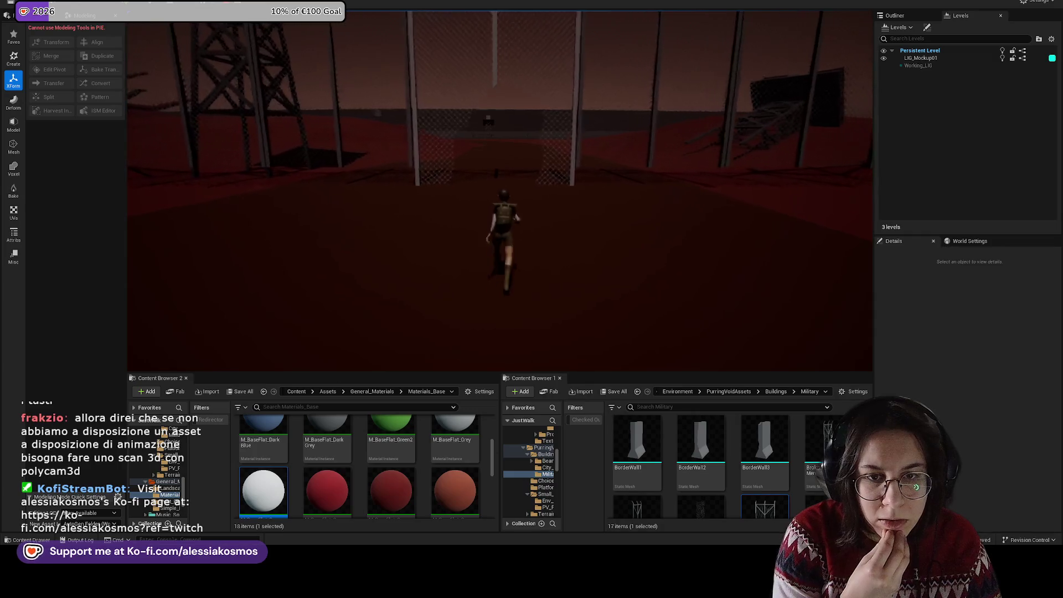
key("Escape")
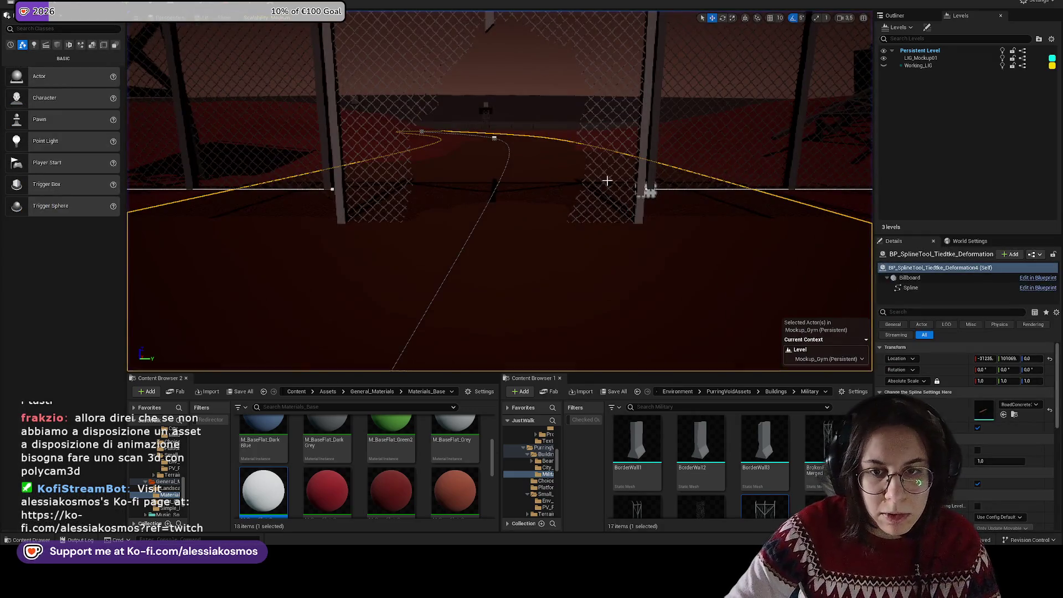
Step: Reset the broken gate's scale to 1.0 and lower the fence spline closer to the ground
left_click(643, 178)
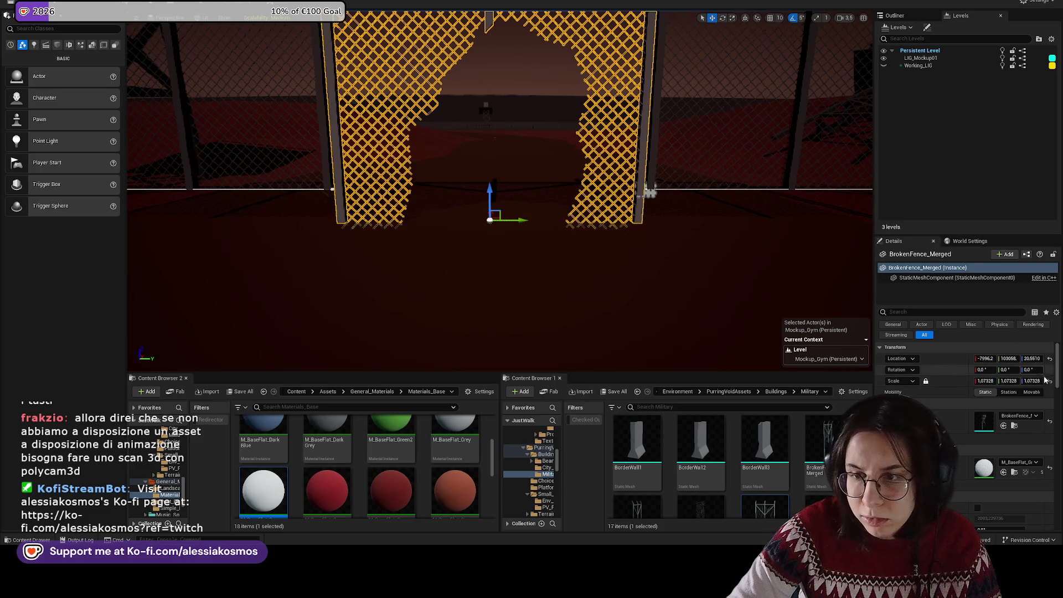
left_click(1049, 381)
left_click(654, 182)
left_click_drag(650, 159, 645, 193)
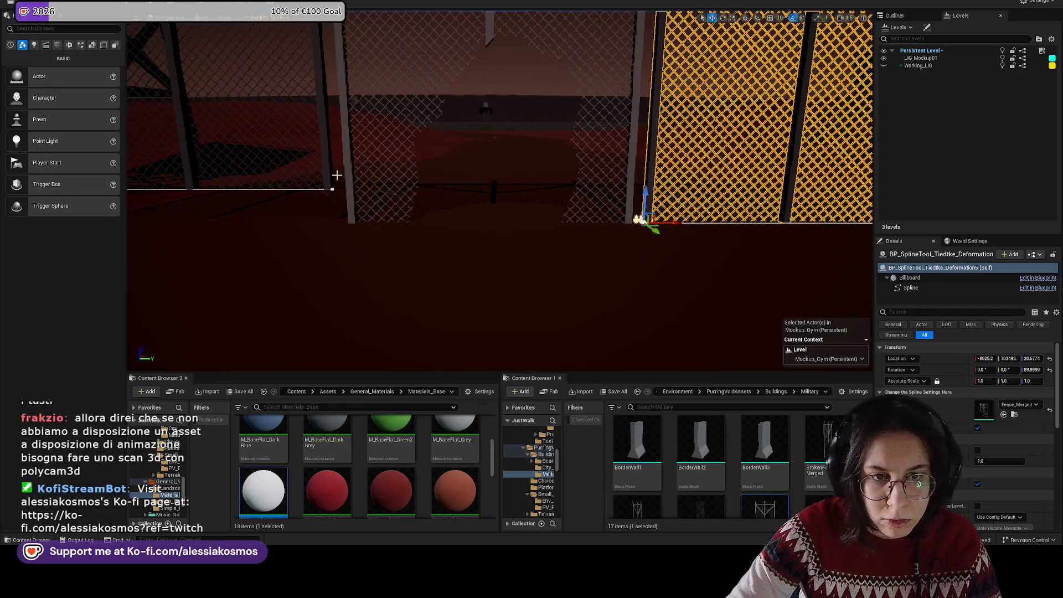
Step: Select both chain-link fence sections, snap them to the floor with End, and check the gate
left_click(337, 175)
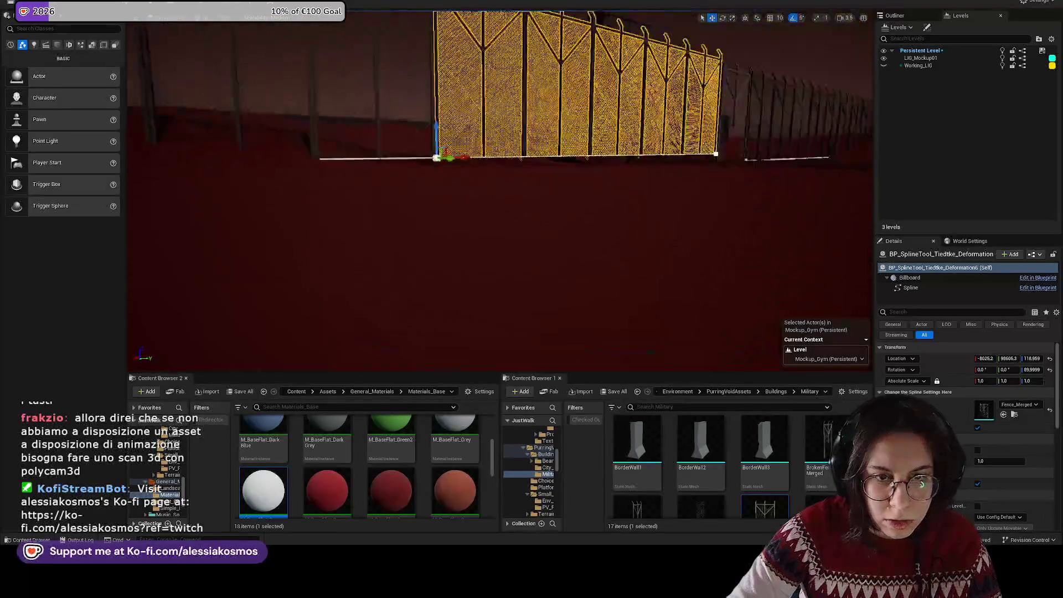
left_click(765, 122)
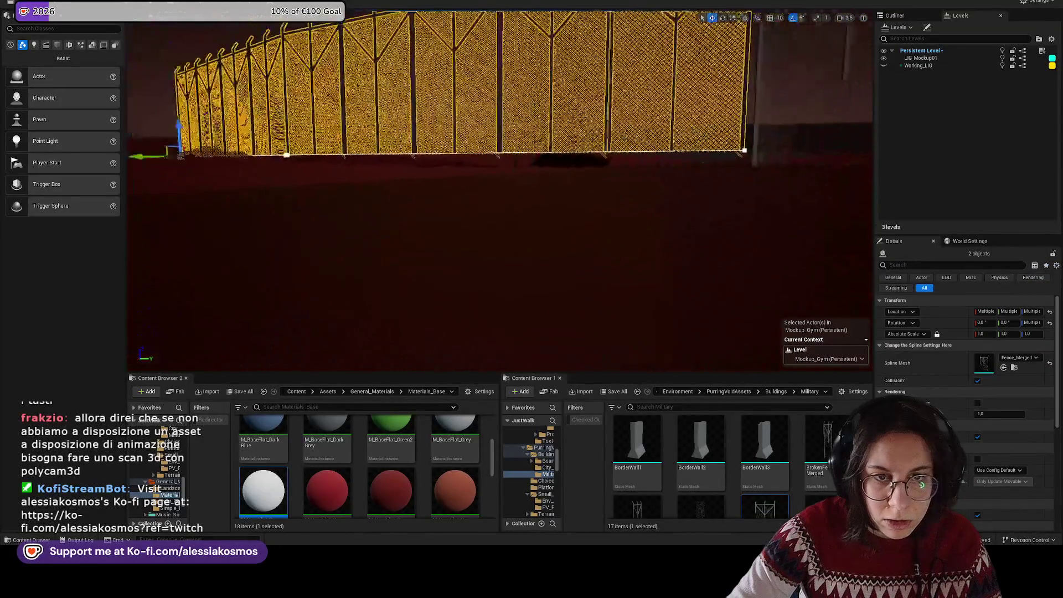
left_click_drag(411, 140, 308, 145)
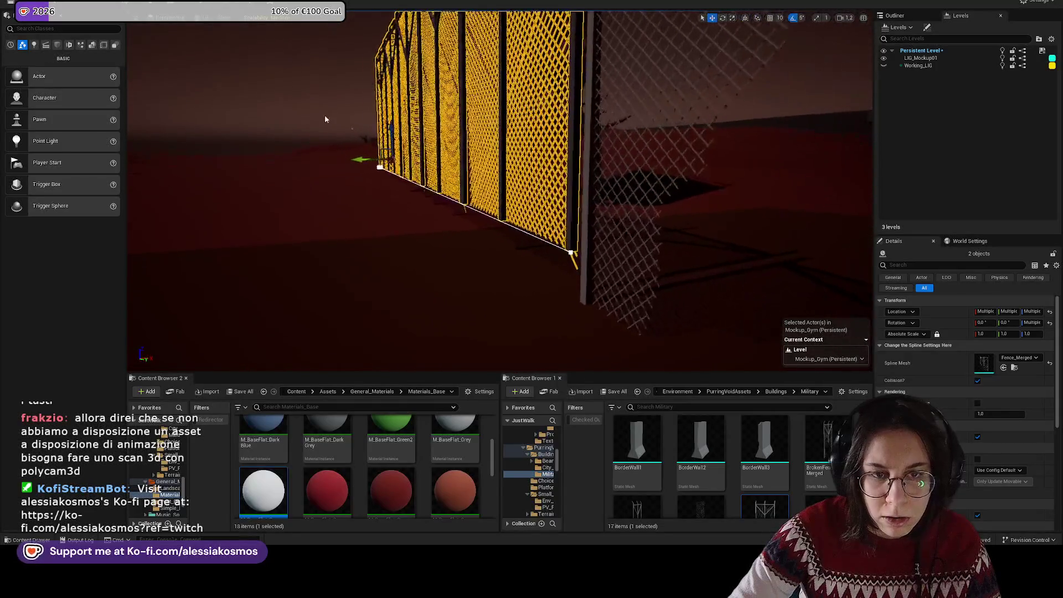
key("End")
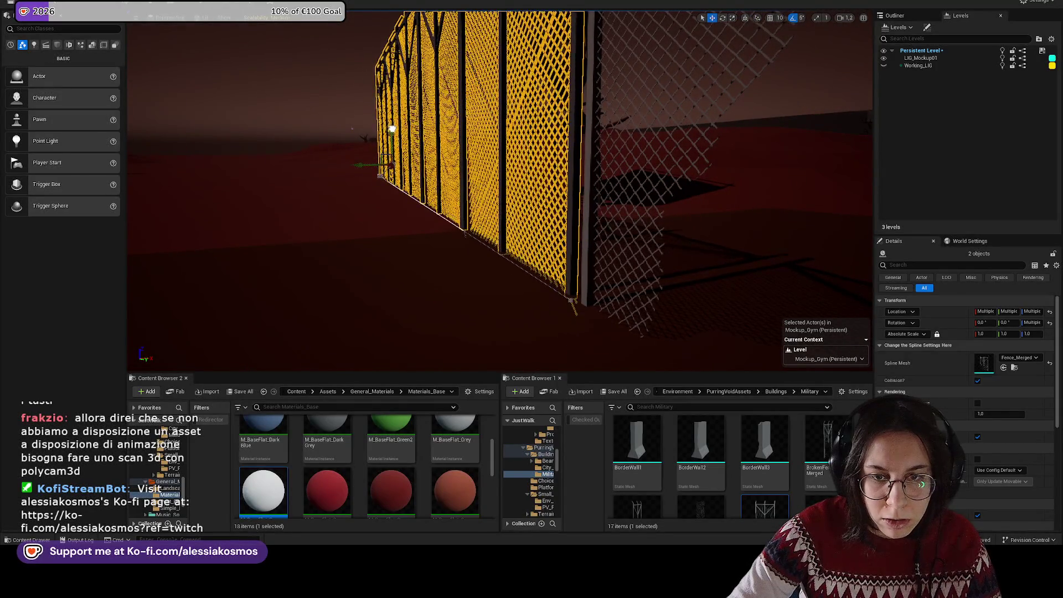
left_click_drag(308, 145, 316, 110)
left_click(493, 250)
left_click_drag(571, 256, 543, 248)
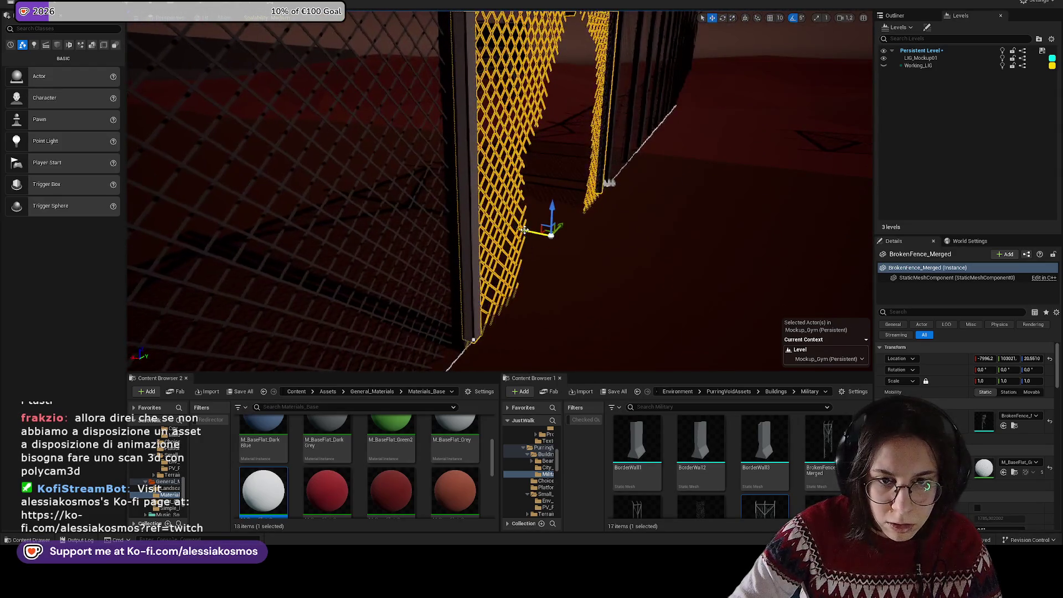
left_click(609, 182)
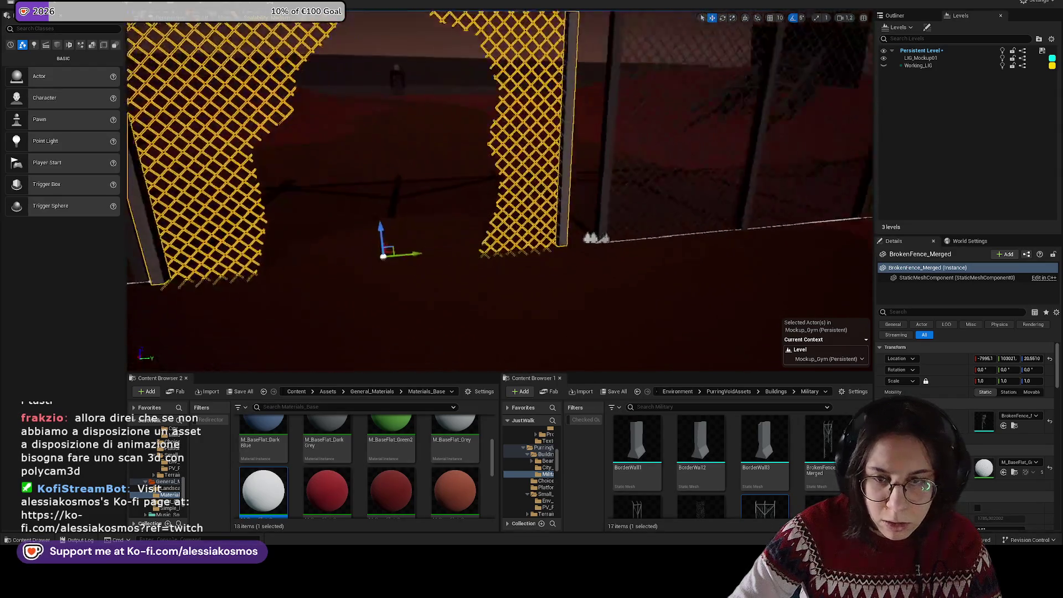
left_click_drag(581, 248, 492, 253)
left_click(493, 253)
key("Escape")
Step: Nudge the SM_GrassyLowHillA15 hill slightly sideways with the move gizmo
left_click(577, 171)
left_click_drag(590, 159, 515, 147)
key("w")
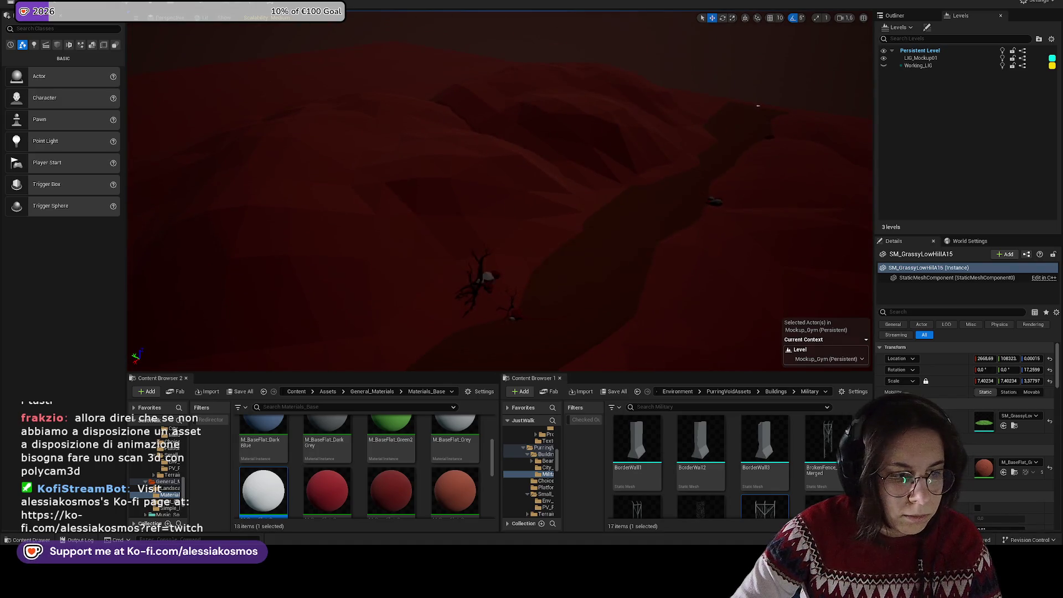
Step: Start a playtest with Play From Here on the road spline and press START
scroll("up", 3)
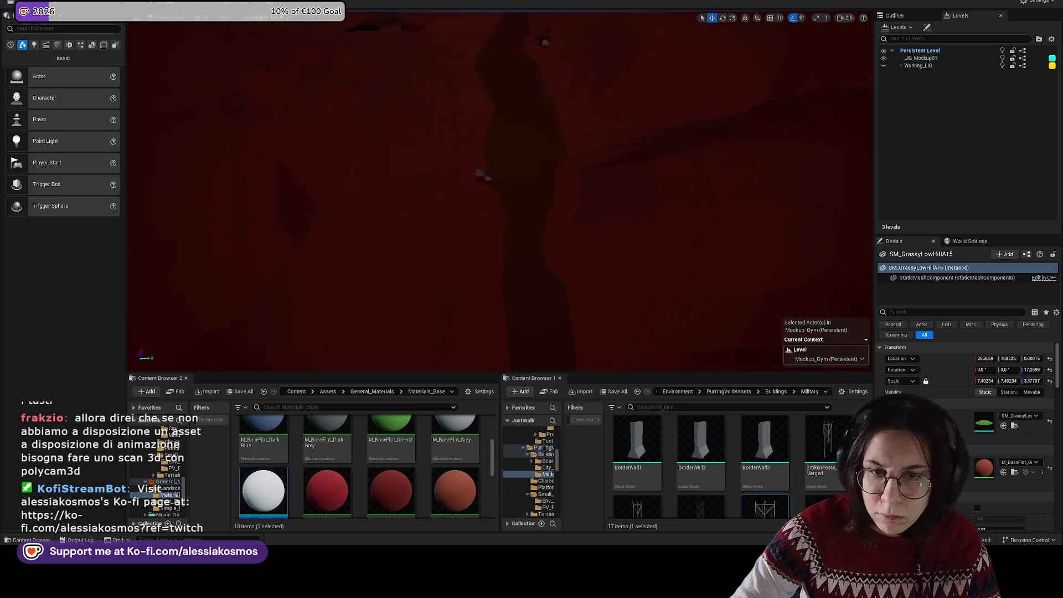
key("w")
key("s")
right_click(524, 202)
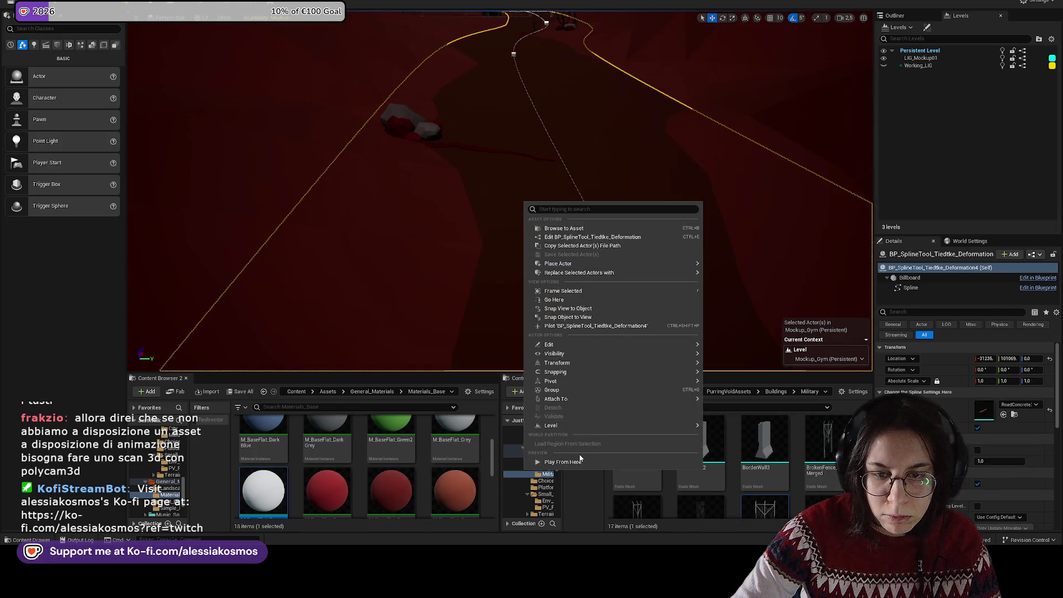
left_click(580, 460)
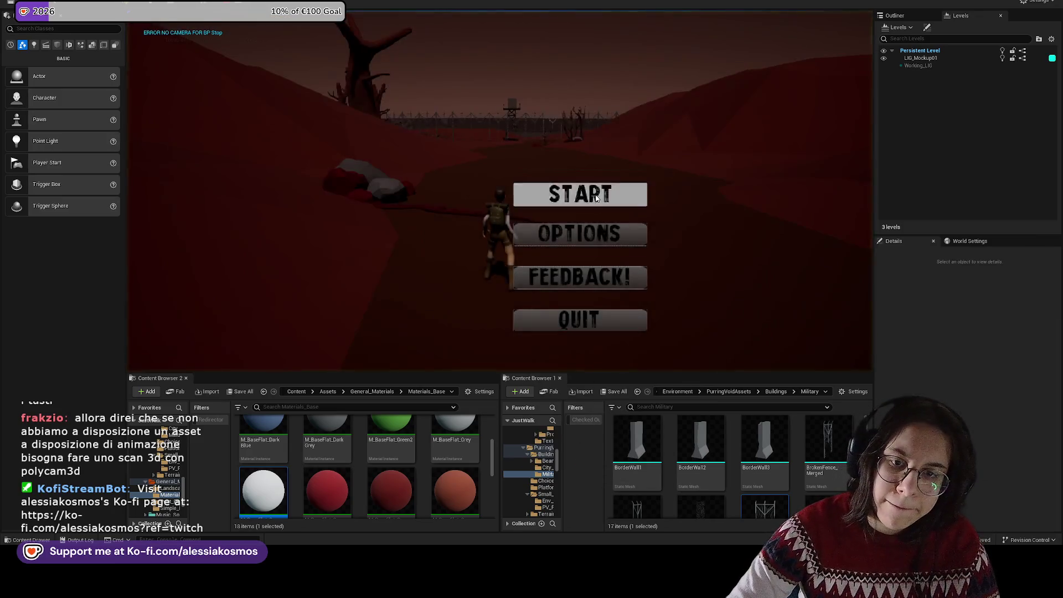
left_click(612, 193)
Step: Walk the character forward with W toward the fence and watchtower, then exit with Esc
key("w")
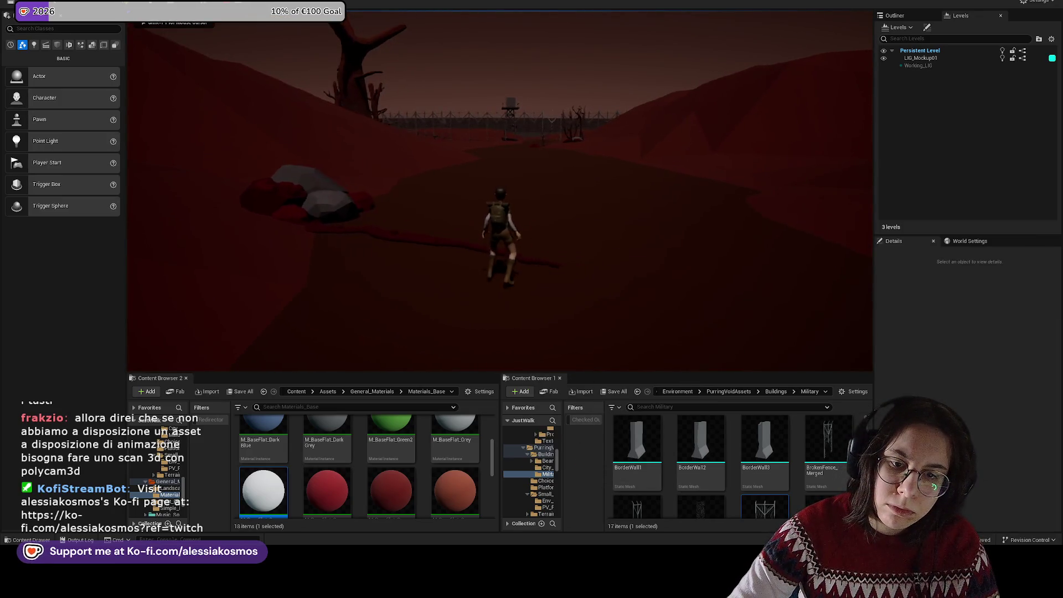
key("w")
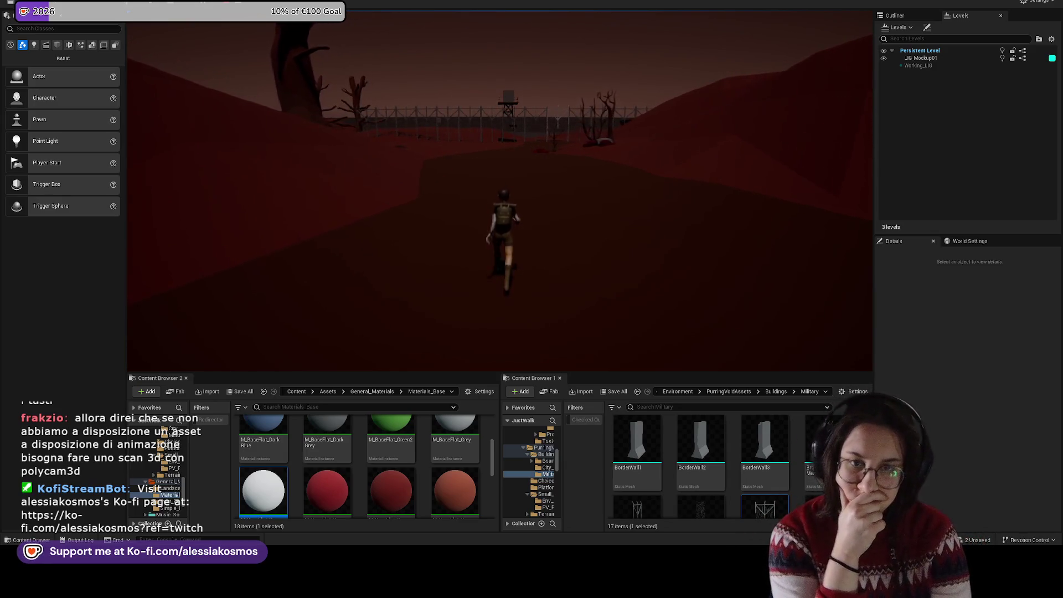
key("w")
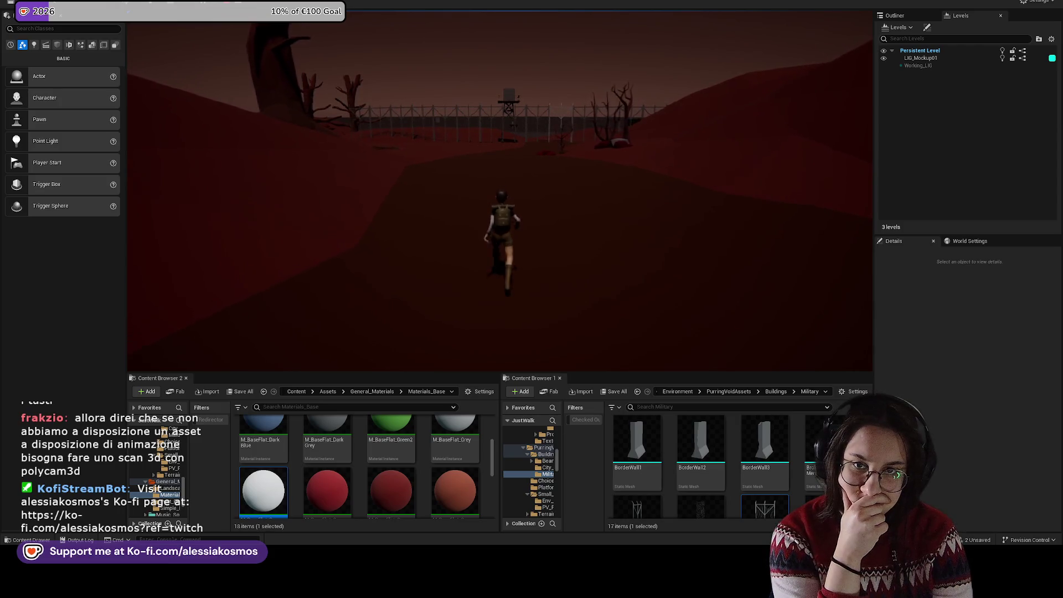
key("w")
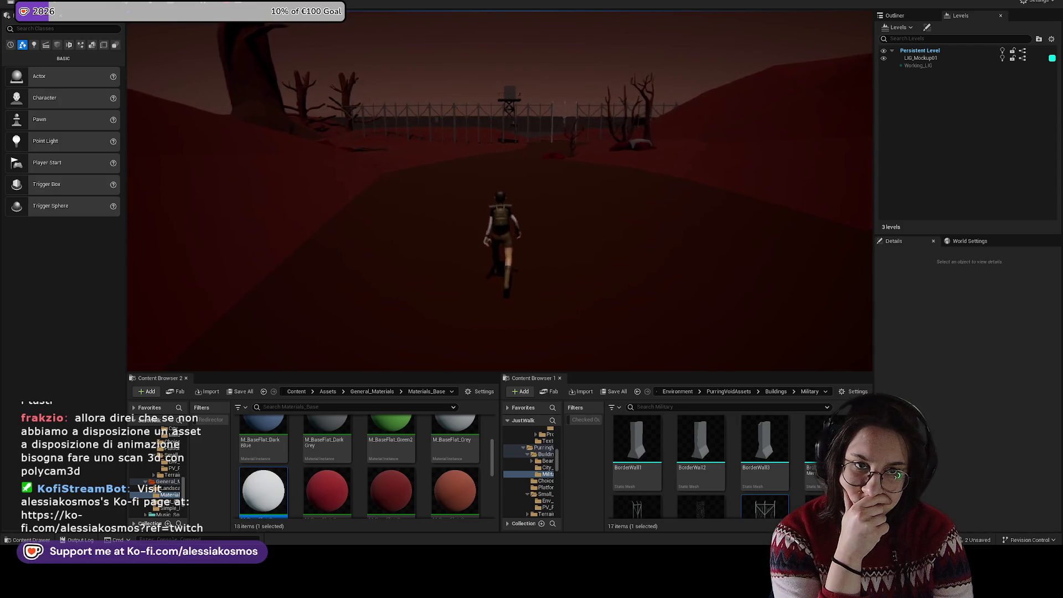
key("Escape")
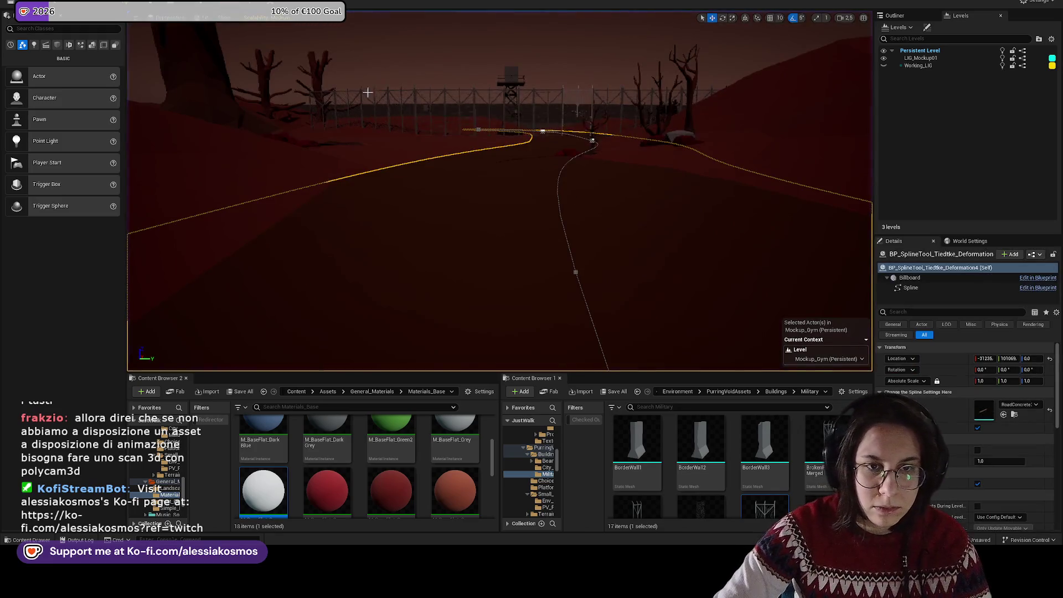
Step: Save the Mockup_Gym level and switch from the Levels list back to the Outliner's 214 actors
key("alt+p")
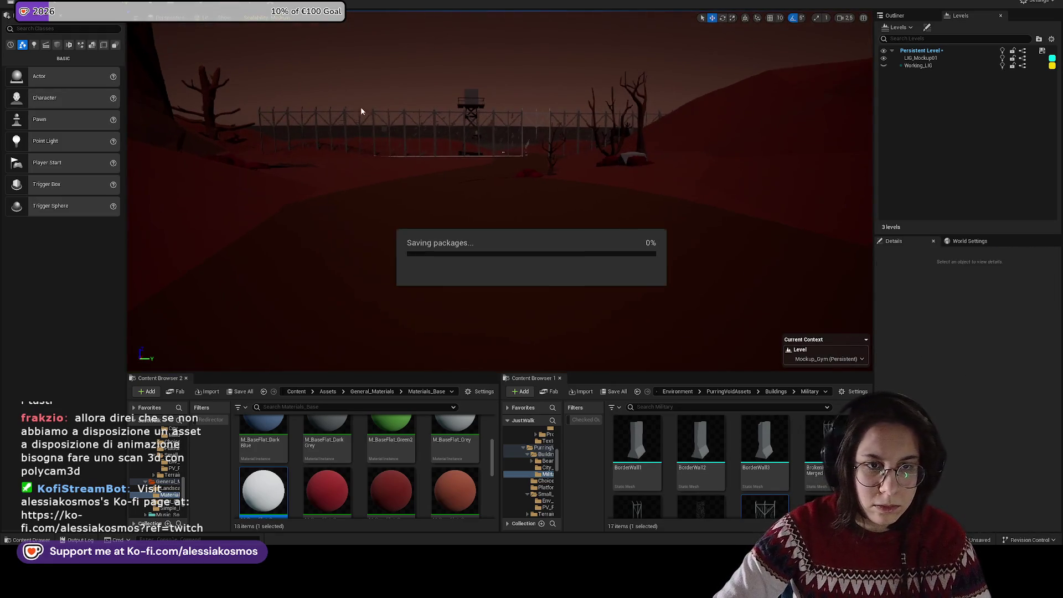
left_click_drag(520, 167, 520, 222)
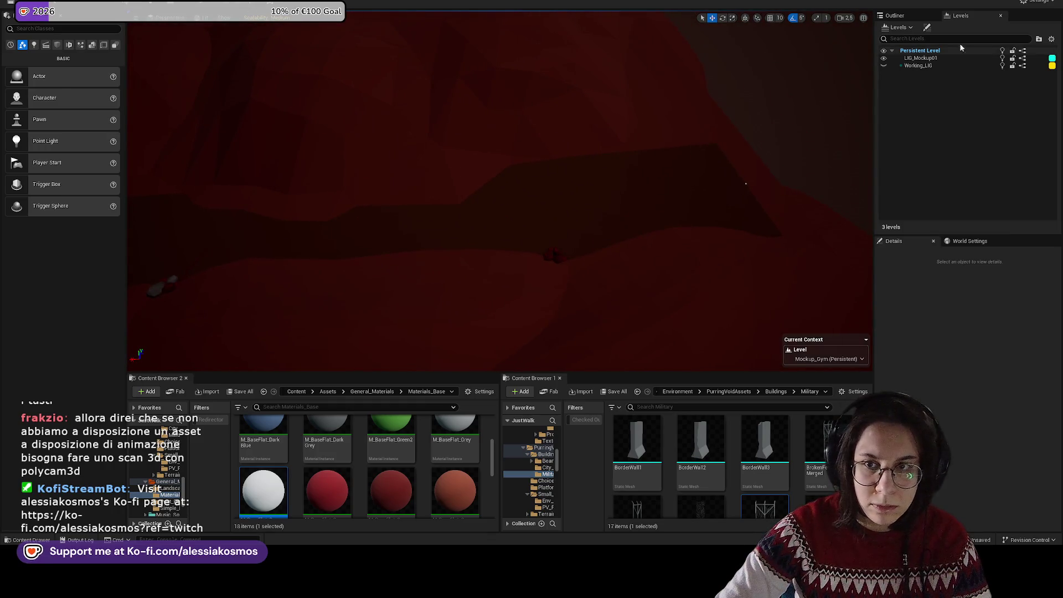
left_click(910, 18)
left_click(956, 19)
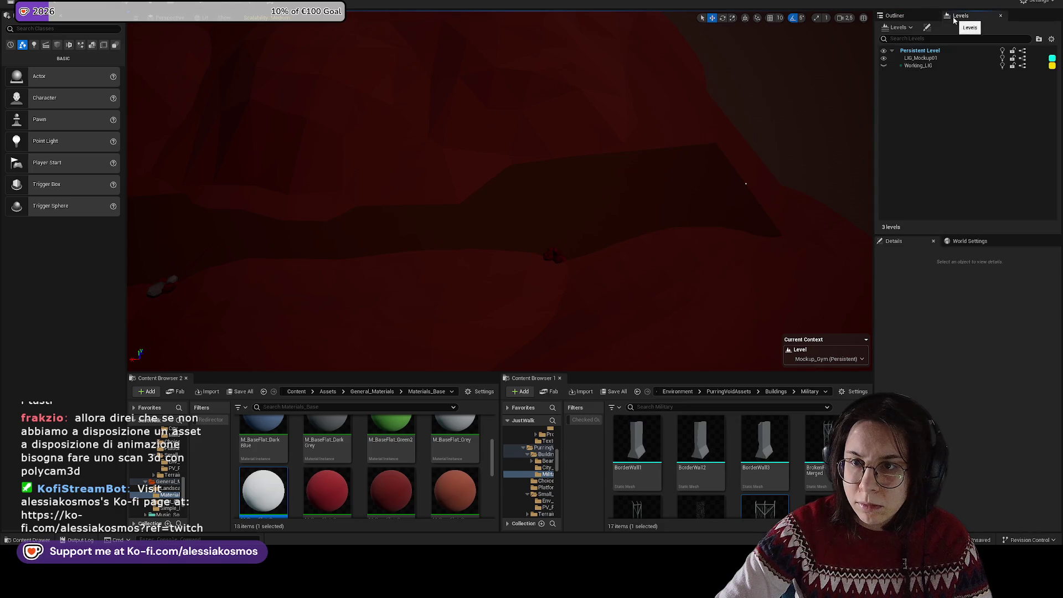
left_click(910, 19)
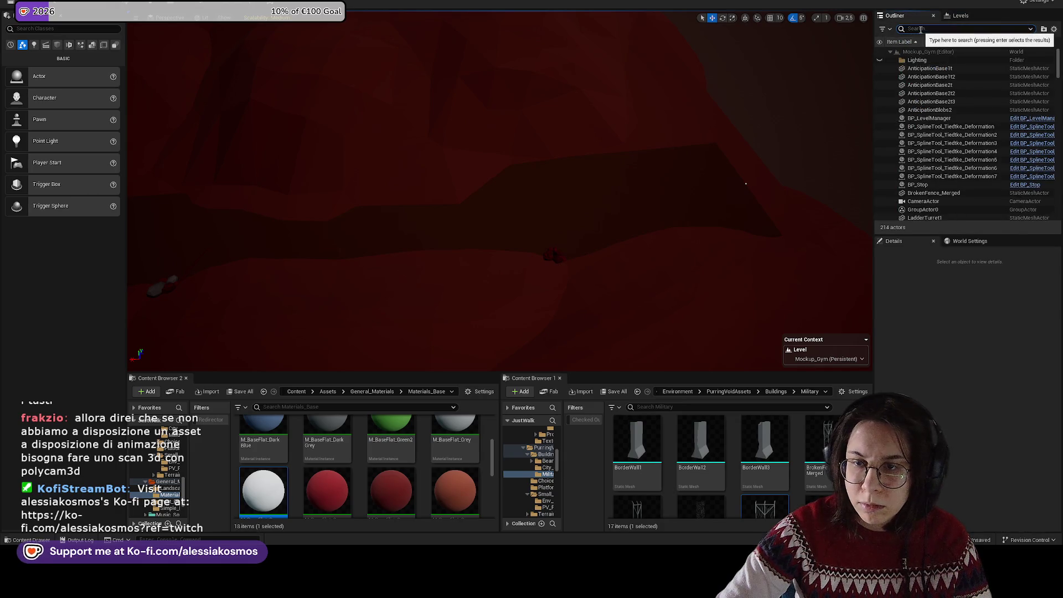
Step: Search 'player' and drag a Player Start onto the road
left_click(921, 30)
type("player")
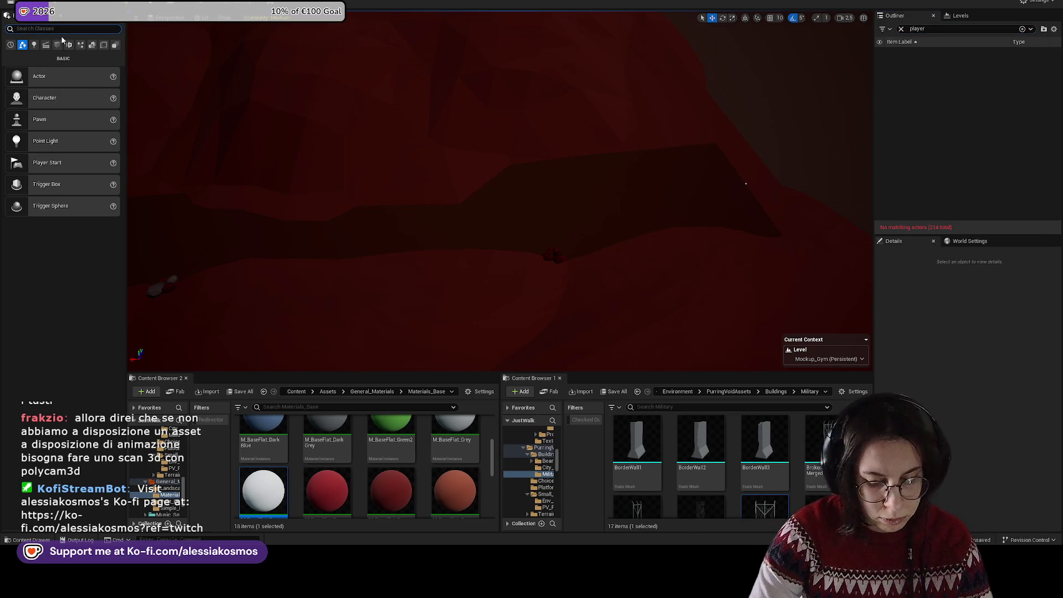
left_click_drag(225, 111, 232, 127)
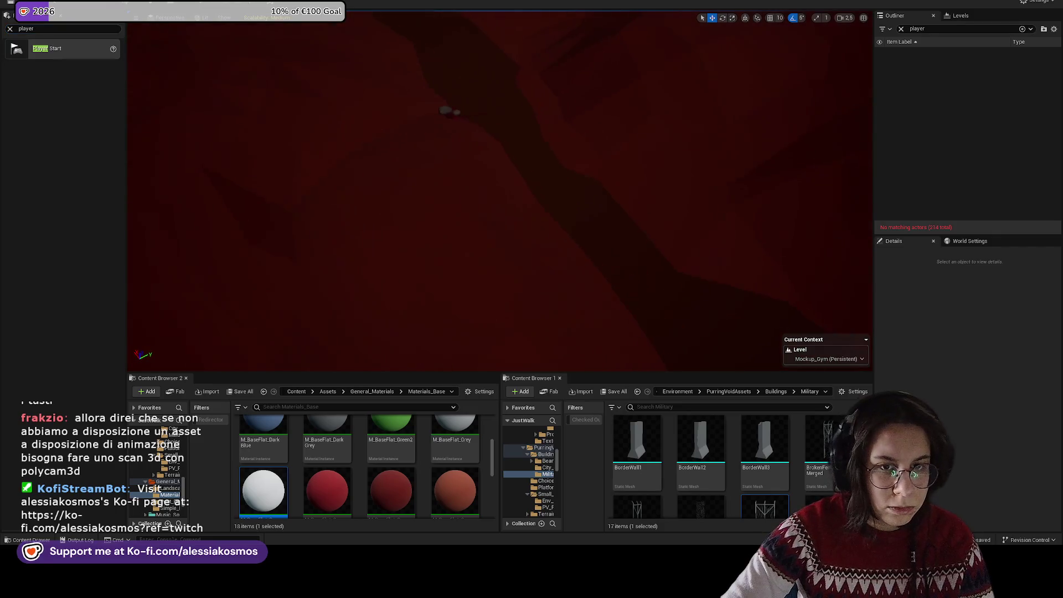
left_click_drag(107, 44, 480, 102)
left_click_drag(505, 136, 505, 135)
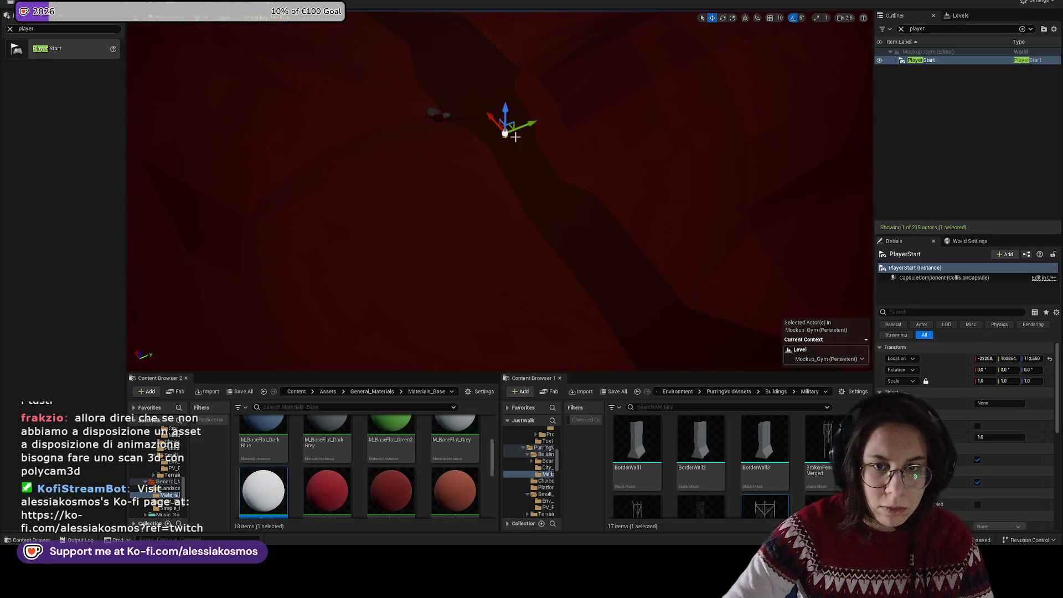
Step: Set play to begin at the Default Player Start, then playtest and run forward along the road
key("alt+p")
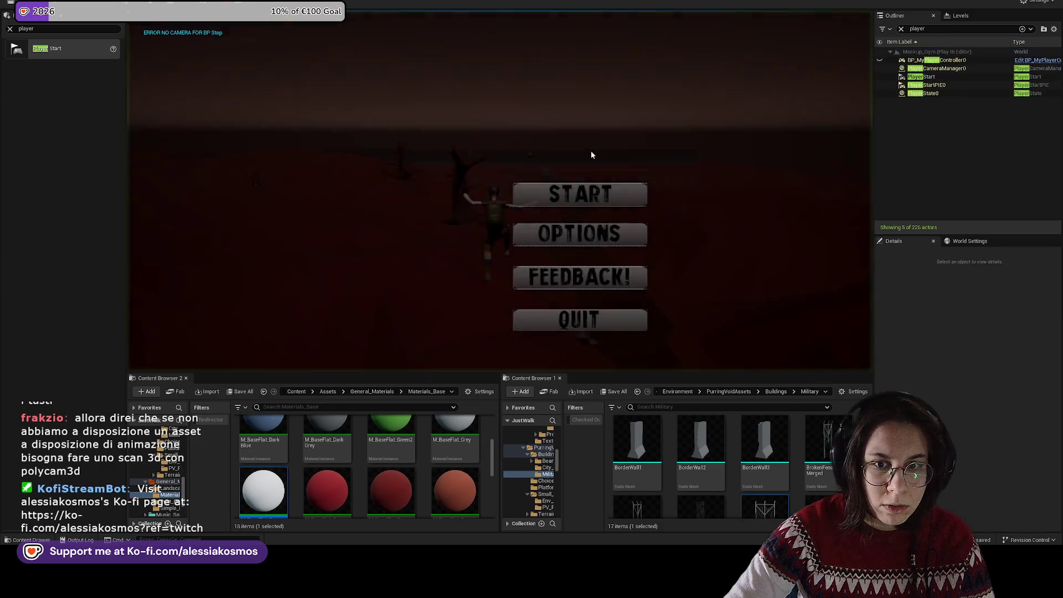
left_click(603, 191)
key("Escape")
left_click(258, 13)
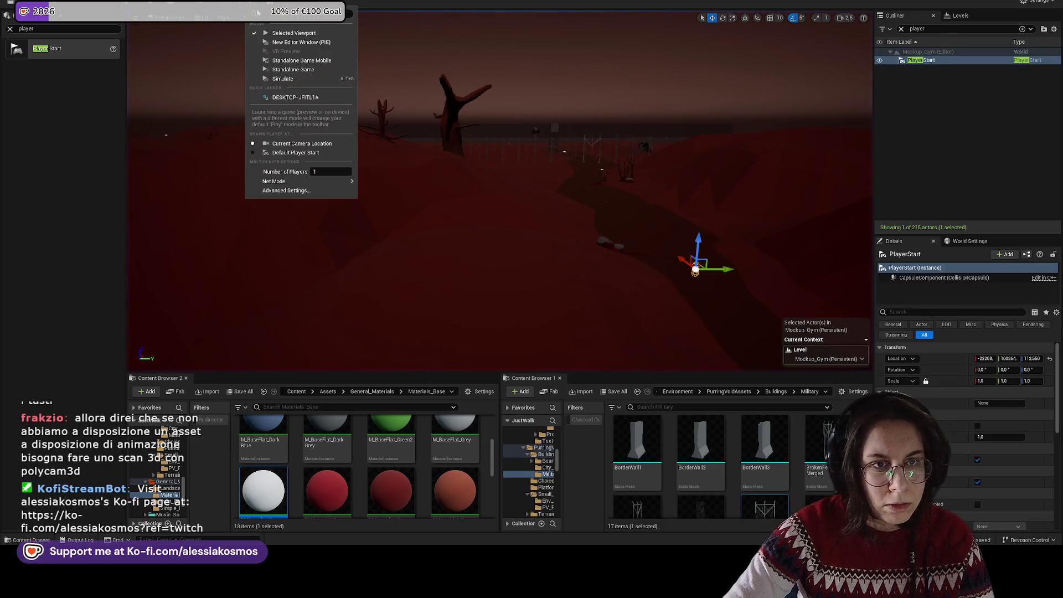
left_click(297, 152)
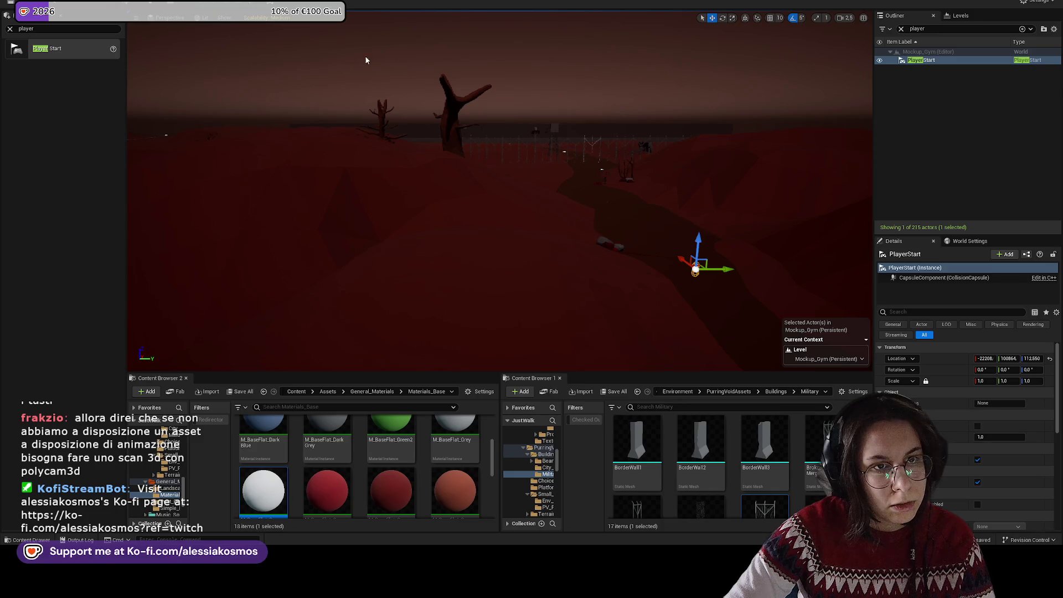
key("alt+p")
left_click(636, 185)
key("w")
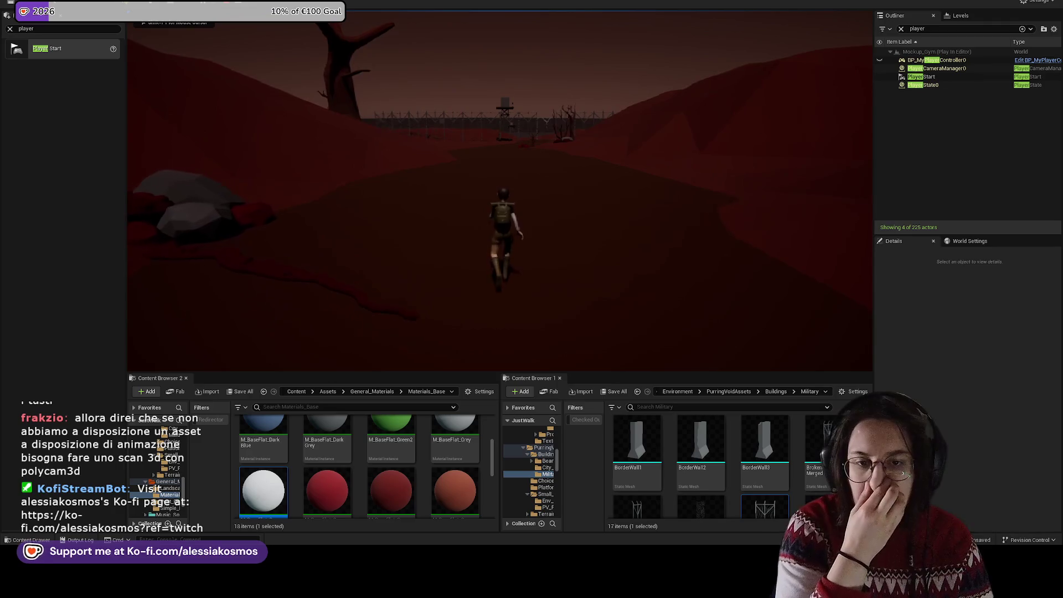
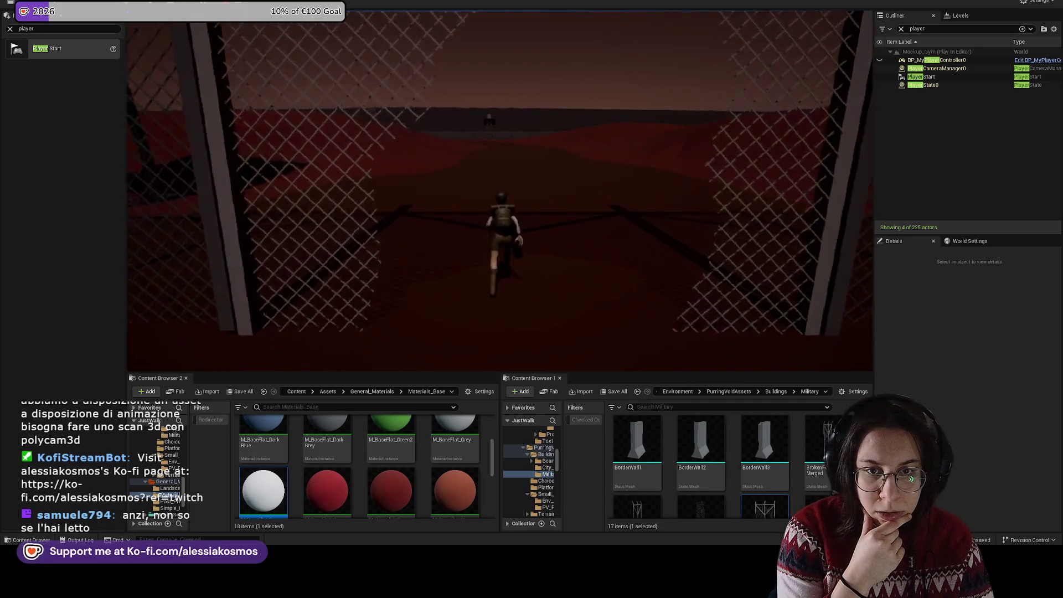
Step: End the playtest and move the bare oak tree SM_OakAdultTrunkB3 to a new spot near the fence
key("Escape")
left_click_drag(643, 183, 643, 125)
key("e")
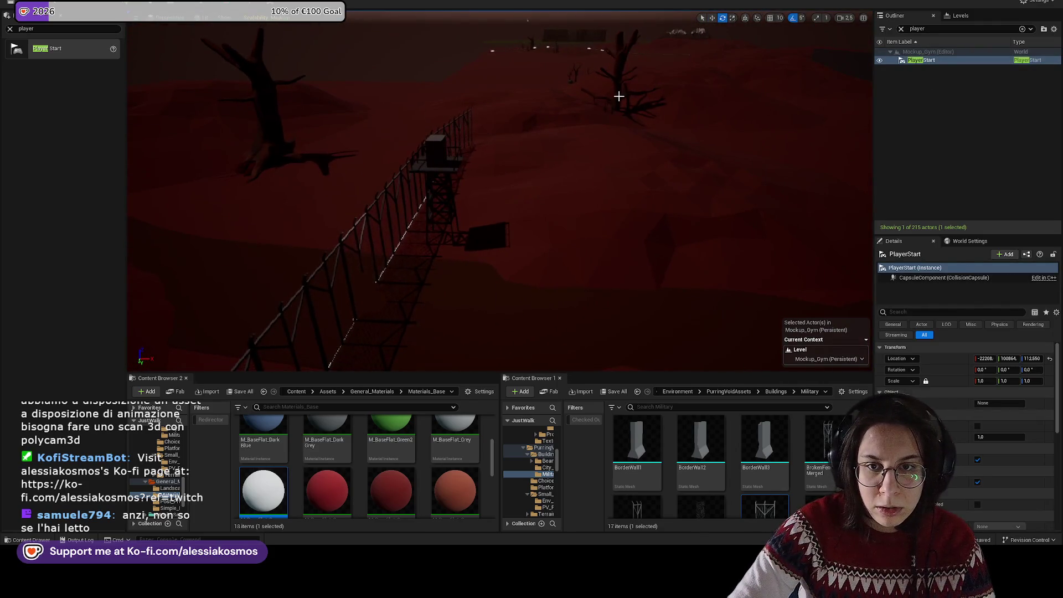
left_click(619, 97)
key("w")
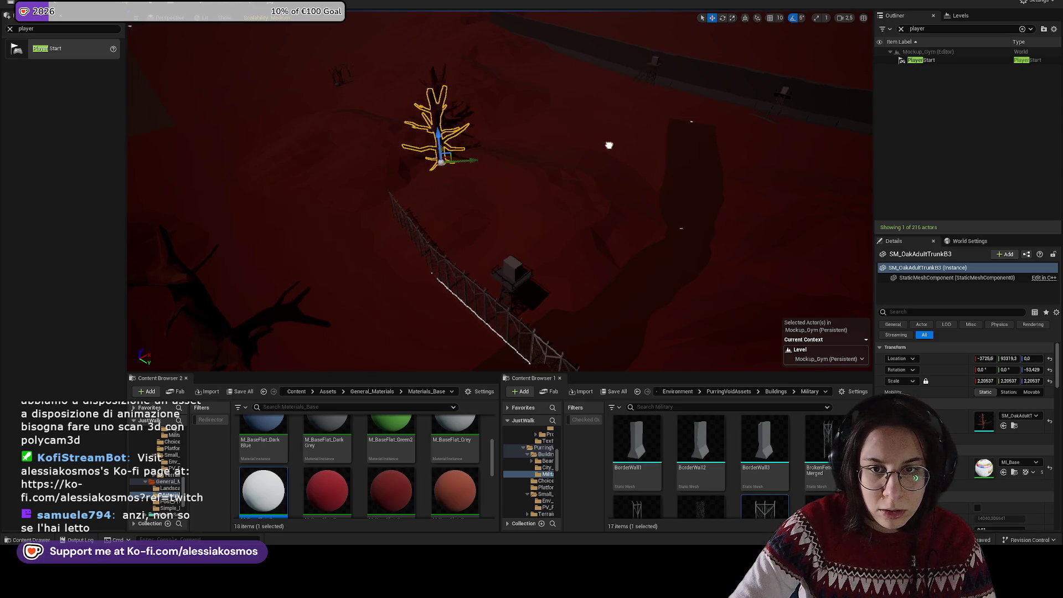
left_click_drag(473, 161, 362, 222)
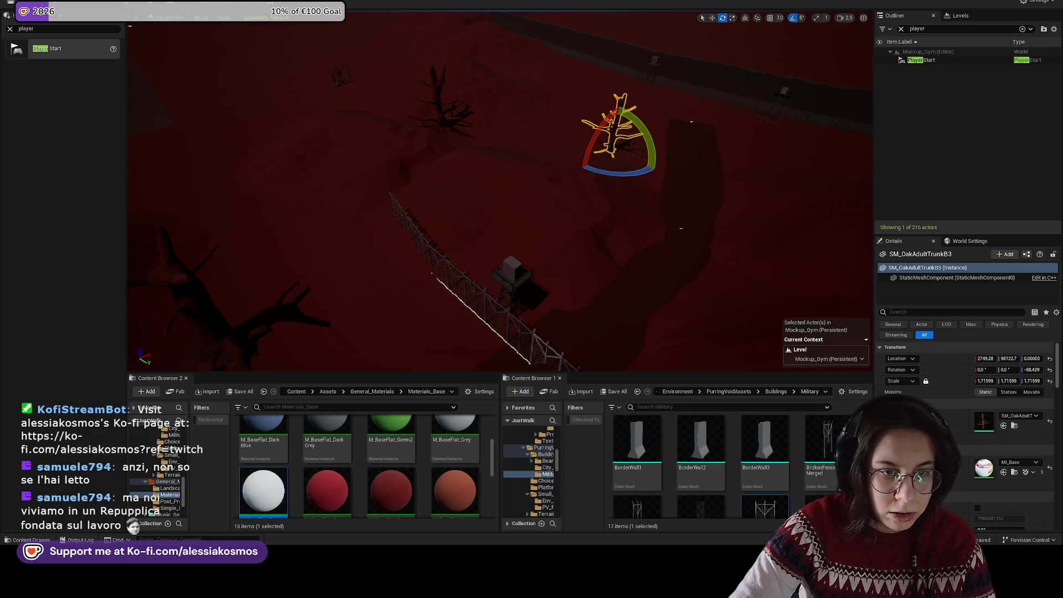
Step: Select the grassy low hill, then pick the foreground mature oak trunk and bring up its actions
right_click(211, 30)
left_click(381, 161)
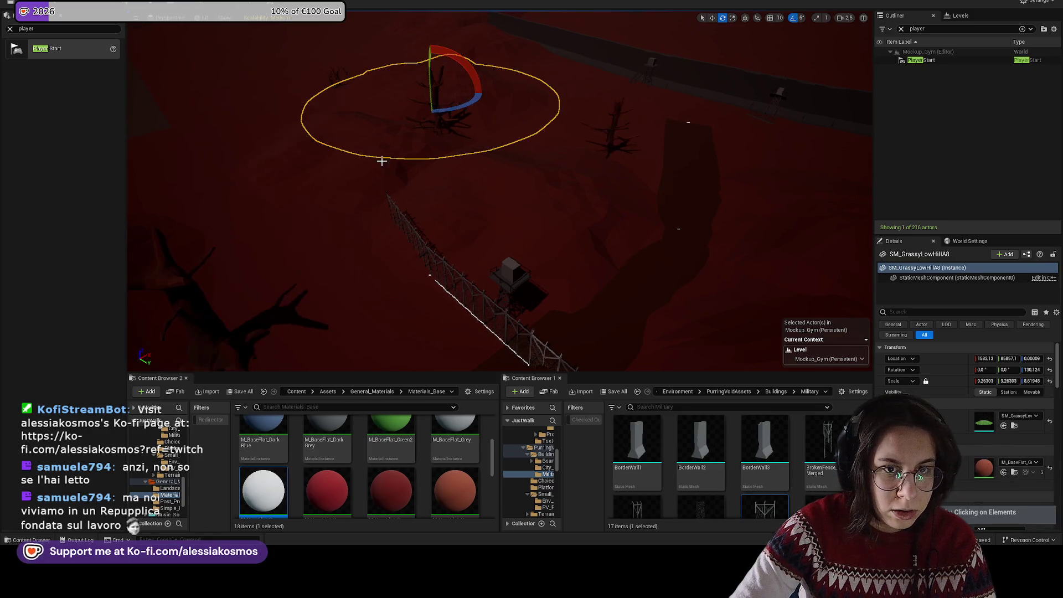
left_click(205, 304)
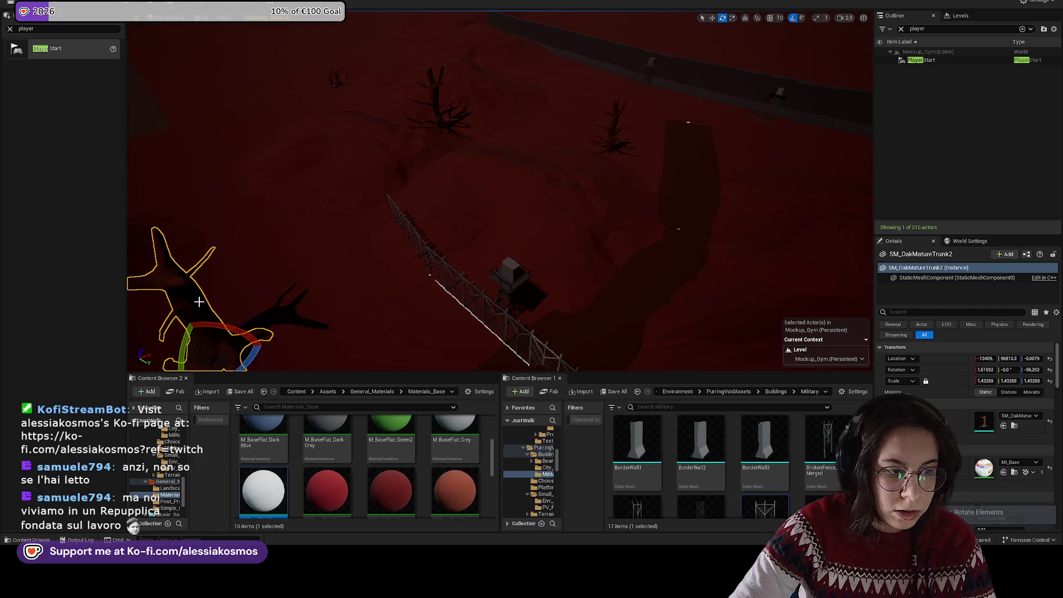
right_click(199, 302)
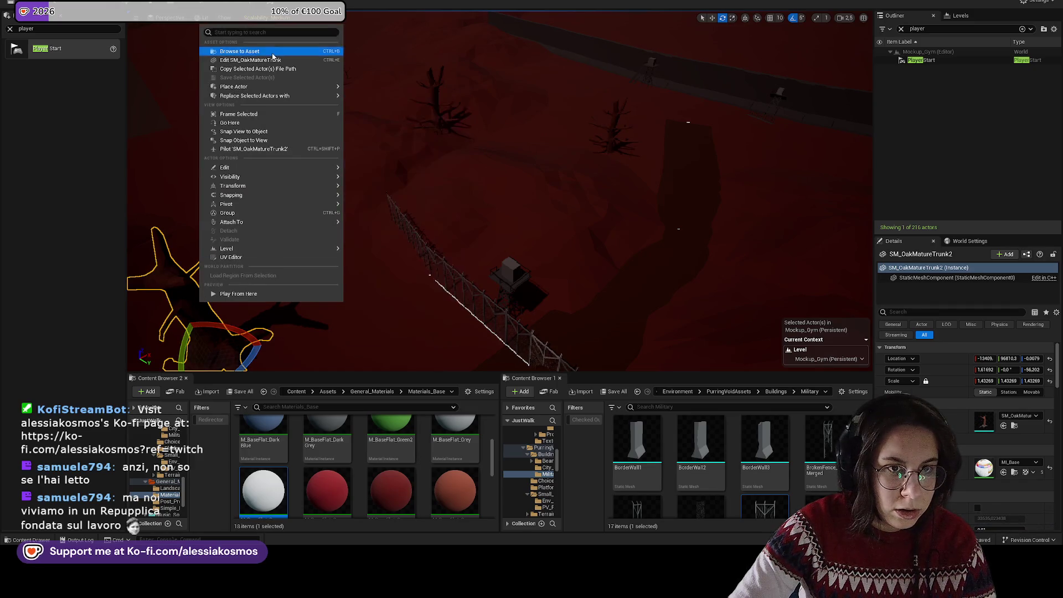
Step: Browse to the SM_OakMatureTrunk3 asset and place a new mature oak trunk in the scene
left_click(266, 51)
key("w")
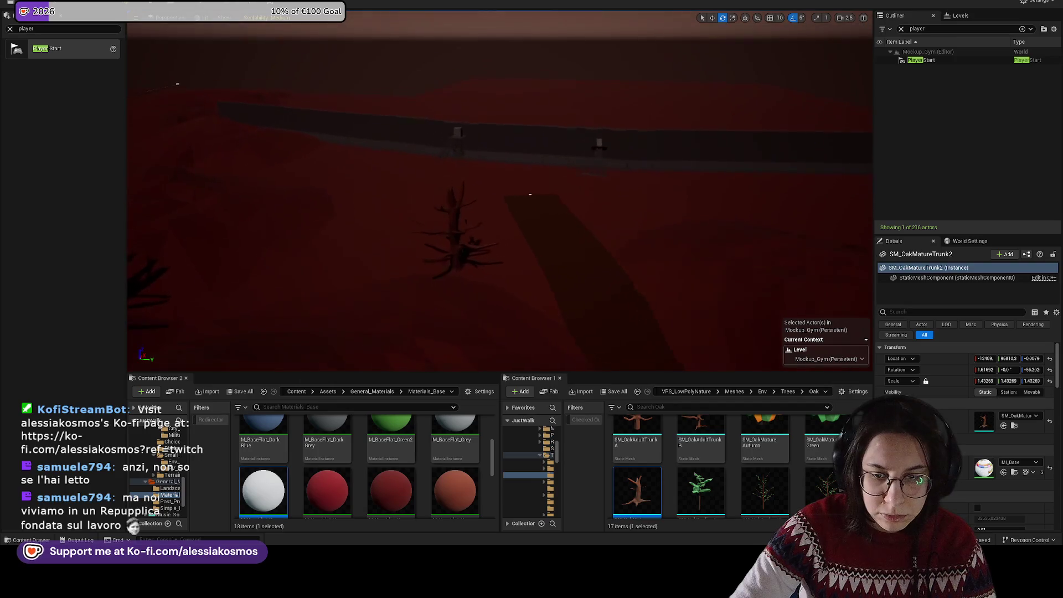
left_click_drag(417, 288, 417, 288)
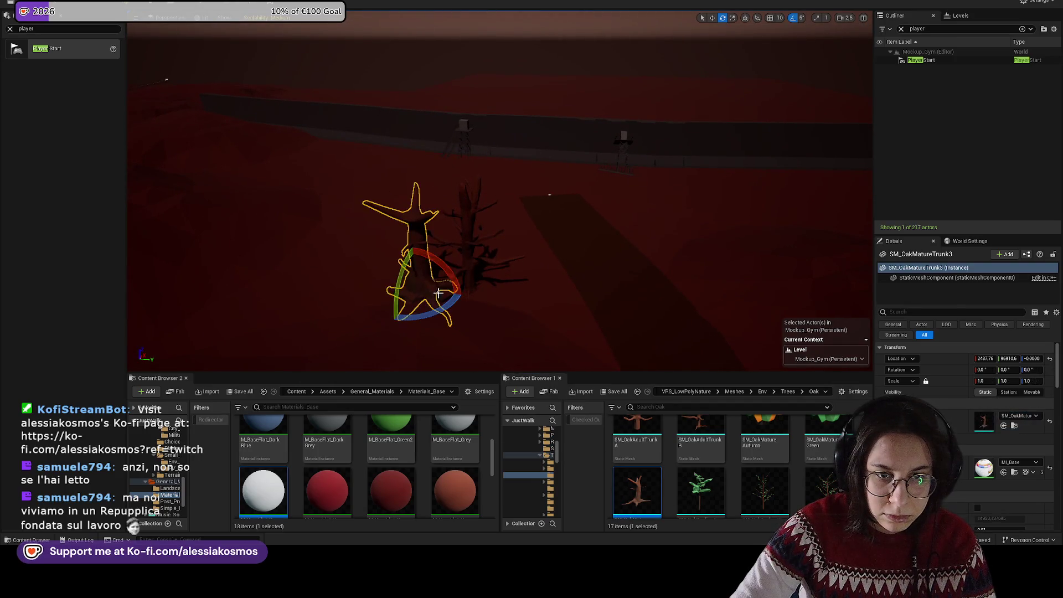
key("f")
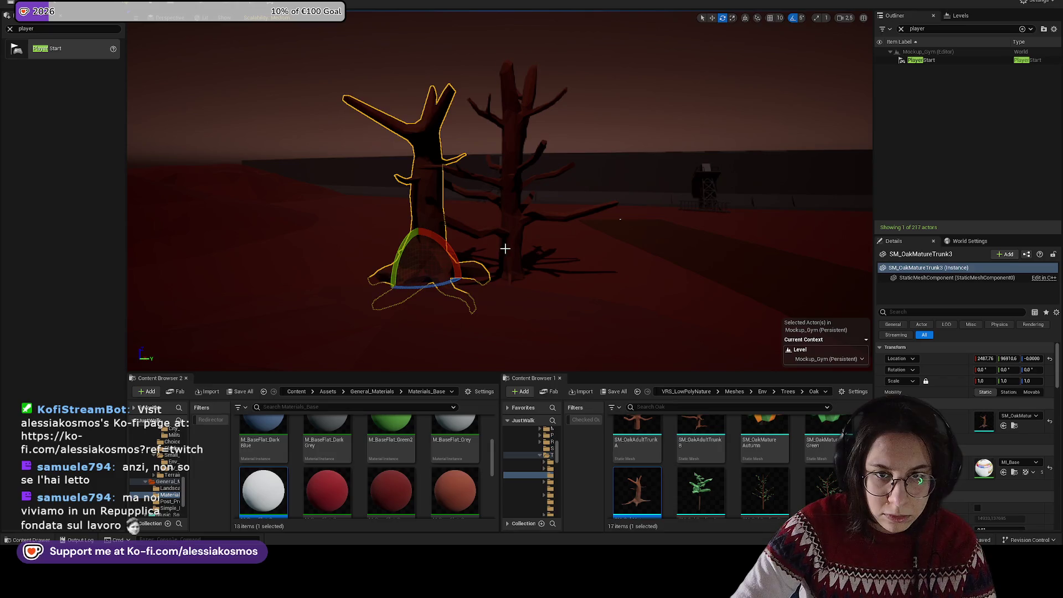
Step: Shrink the bare oak and try narrowing the new trunk along X, then undo those changes
left_click(505, 249)
left_click_drag(509, 274, 500, 282)
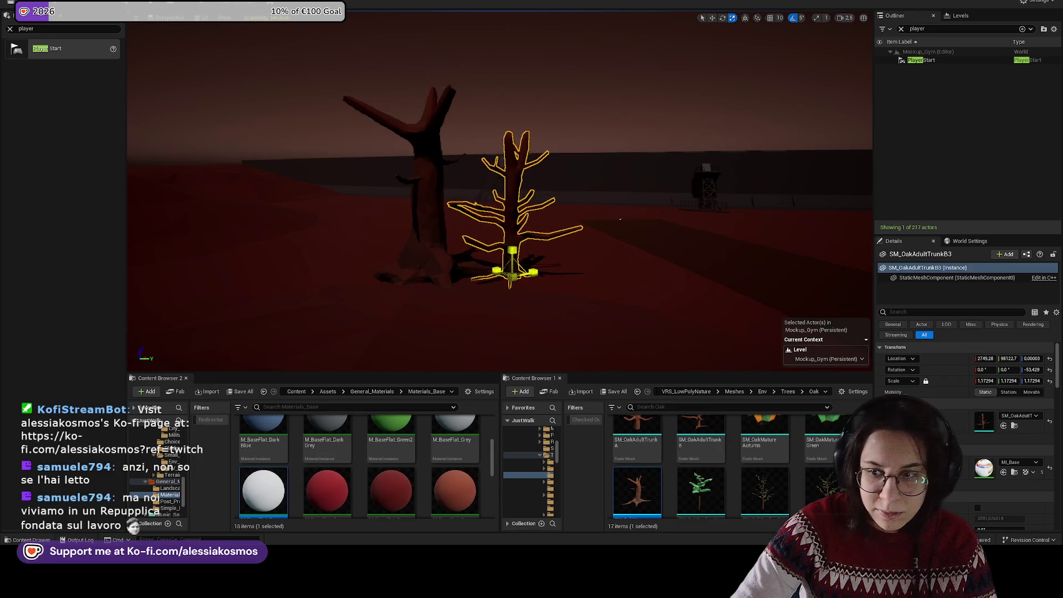
left_click(434, 255)
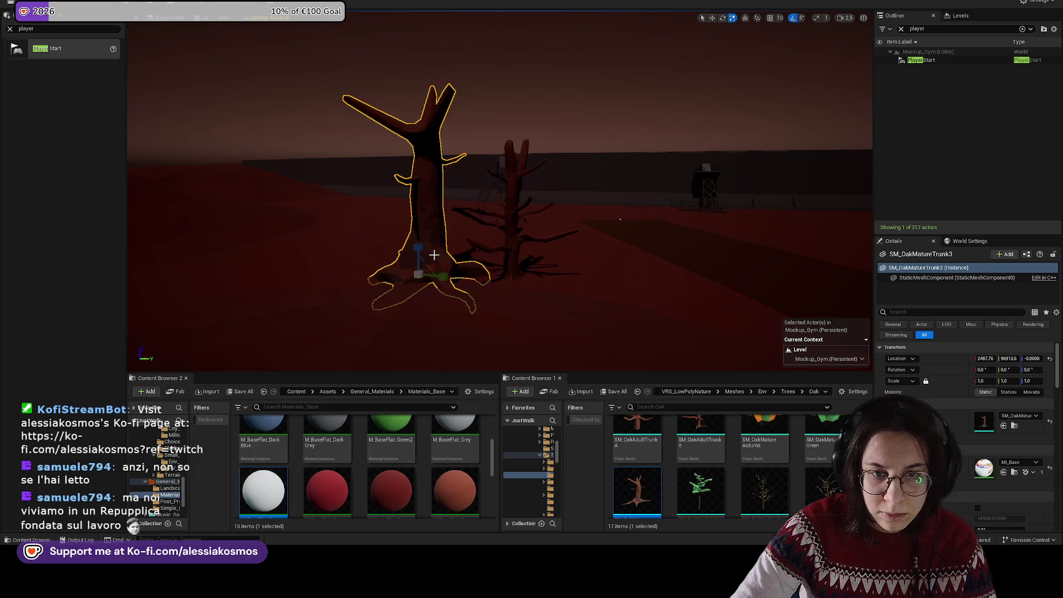
left_click_drag(421, 272, 388, 272)
left_click_drag(454, 272, 443, 274)
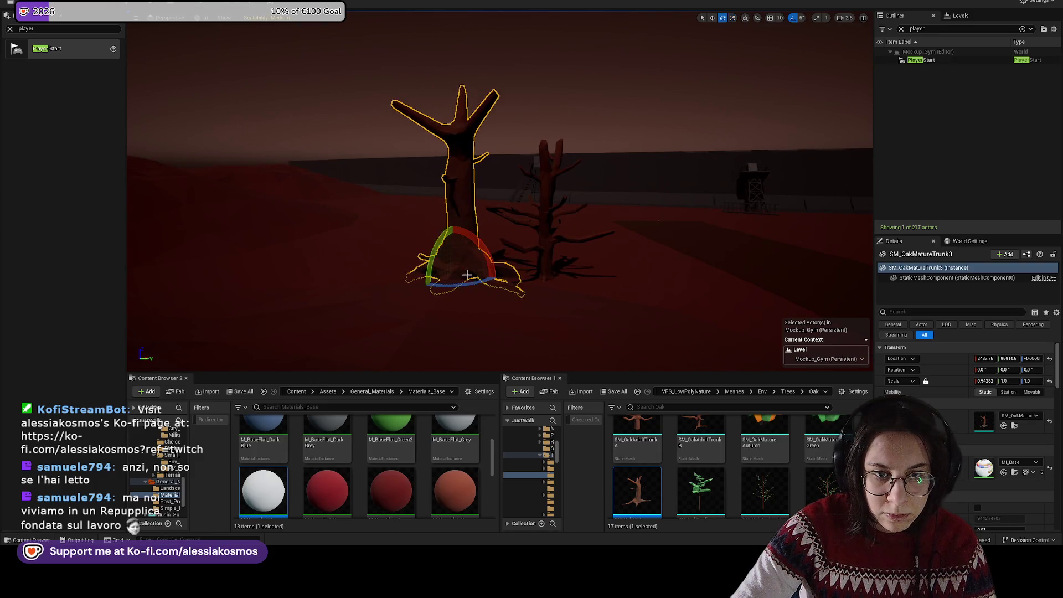
key("e")
key("ctrl+z")
key("ctrl+z")
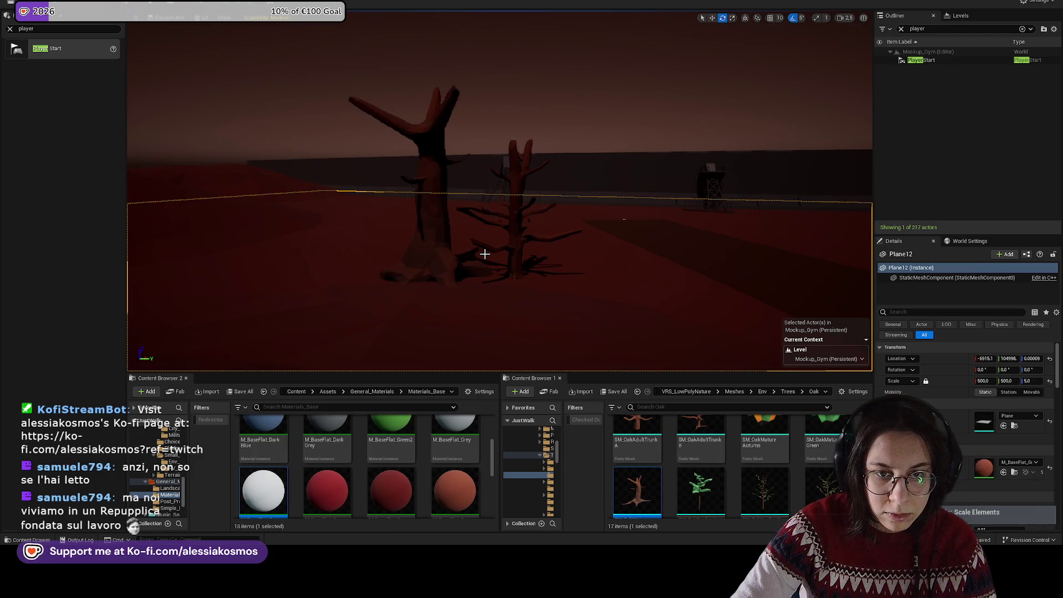
key("ctrl+z")
key("ctrl+z")
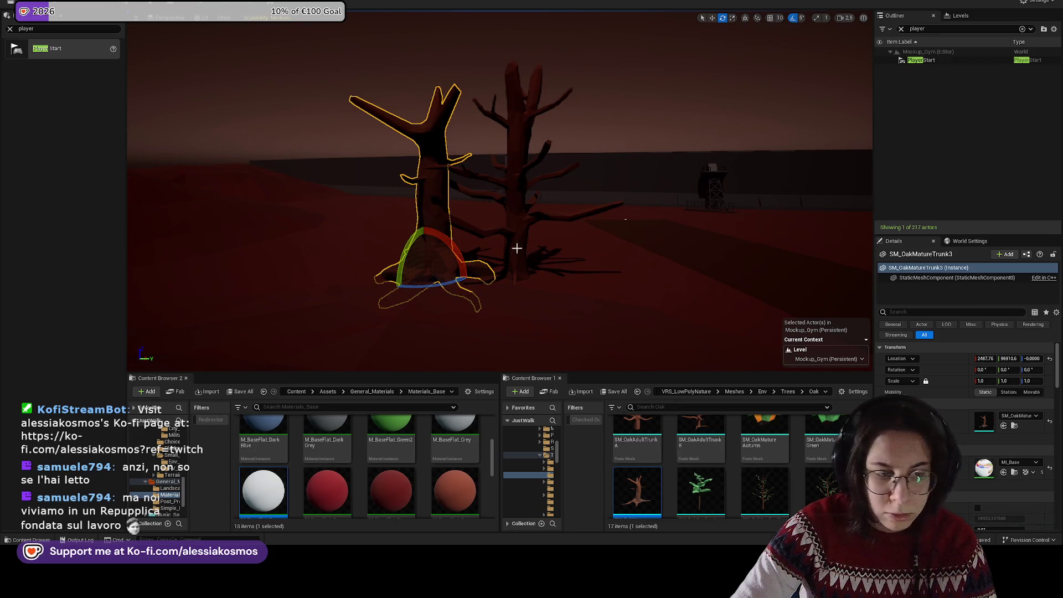
Step: Rescale the bare oak to about 1.22, move it beside the mature trunk, and select both trees
left_click(517, 249)
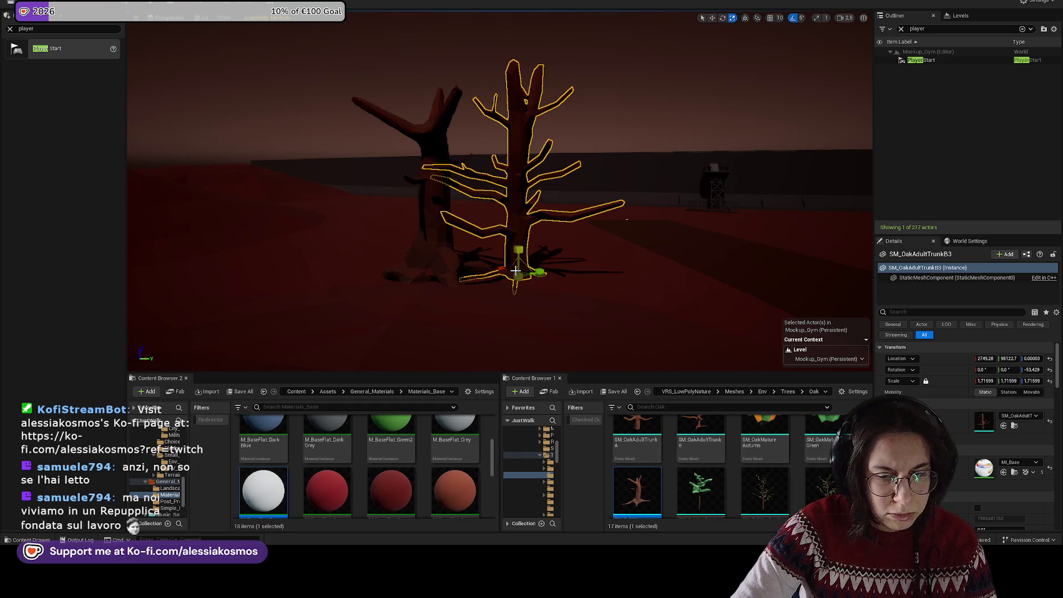
left_click_drag(515, 284, 418, 183)
key("w")
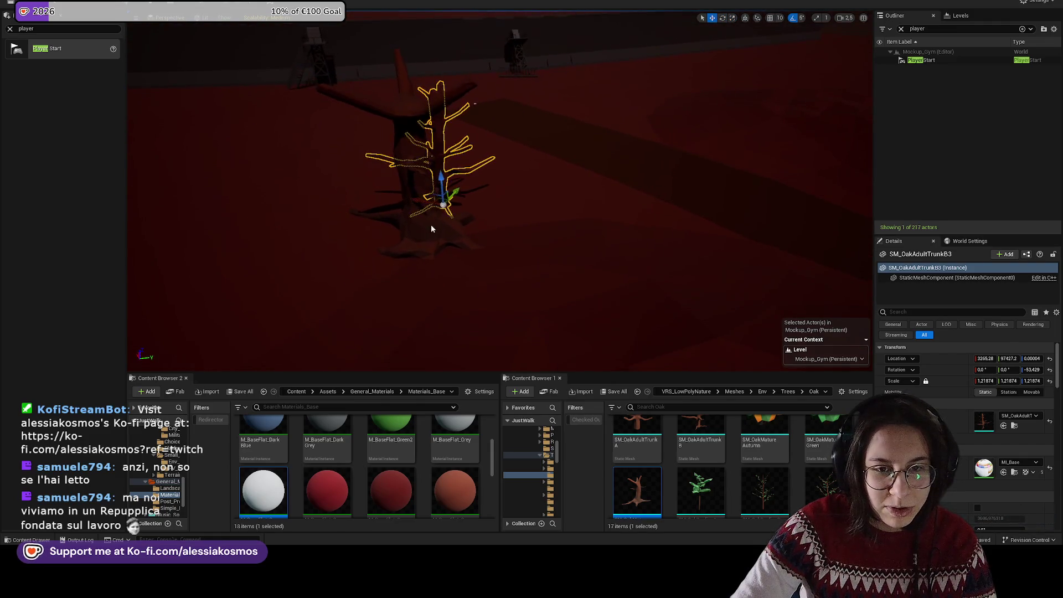
left_click(431, 224)
left_click_drag(529, 227, 664, 211)
Step: Frame the two dead oaks and turn the view toward the red ground beside them
key("f")
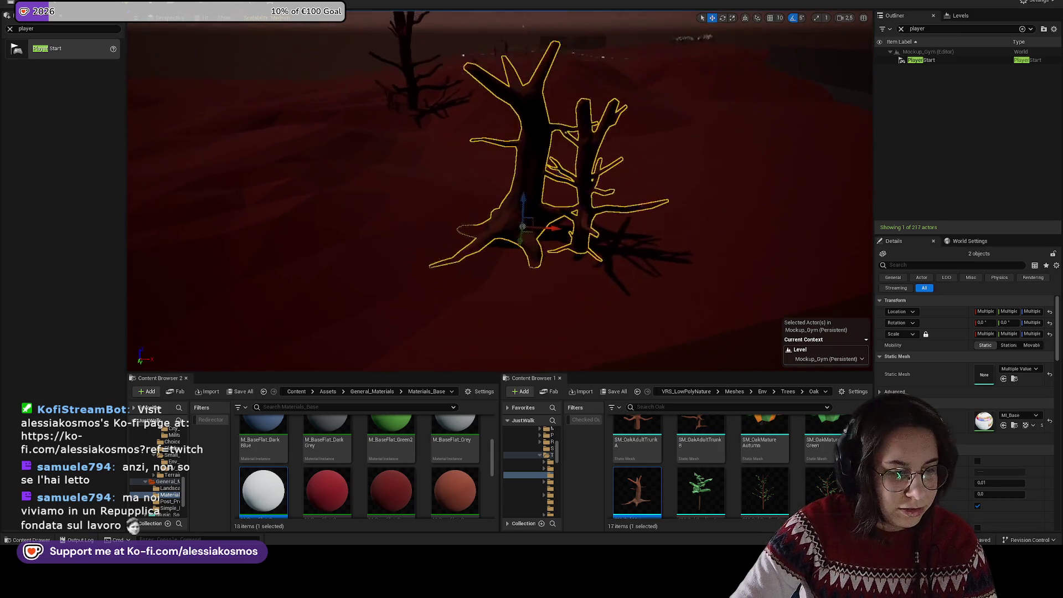
scroll("up", 3)
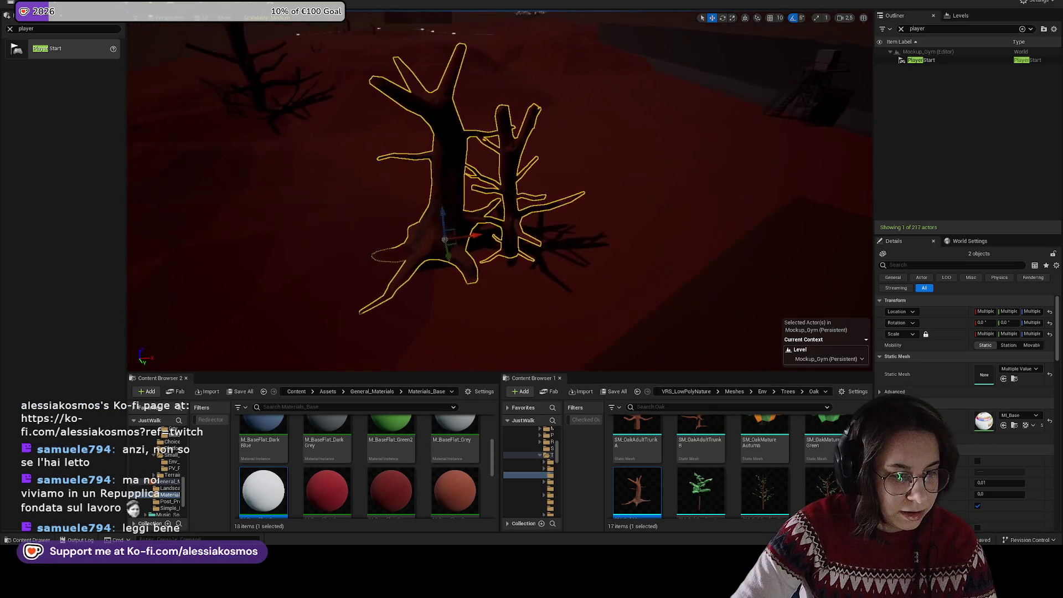
scroll("down", 3)
scroll("up", 3)
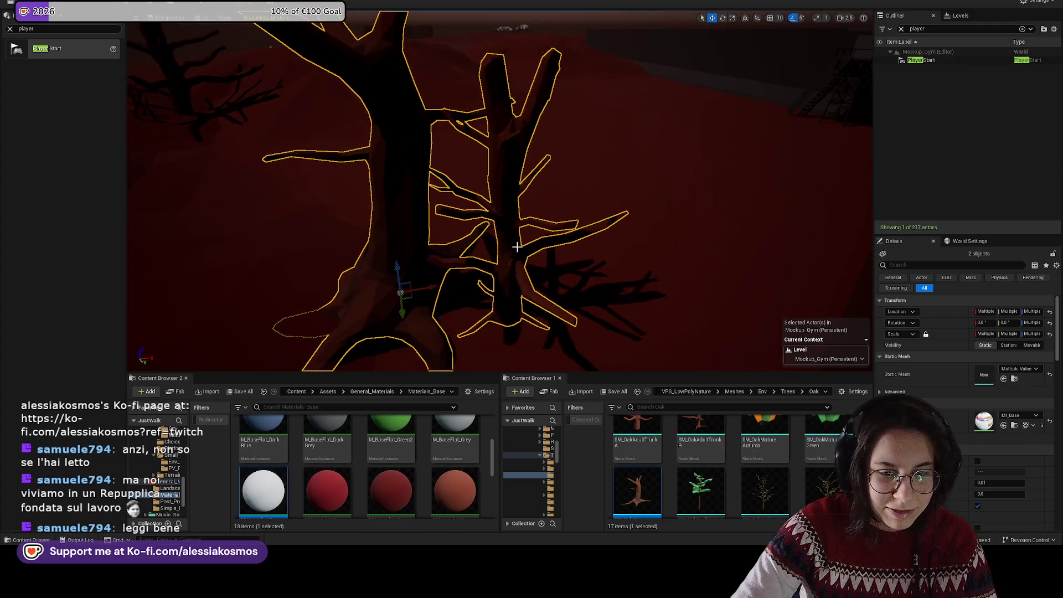
left_click(516, 247)
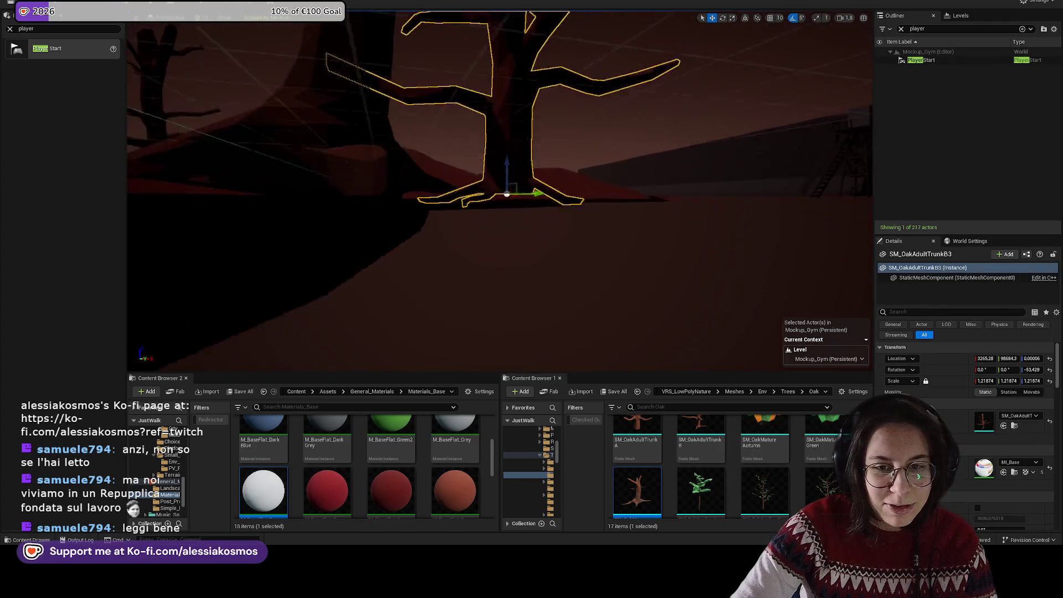
scroll("up", 3)
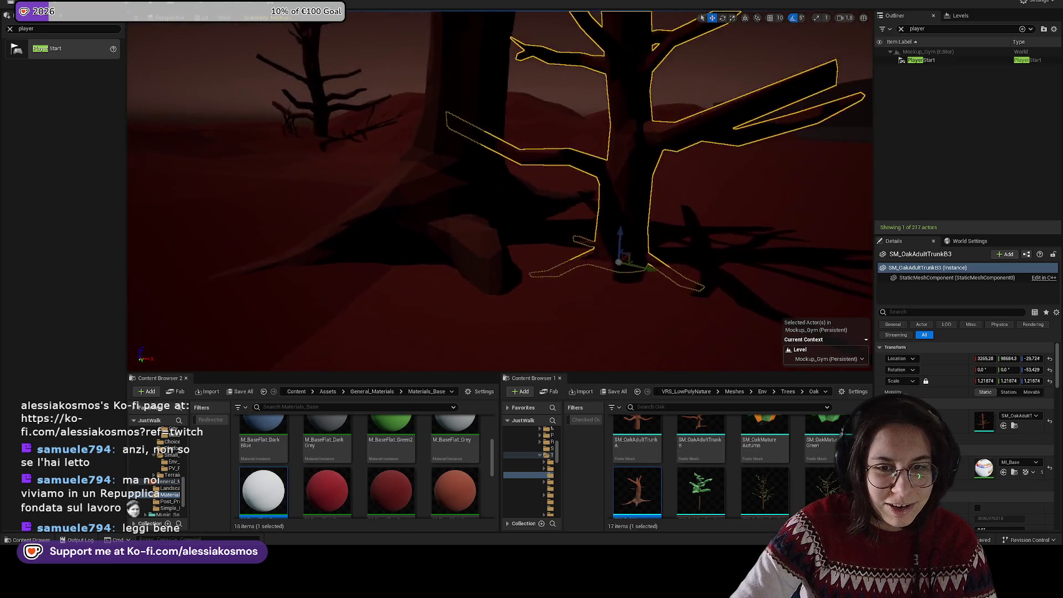
left_click(410, 210)
scroll("down", 3)
left_click_drag(425, 189, 471, 167)
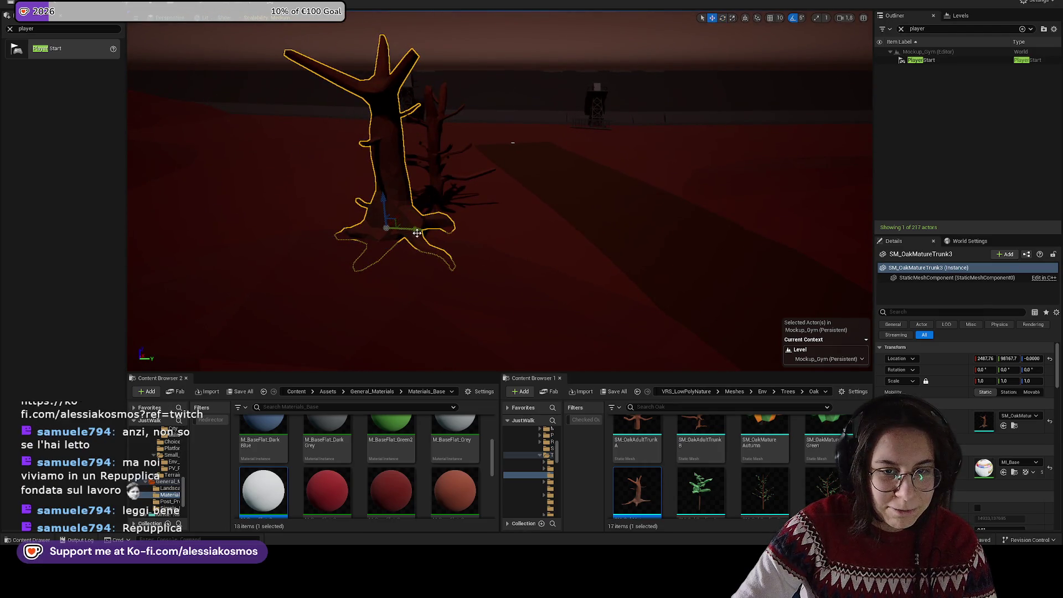
left_click_drag(471, 166, 368, 327)
Step: Browse to the SM_BloodCluster asset and place SM_BloodCluster_41 at the base of the dead oaks
right_click(468, 216)
left_click(506, 240)
left_click_drag(811, 471, 438, 232)
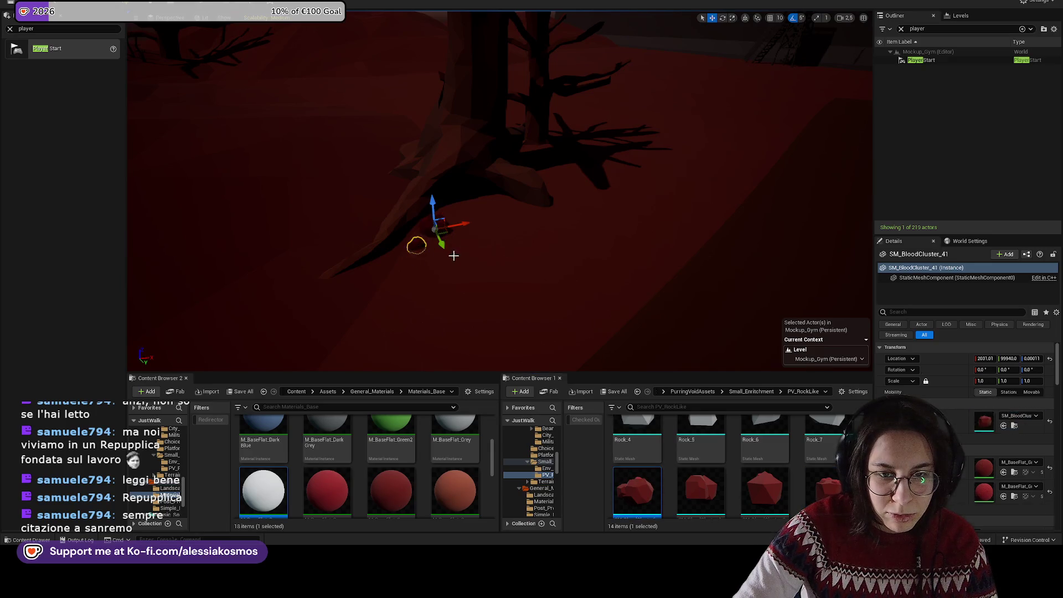
Step: Rotate SM_BloodCluster7 around its vertical axis and scale it up
left_click(453, 255)
key("f")
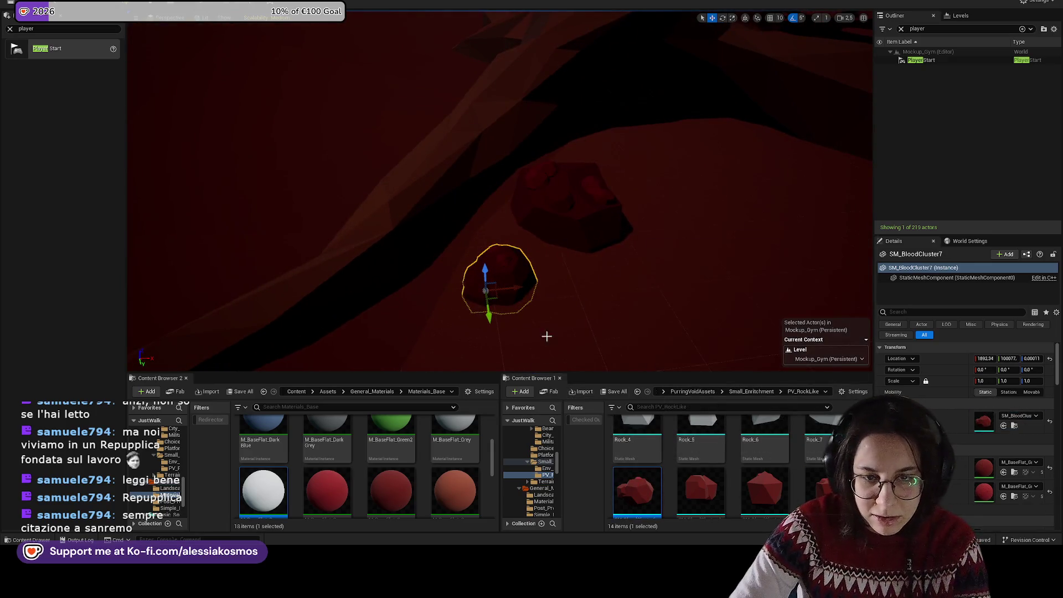
key("e")
left_click_drag(501, 301, 587, 230)
key("r")
left_click_drag(672, 360, 664, 349)
Step: Place two Rock_1 stones, Rock_21 and Rock_22, beside the cluster, rotating Rock_22 45°
scroll("up", 3)
left_click_drag(696, 444, 571, 239)
left_click_drag(701, 444, 594, 376)
key("e")
left_click_drag(593, 336, 681, 332)
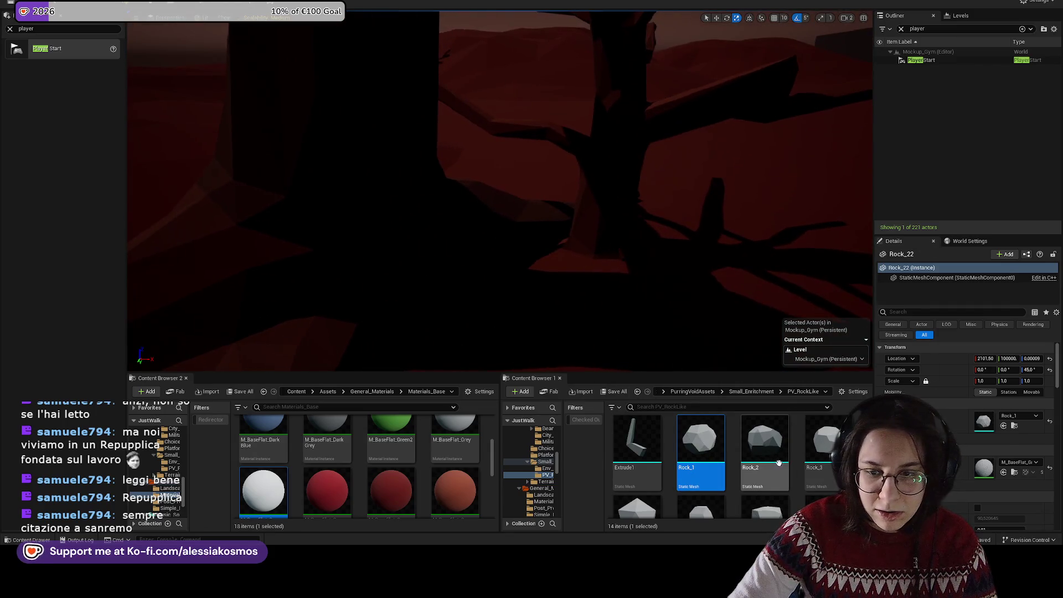
left_click(664, 392)
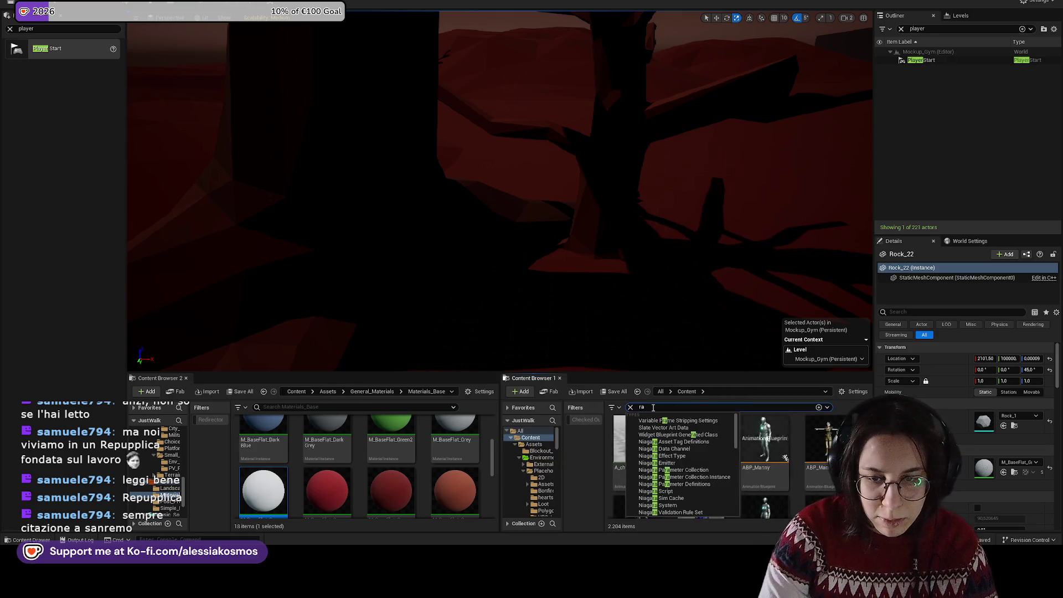
Step: Search the Content Browser for 'ro' and drop a Rock_1 and a Rock_3 under the tree
type("rock")
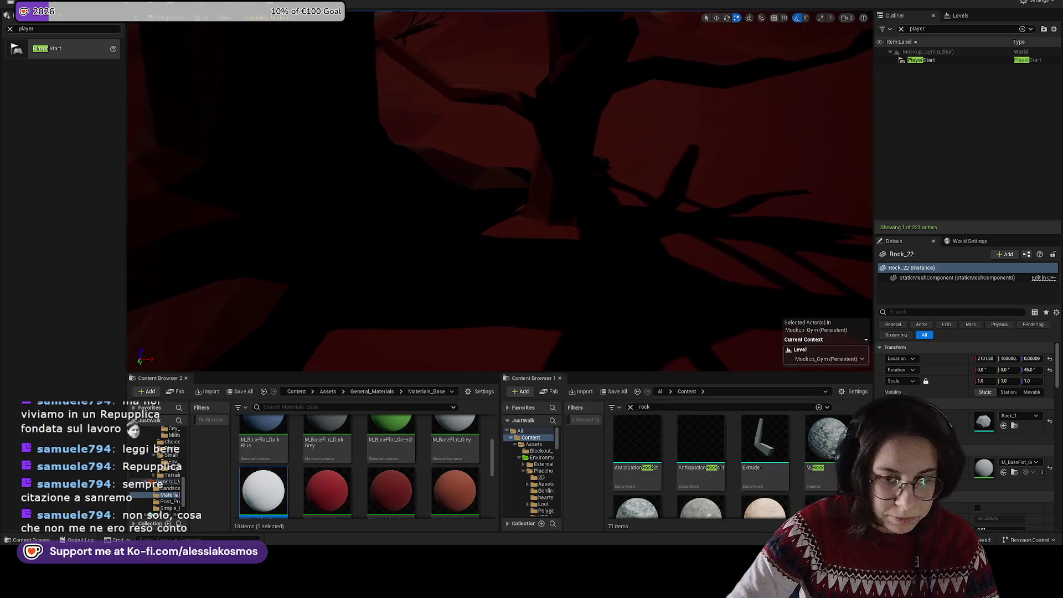
scroll("down", 3)
scroll("up", 3)
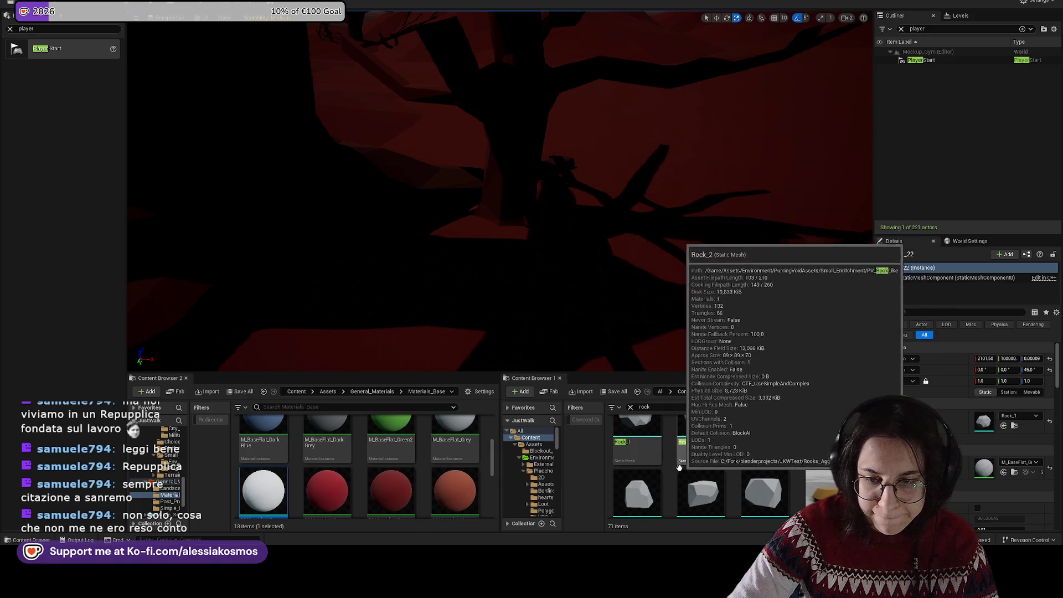
left_click_drag(637, 452, 483, 260)
left_click_drag(824, 436, 480, 244)
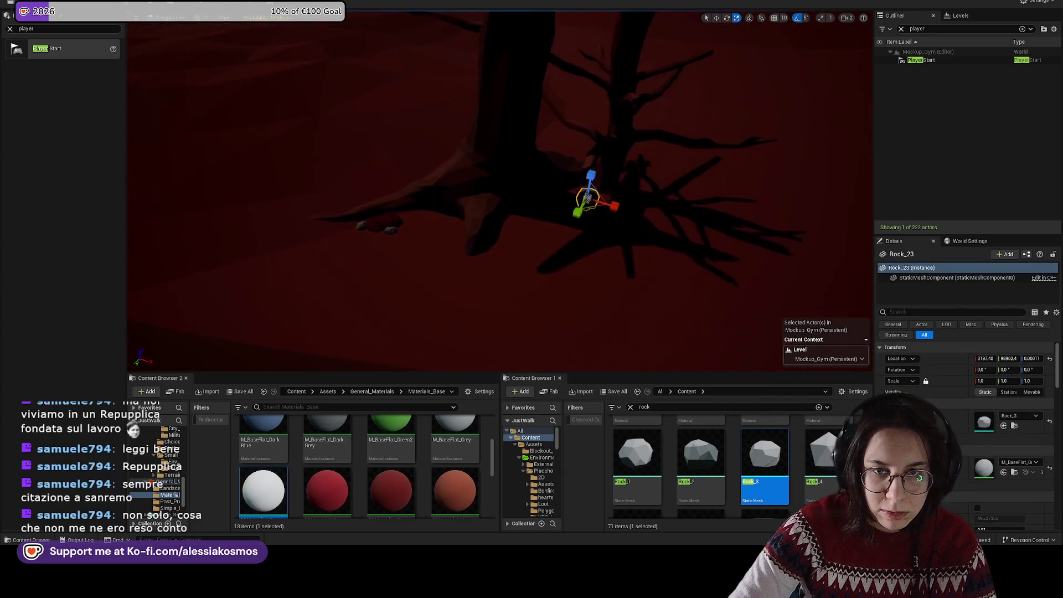
Step: Isolate the new rock and enlarge it to about 1.7 times
left_click(499, 111)
key("w")
scroll("up", 3)
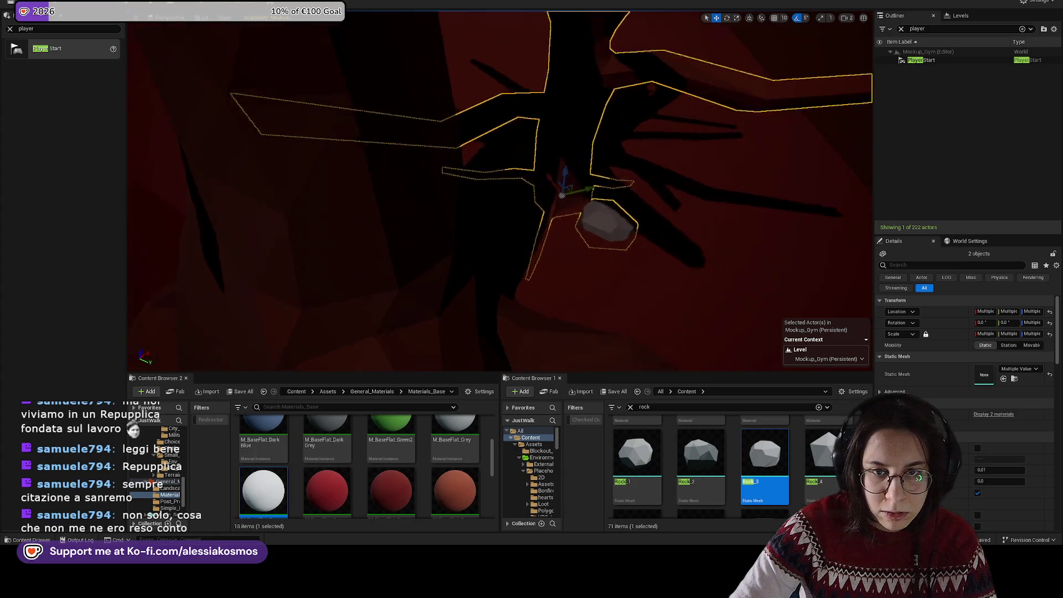
left_click(622, 177)
key("f")
left_click_drag(530, 253, 507, 257)
key("w")
left_click_drag(637, 454, 437, 272)
Step: Place Rock_28 near the tree roots and rotate it about 70°
left_click_drag(637, 454, 533, 260)
key("e")
left_click_drag(559, 274, 563, 232)
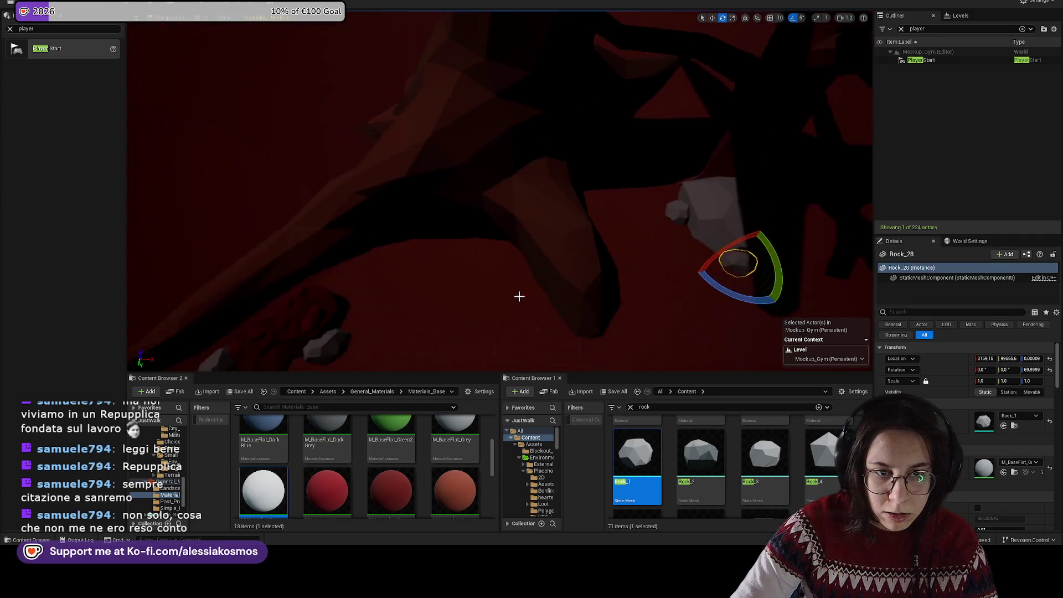
right_click(341, 307)
Step: Place several SM_BloodCluster meshes around the grey rocks, turning one 15°, ending with SM_BloodCluster_44
left_click(364, 51)
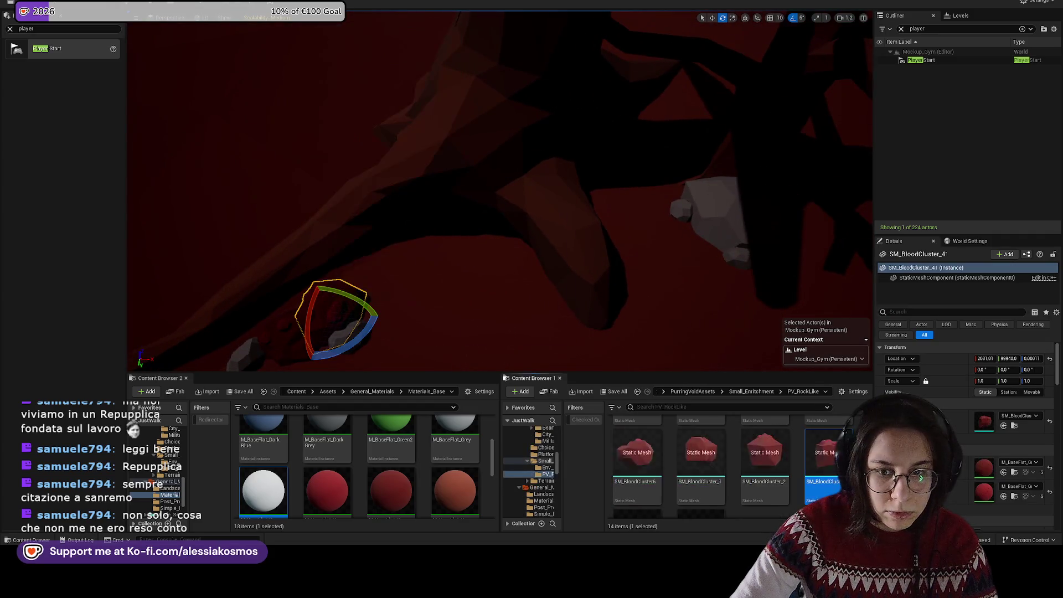
left_click_drag(765, 454, 576, 253)
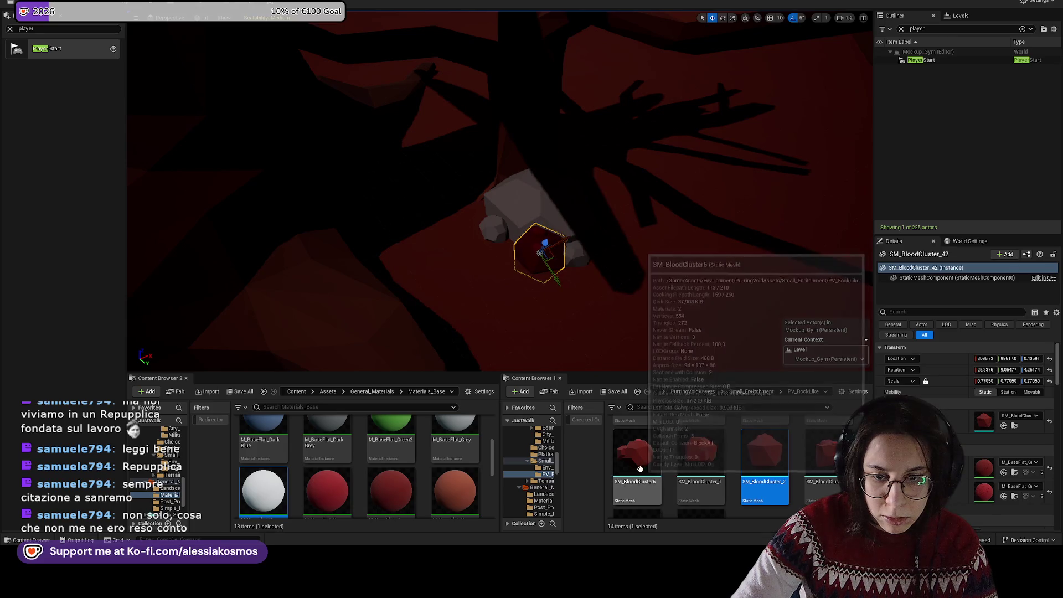
left_click_drag(637, 452, 535, 287)
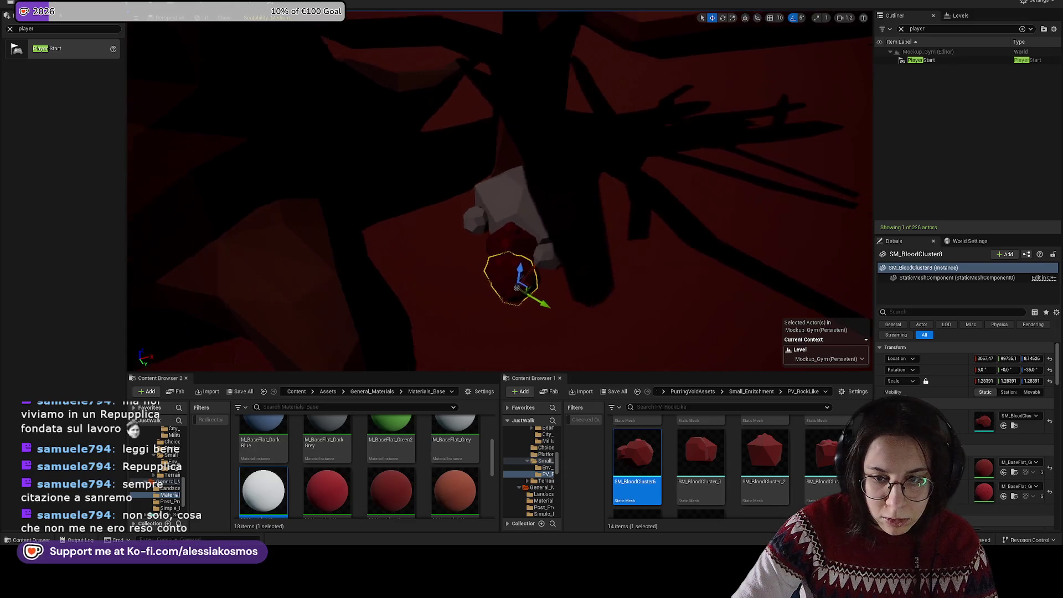
scroll("down", 3)
left_click_drag(700, 468, 608, 268)
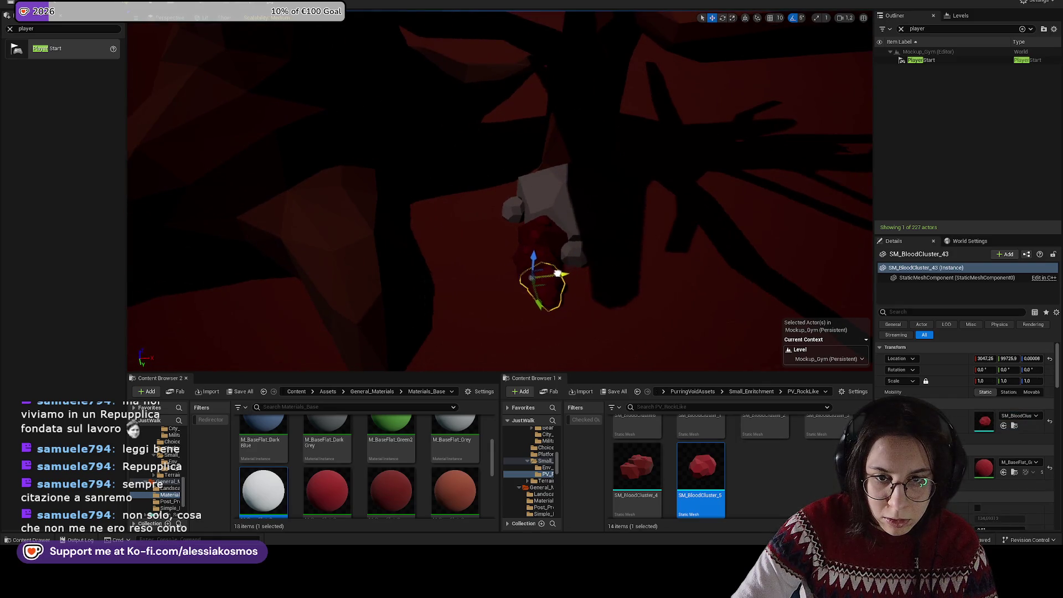
left_click_drag(545, 297, 607, 301)
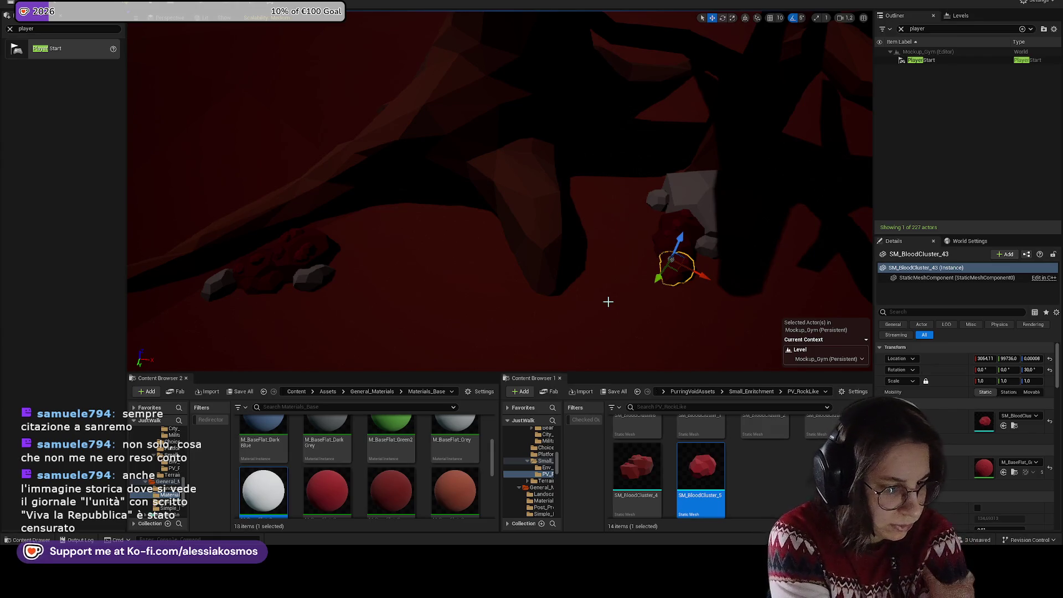
left_click_drag(538, 294, 554, 285)
left_click_drag(702, 468, 529, 237)
left_click_drag(612, 273, 630, 288)
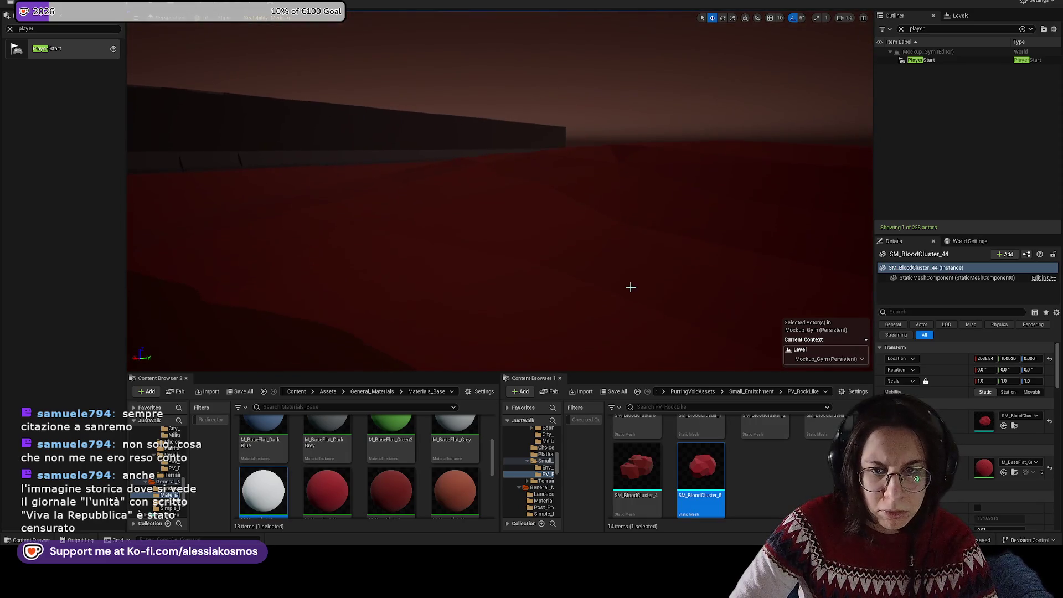
Step: Scale the grassy low hill taller along Z
left_click(630, 288)
key("r")
left_click_drag(582, 202, 581, 183)
left_click_drag(581, 222, 483, 261)
Step: Select the BP_SplineTool spline's end point and extend the path with a new point
left_click(532, 230)
left_click(532, 230)
key("e")
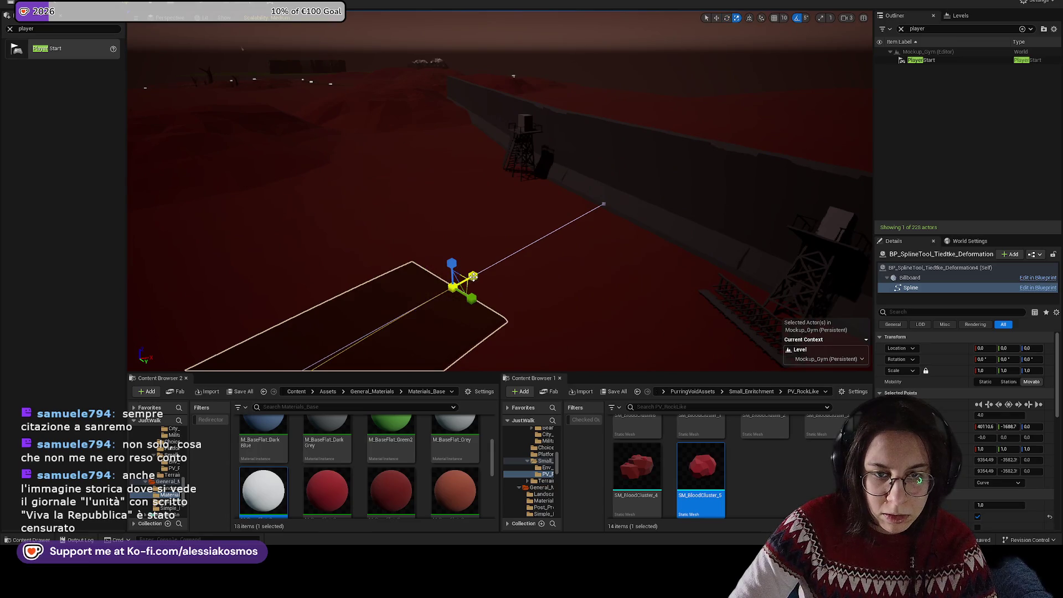
left_click_drag(475, 275, 478, 273)
left_click_drag(564, 241, 618, 255)
left_click(576, 241)
Step: Reshape the spline's curve by bending the tangents at its points
left_click_drag(498, 221, 554, 205)
left_click_drag(471, 219, 480, 196)
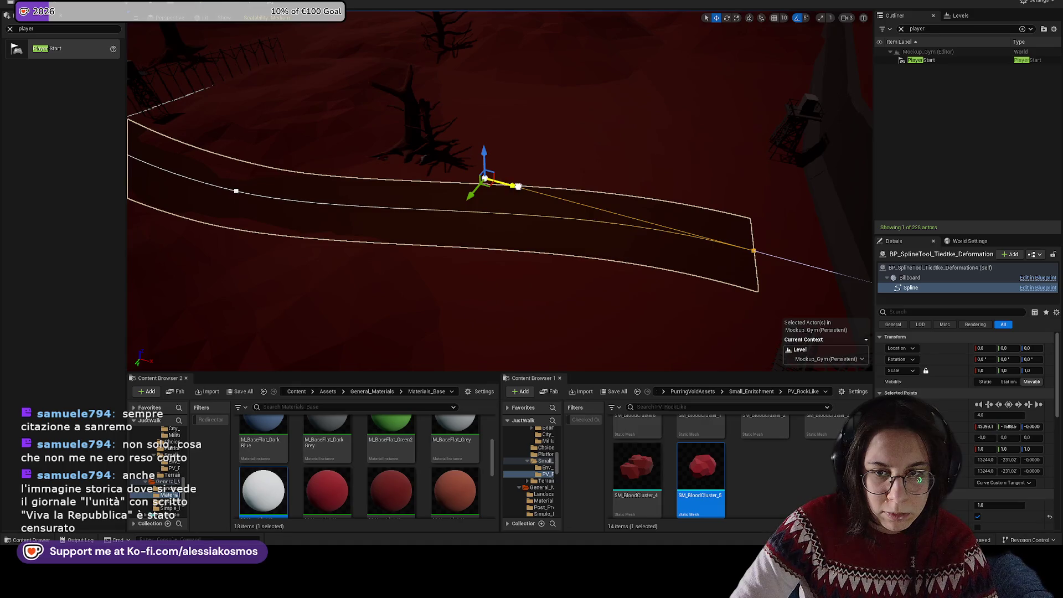
left_click(685, 228)
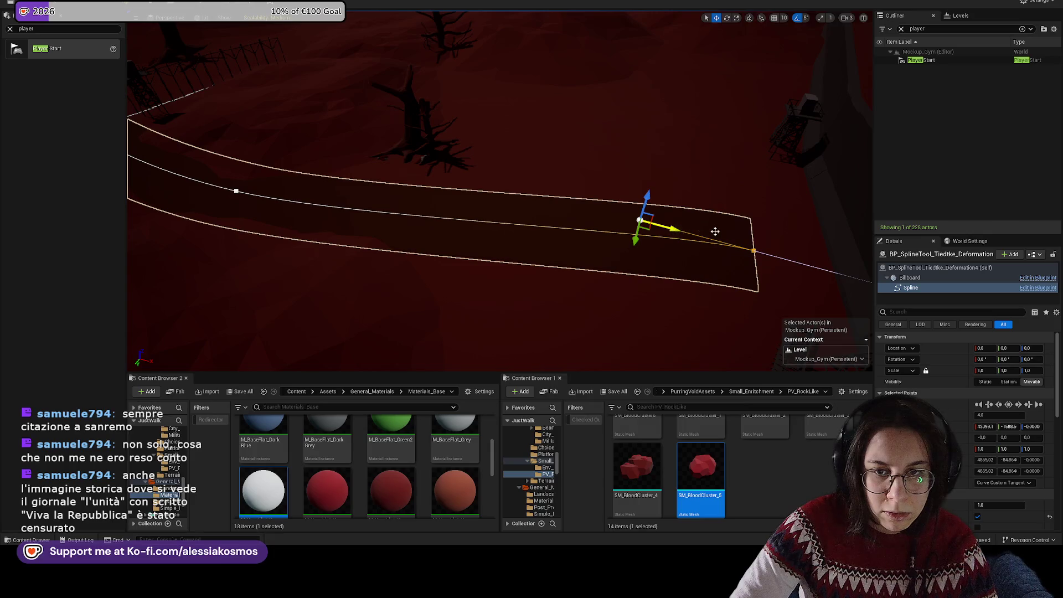
right_click(715, 232)
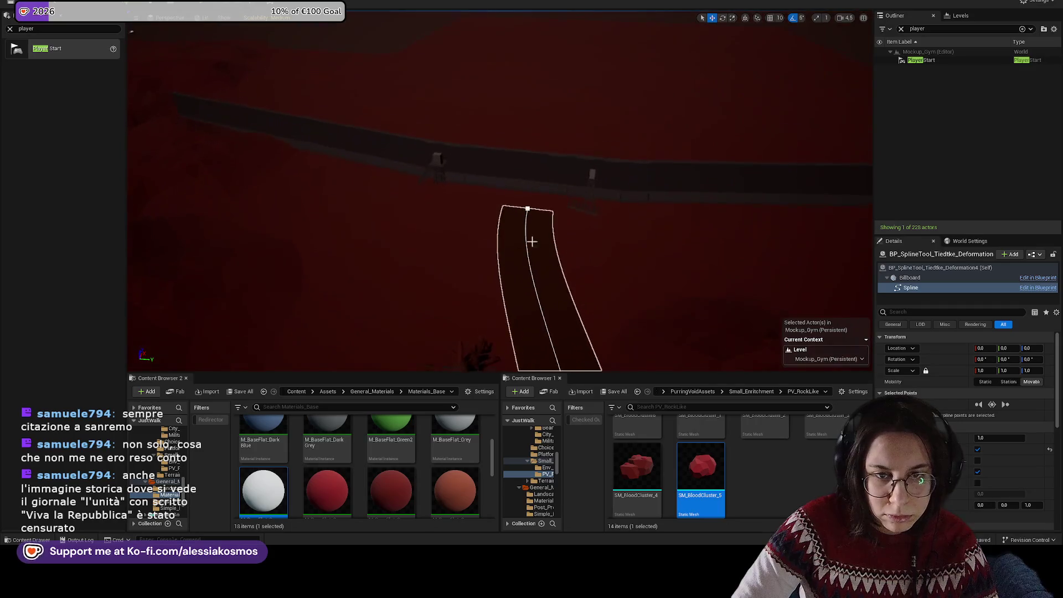
left_click(243, 236)
Step: Duplicate the grassy hill to the left, then delete the copy
key("f")
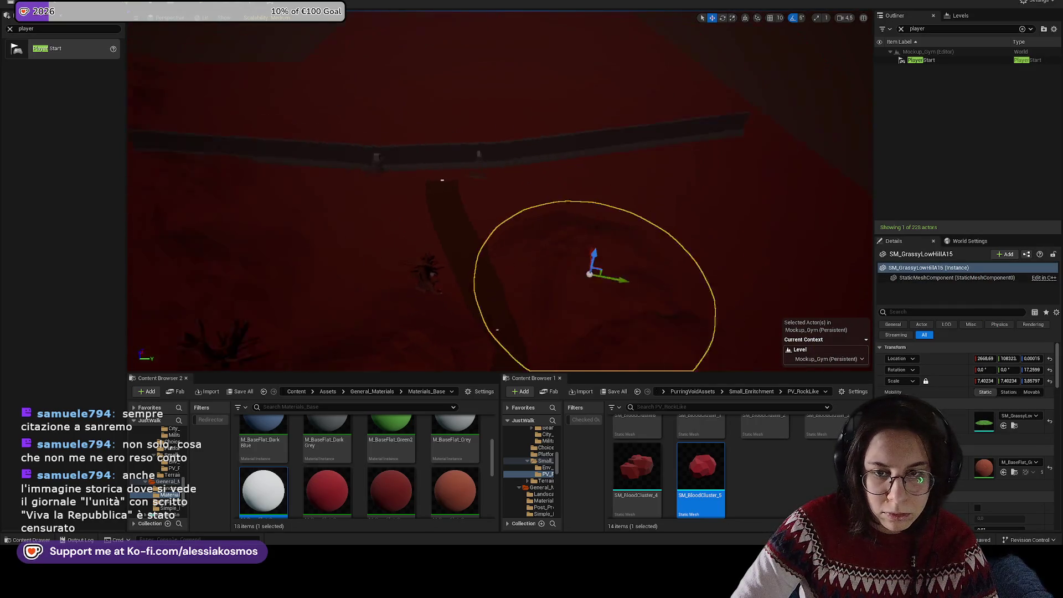
left_click_drag(552, 251, 337, 242)
key("Delete")
left_click(425, 216)
Step: Move the grassy hill SM_GrassyLowHillA12 near the tower up and to the left
left_click_drag(532, 205, 532, 277)
left_click_drag(453, 213, 524, 194)
left_click(524, 194)
left_click_drag(533, 157, 539, 119)
Step: Select the oak trunk together with the blood clusters and rocks at its base
left_click(695, 103)
key("f")
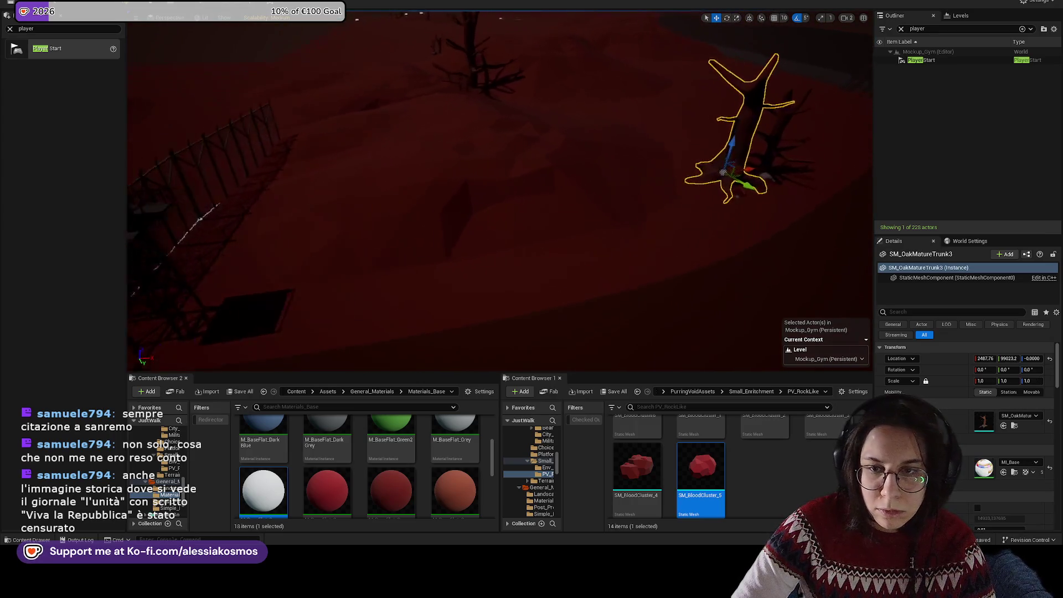
left_click(631, 179)
left_click(622, 187)
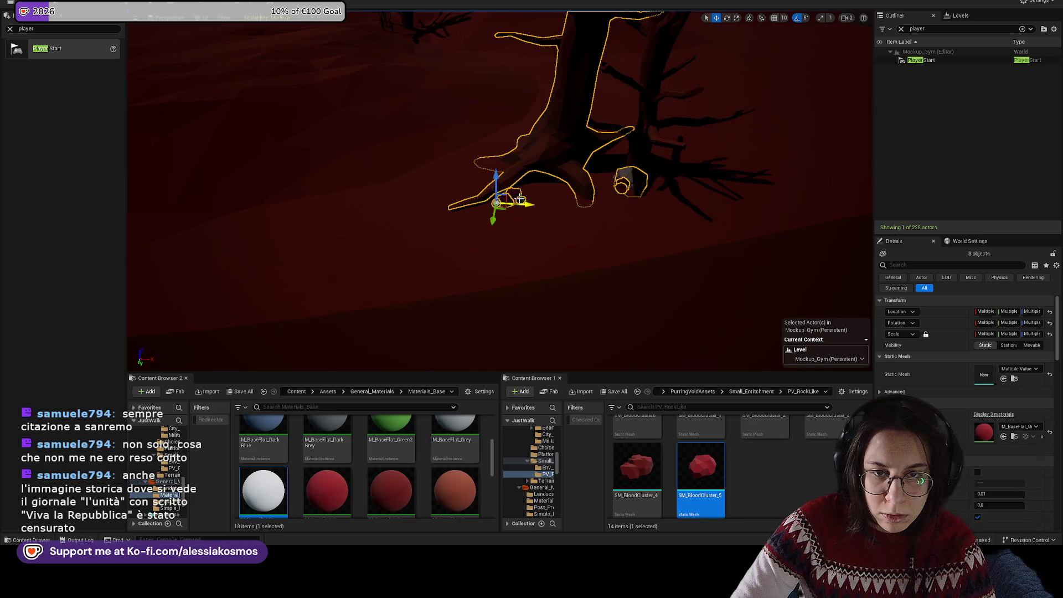
left_click(637, 166)
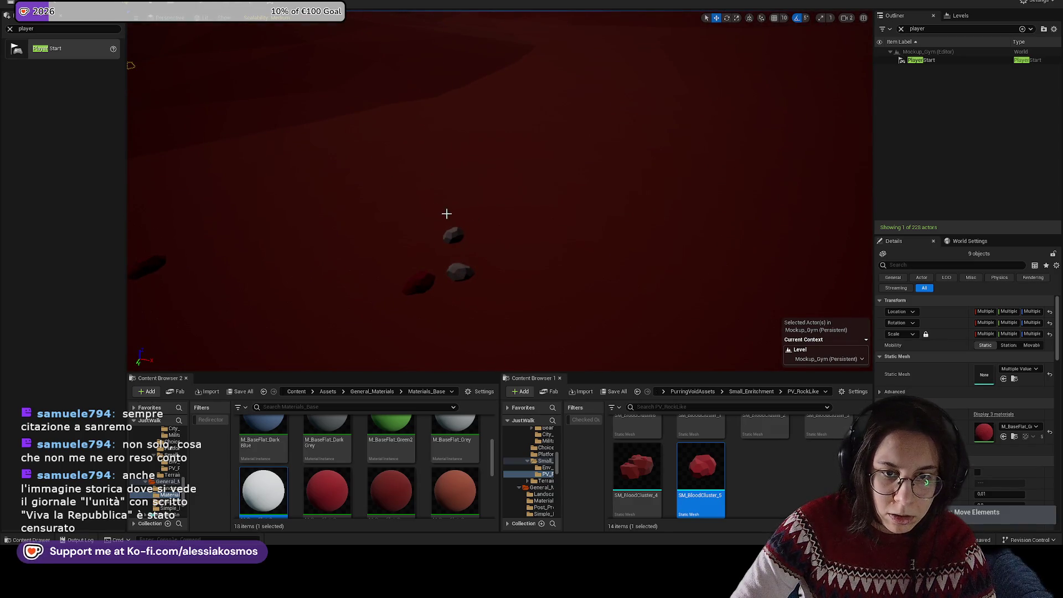
key("f")
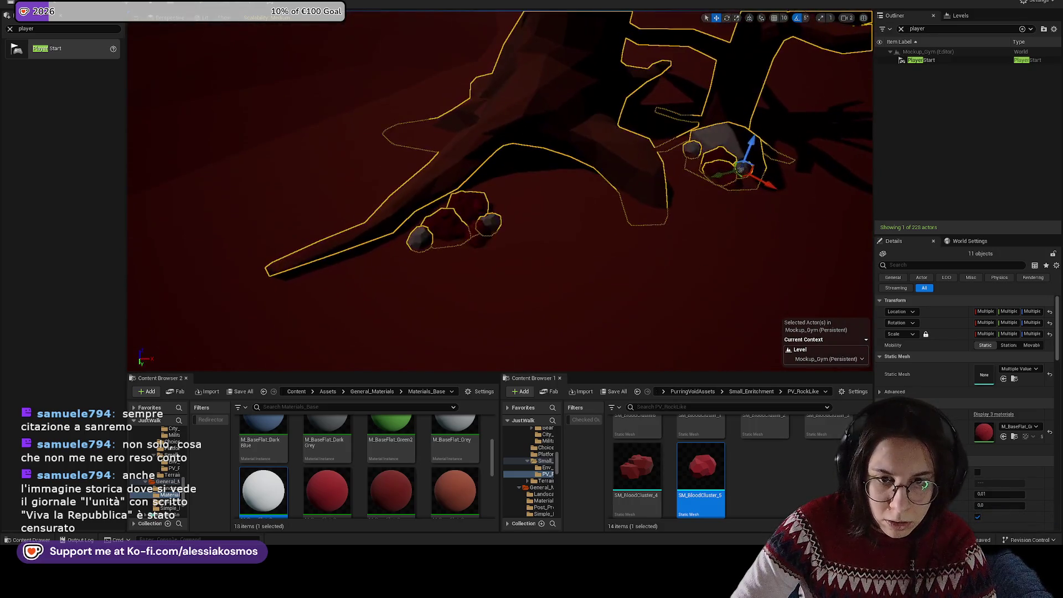
left_click(480, 235)
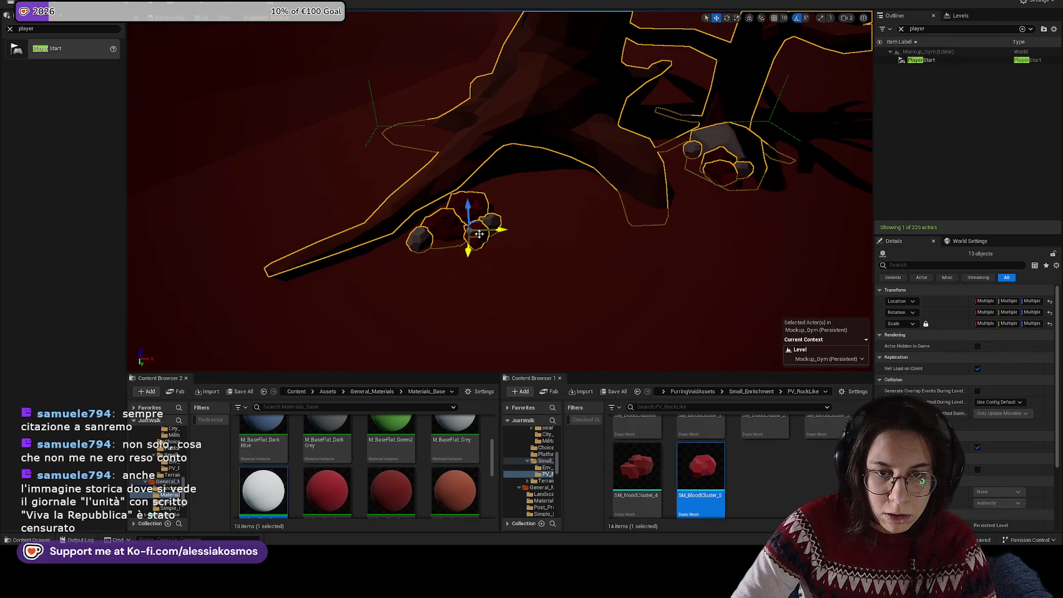
left_click(479, 234)
scroll("down", 3)
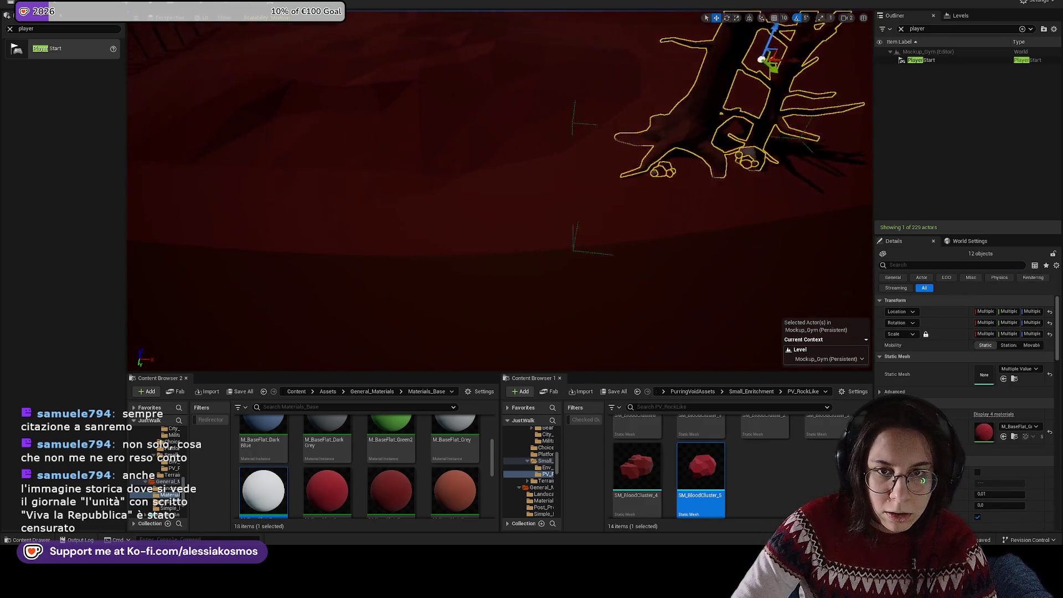
left_click_drag(808, 69, 609, 132)
Step: Rotate the tree group 15°, undo a trial trunk move, and add another blood cluster
key("e")
key("w")
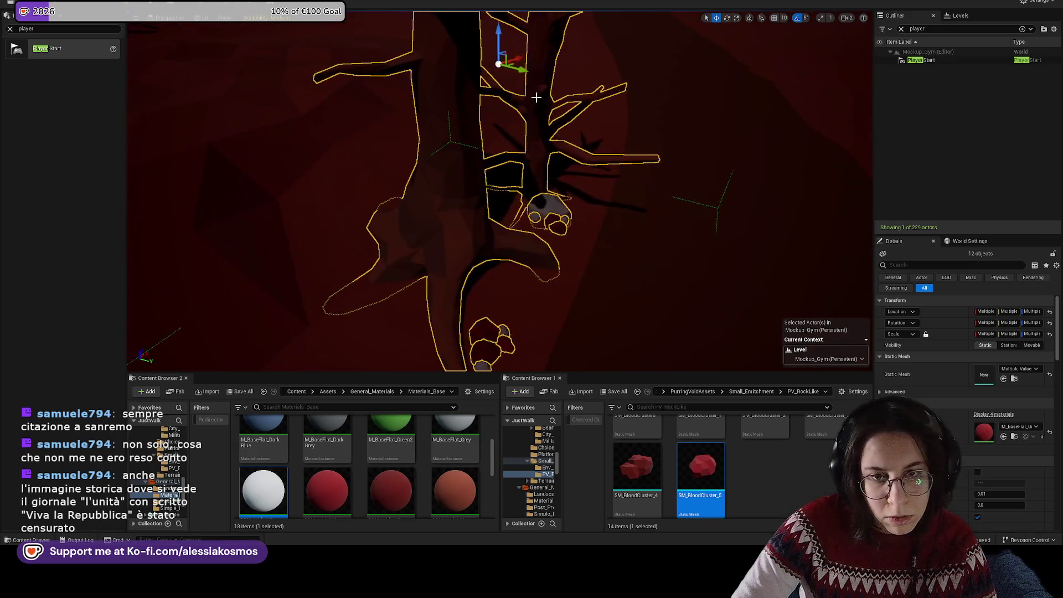
left_click_drag(519, 72, 542, 124)
left_click(550, 149)
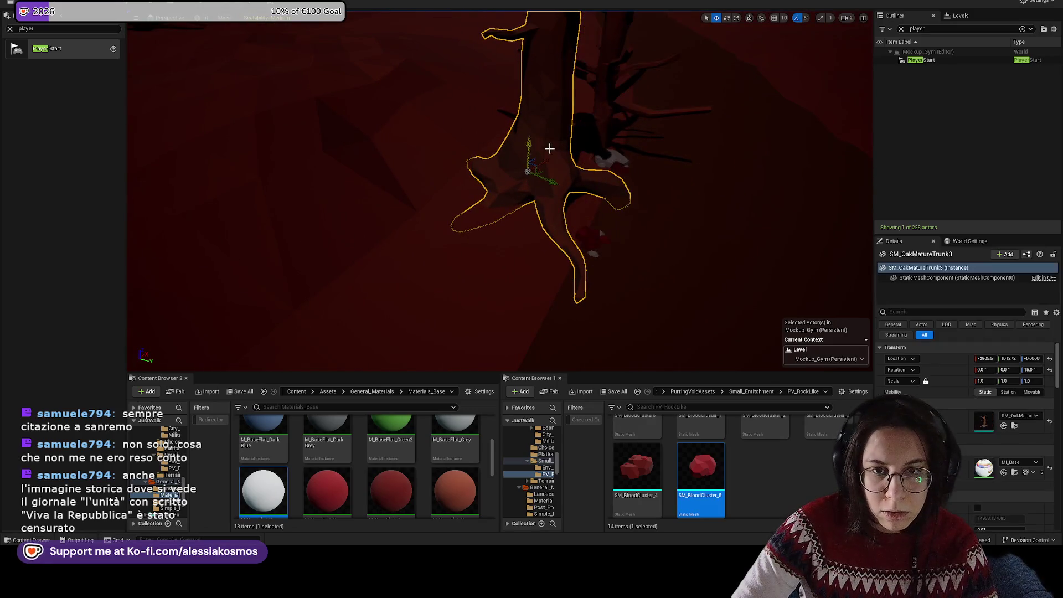
left_click_drag(549, 176, 525, 173)
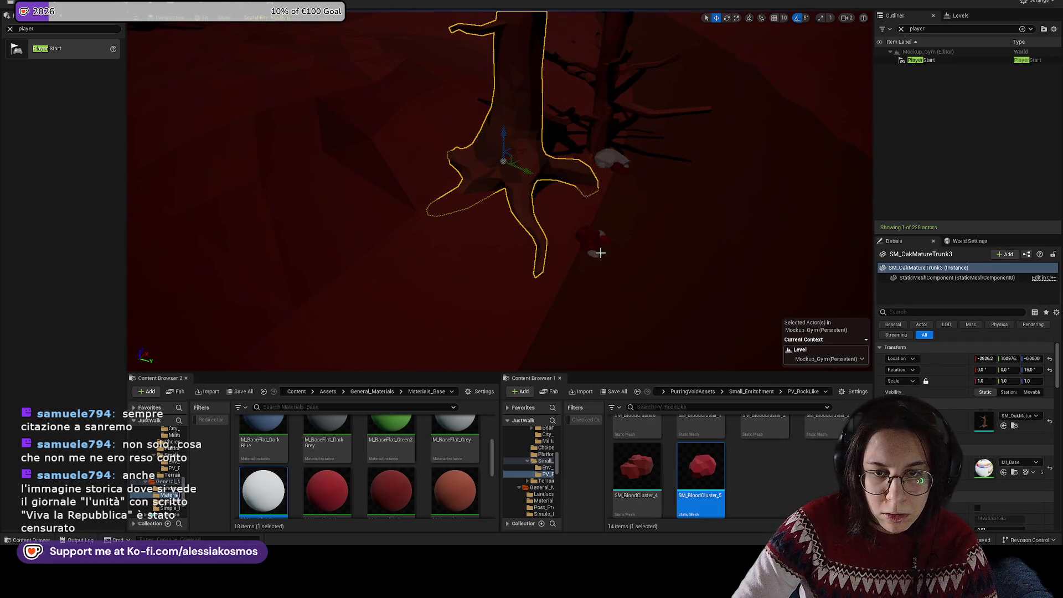
key("ctrl+z")
left_click(590, 242)
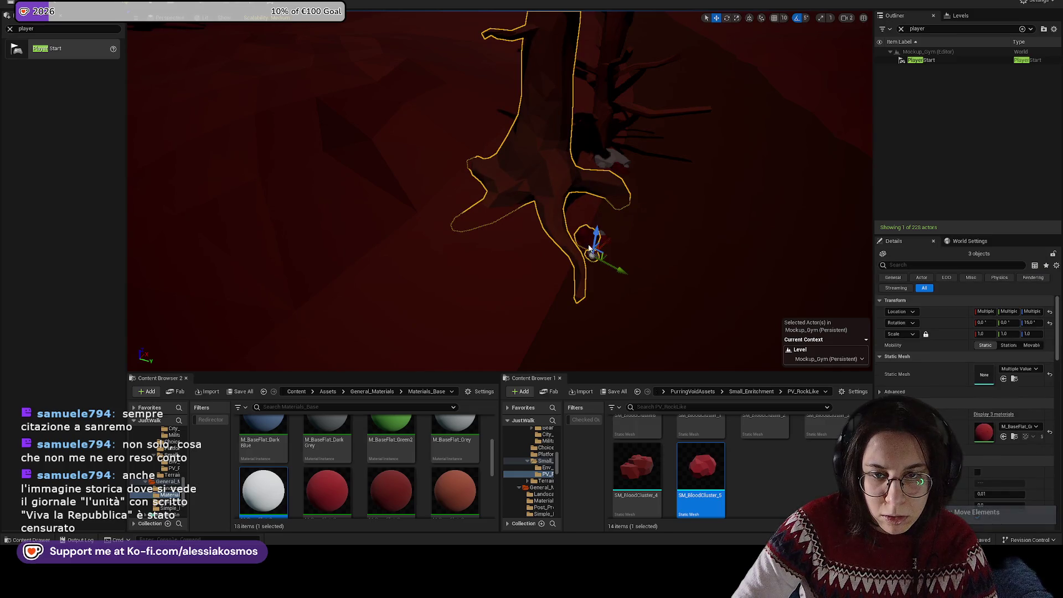
left_click_drag(617, 245, 545, 237)
left_click(293, 391)
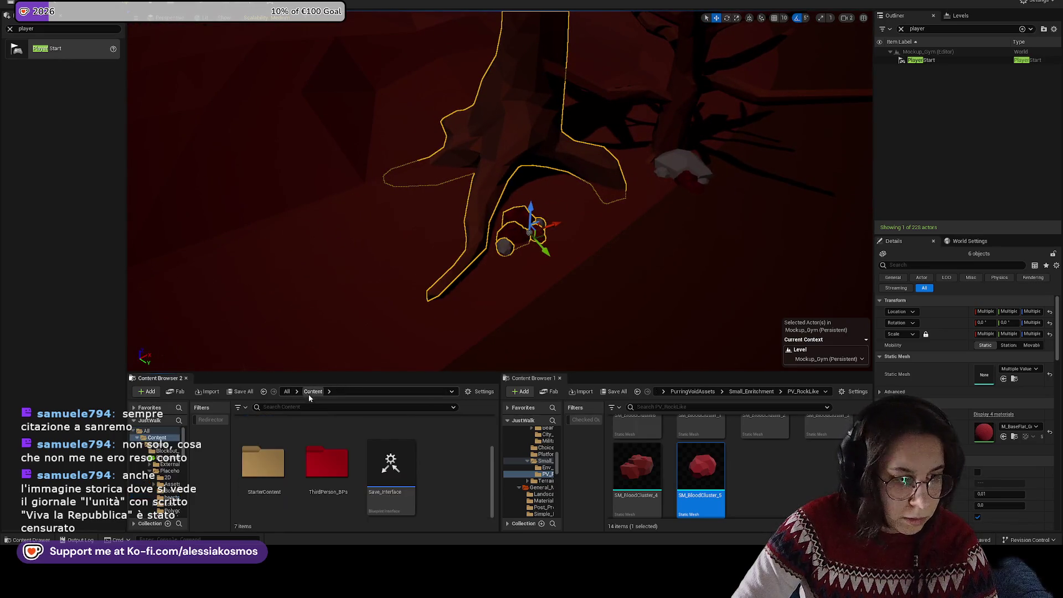
Step: Search for 'rock' assets and place a Rock_5 mesh, then delete it
type("rock")
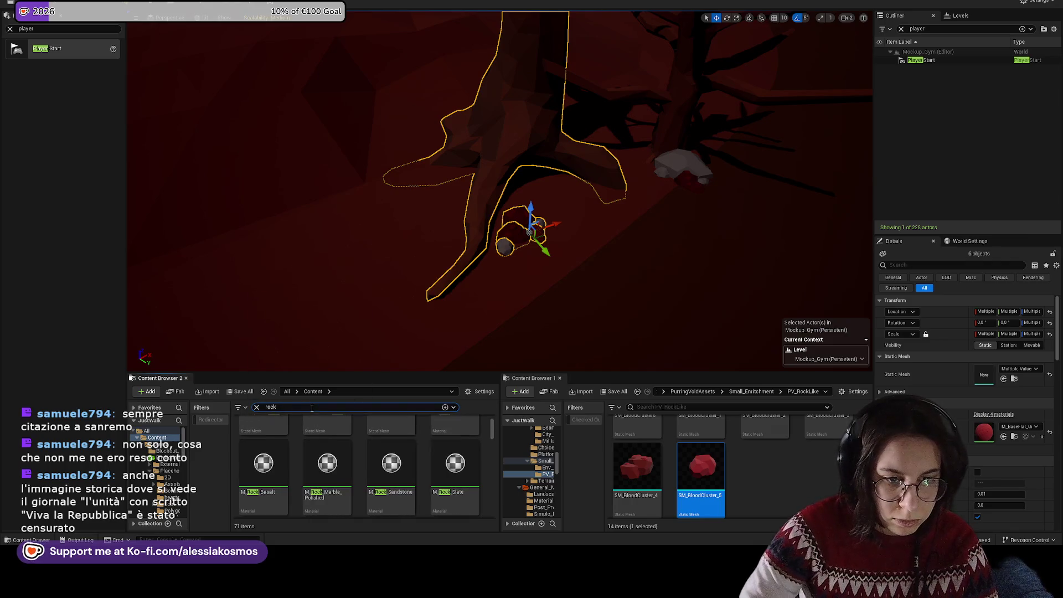
scroll("down", 3)
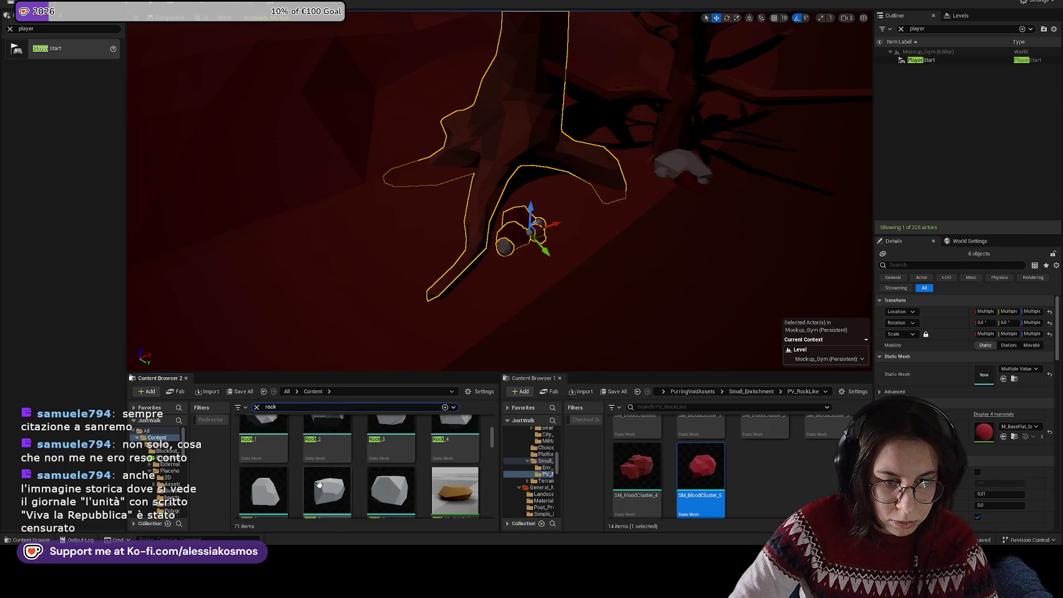
left_click_drag(319, 485, 388, 299)
left_click_drag(404, 230, 404, 230)
key("Delete")
scroll("down", 3)
Step: Pile grey rocks, including SM_RockBigC5, around the tree base, rotating them into place
left_click_drag(327, 490, 419, 110)
key("e")
left_click_drag(391, 491, 405, 168)
left_click_drag(455, 490, 450, 177)
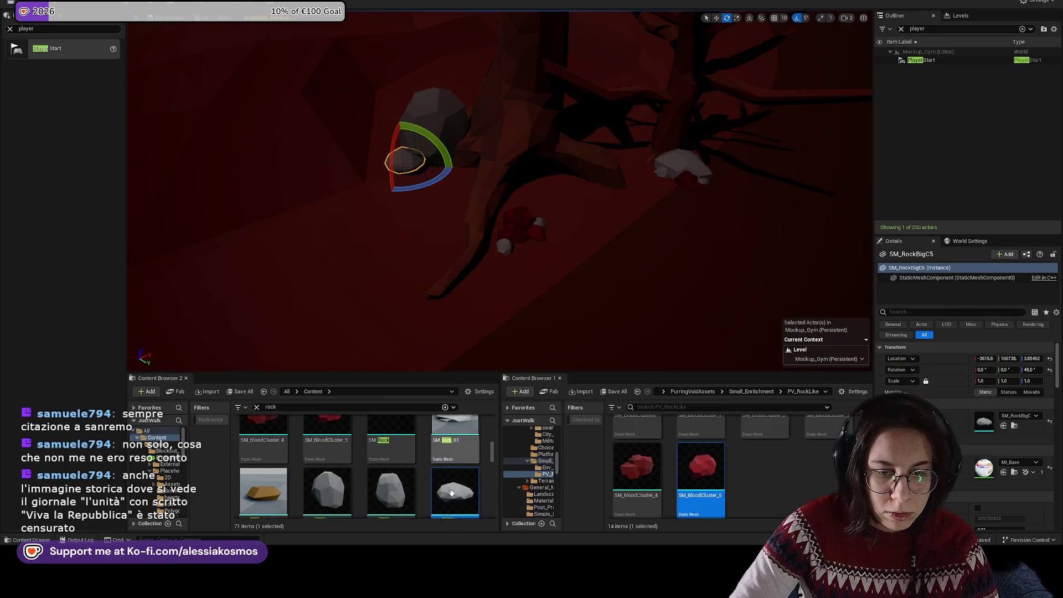
left_click_drag(498, 325, 576, 305)
Step: Add an enlarged SM_BloodCluster_4 and two SM_RockBigD rocks scaled to about 0.69 and 0.81
left_click_drag(637, 468, 462, 208)
key("r")
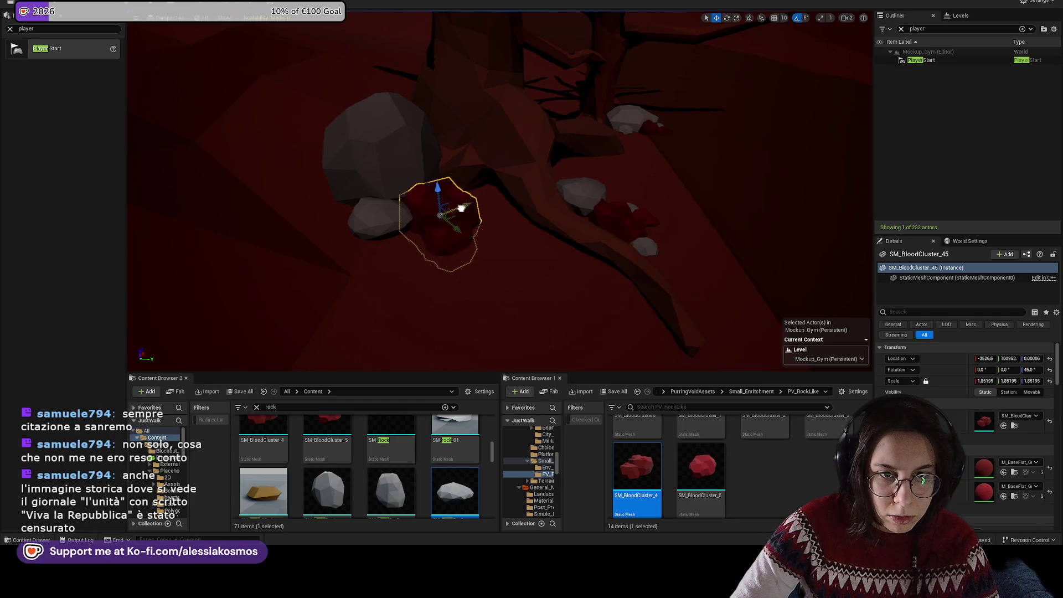
scroll("down", 3)
left_click_drag(264, 451, 406, 244)
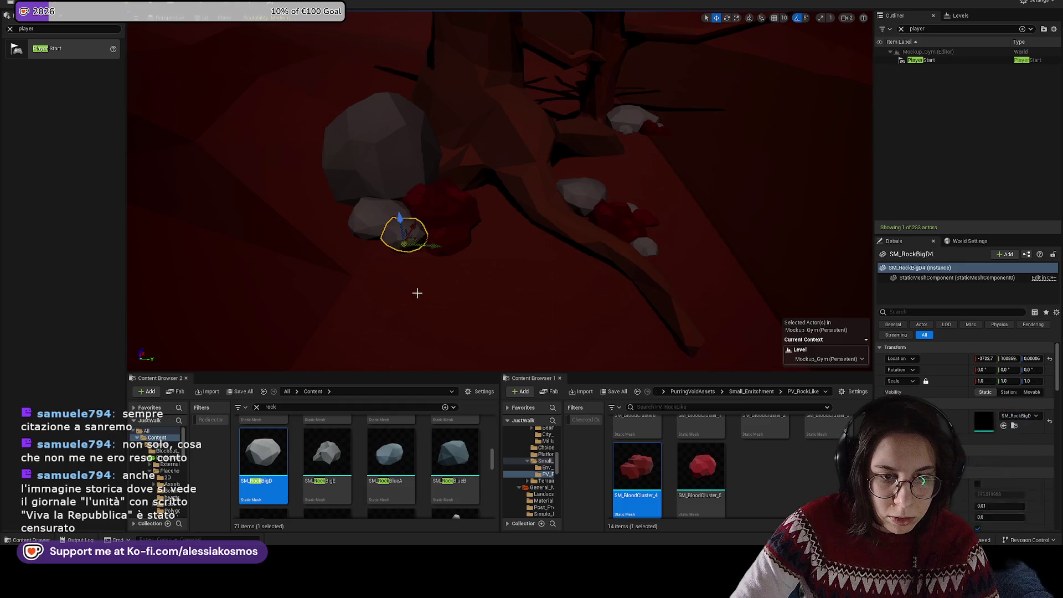
left_click_drag(352, 394, 477, 242)
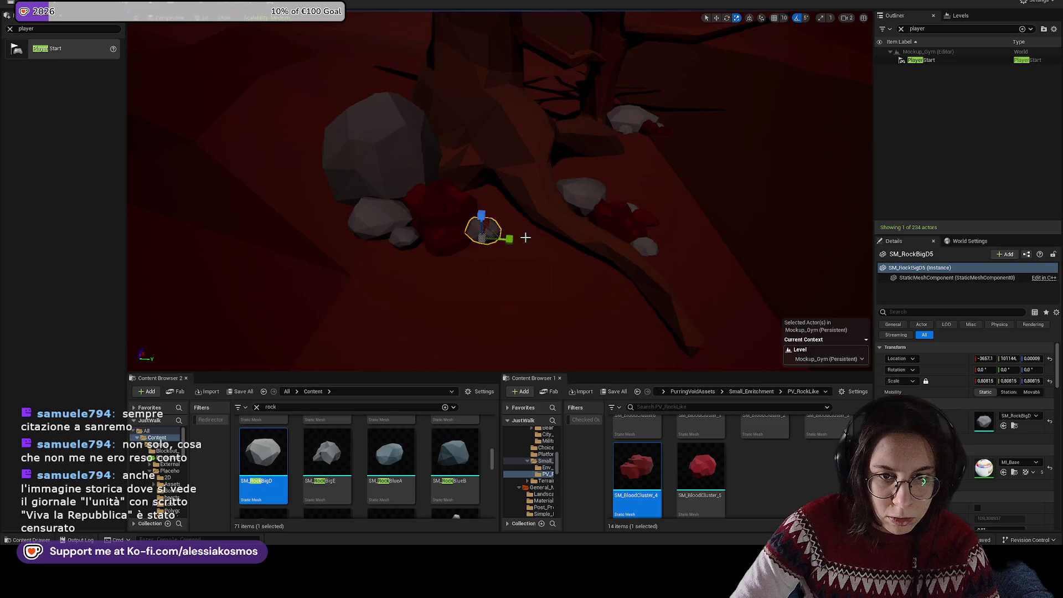
left_click_drag(638, 244, 368, 339)
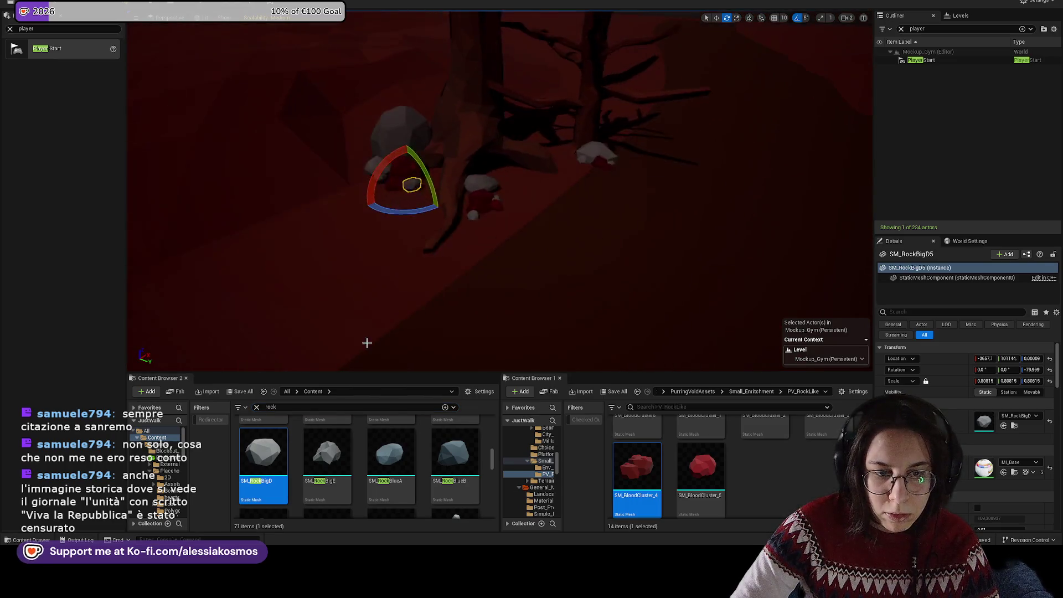
left_click(258, 407)
type("antic")
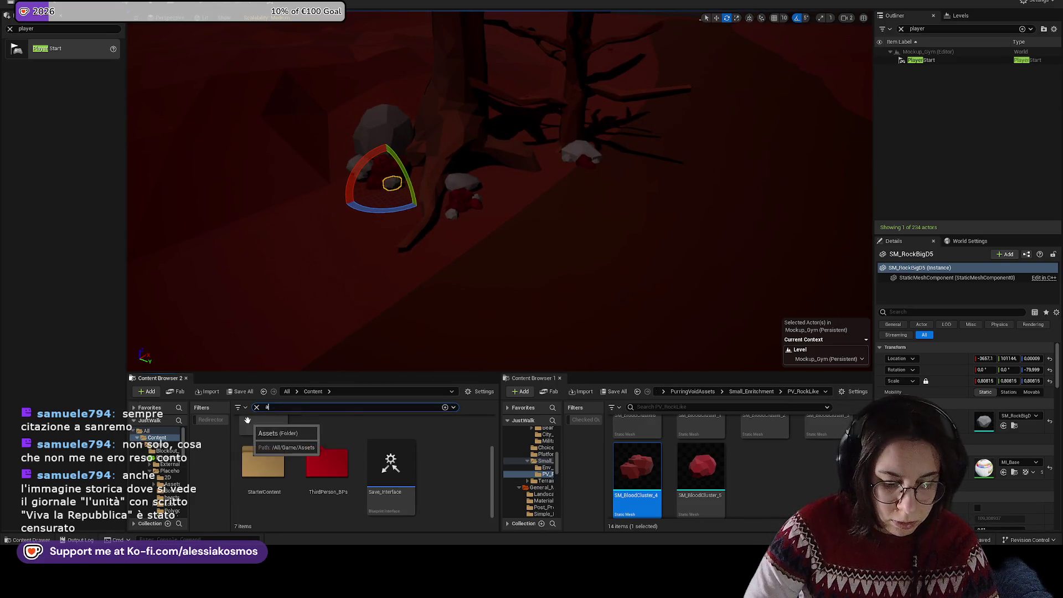
type("i")
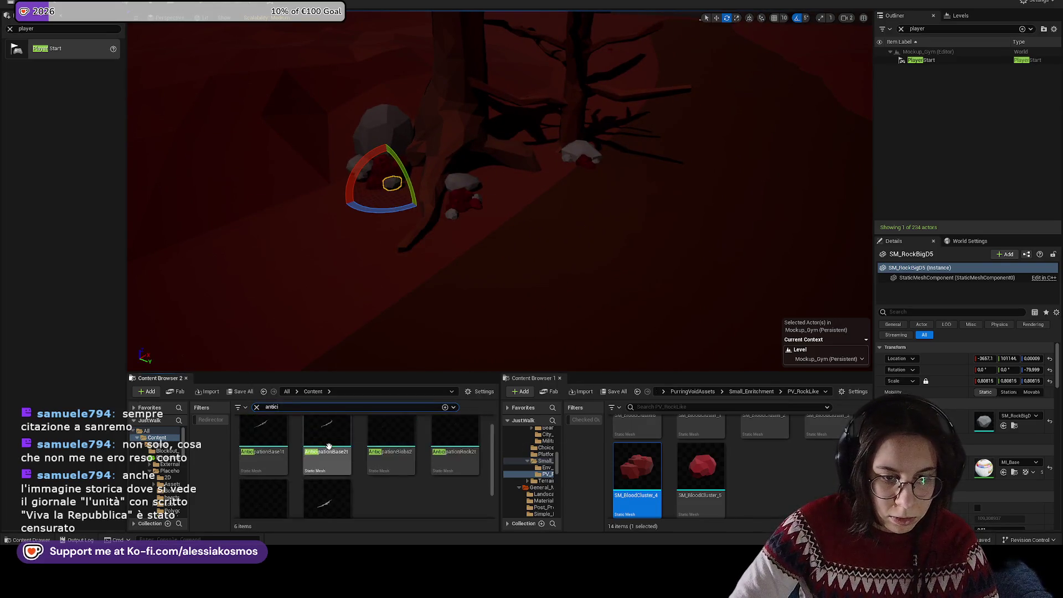
Step: Place the AnticipationBase2t blood-streak mesh on the ground and turn it 60 degrees
left_click_drag(330, 460, 504, 233)
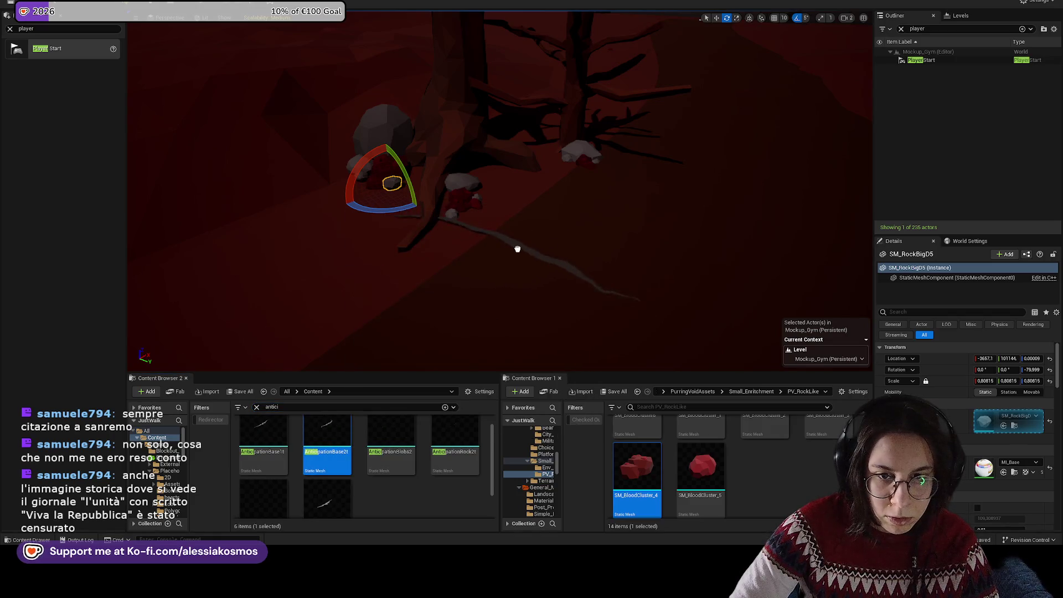
left_click(550, 252)
left_click_drag(560, 280, 465, 249)
right_click(409, 225)
key("Escape")
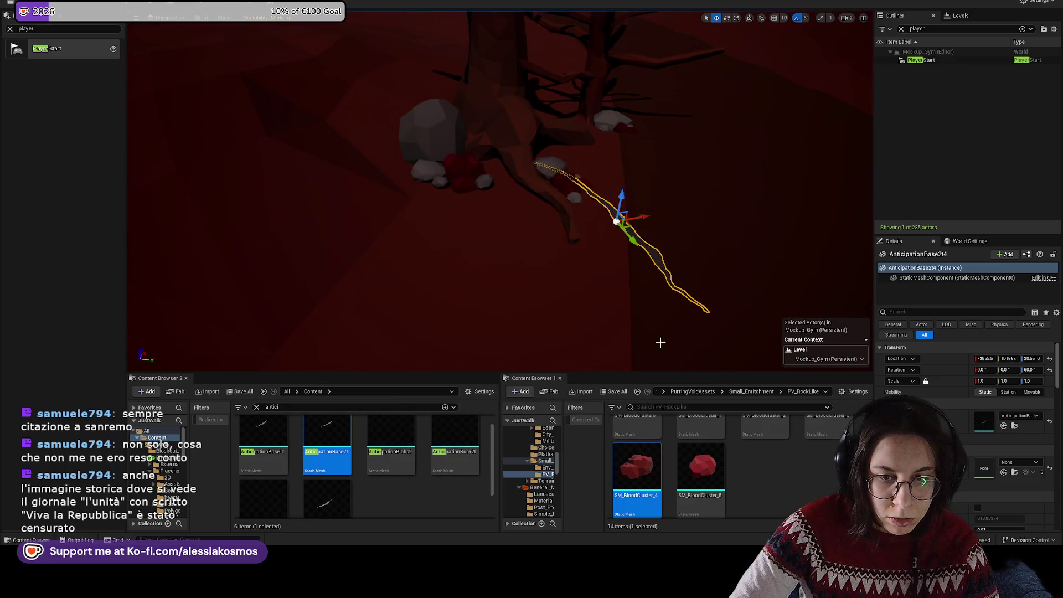
Step: Add the AnticipationBase1t streak near the rocks and give it the red M_BaseFlat material
left_click_drag(274, 425, 421, 212)
key("w")
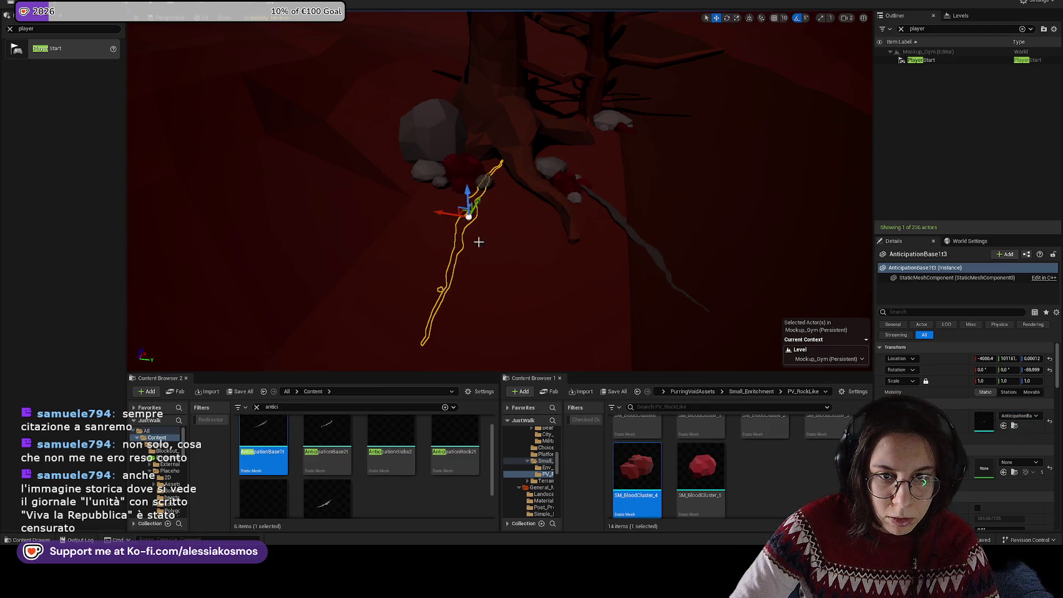
scroll("up", 3)
left_click(418, 230)
left_click(1014, 472)
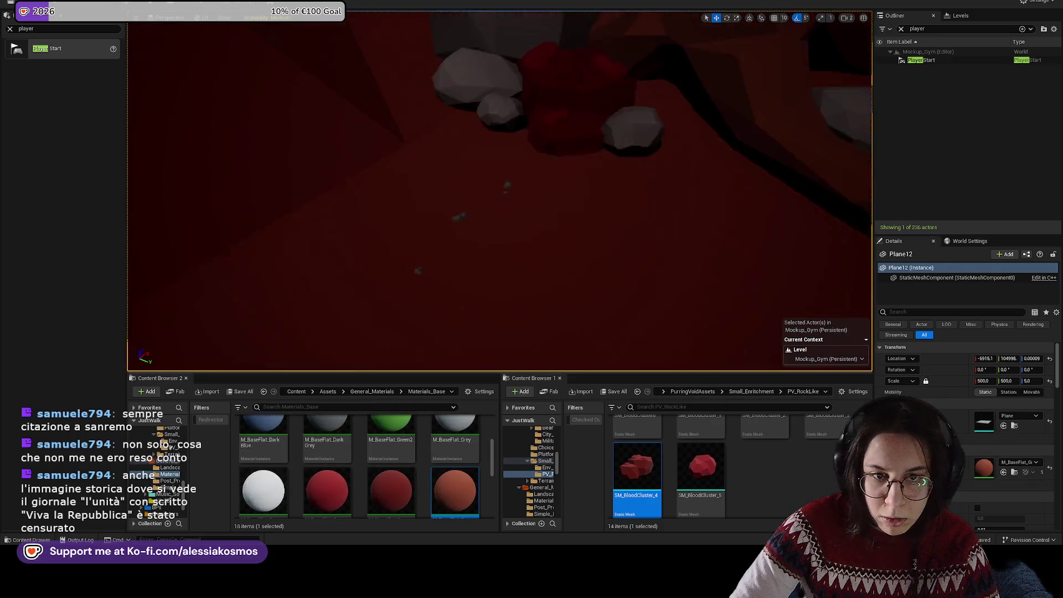
left_click_drag(327, 490, 456, 240)
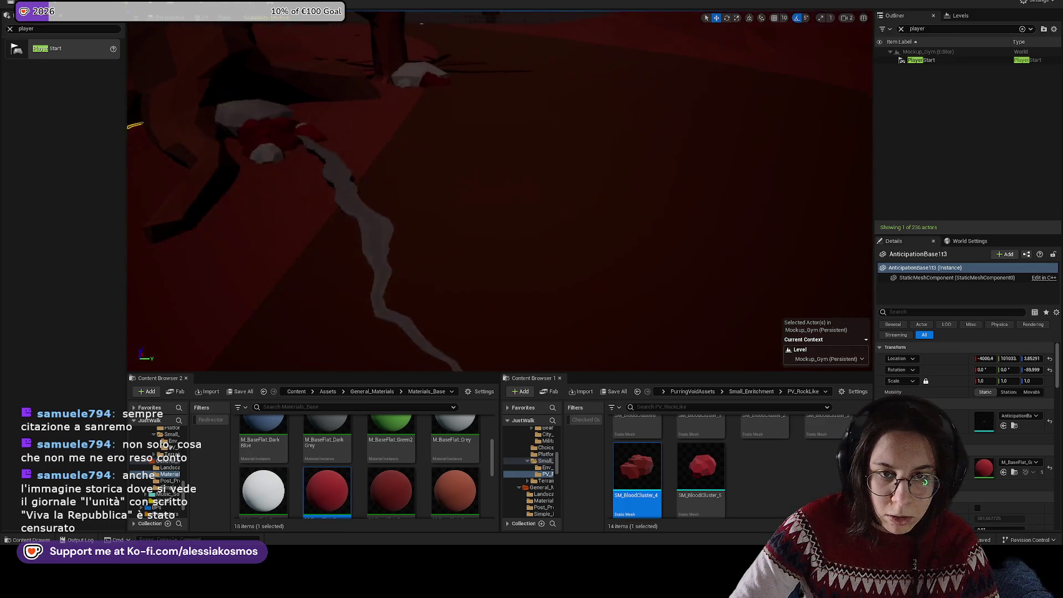
Step: Tilt the AnticipationBase2t4 streak about -1.34° and lower it to roughly 13.7 Z
left_click(390, 224)
key("f")
left_click_drag(476, 169, 487, 167)
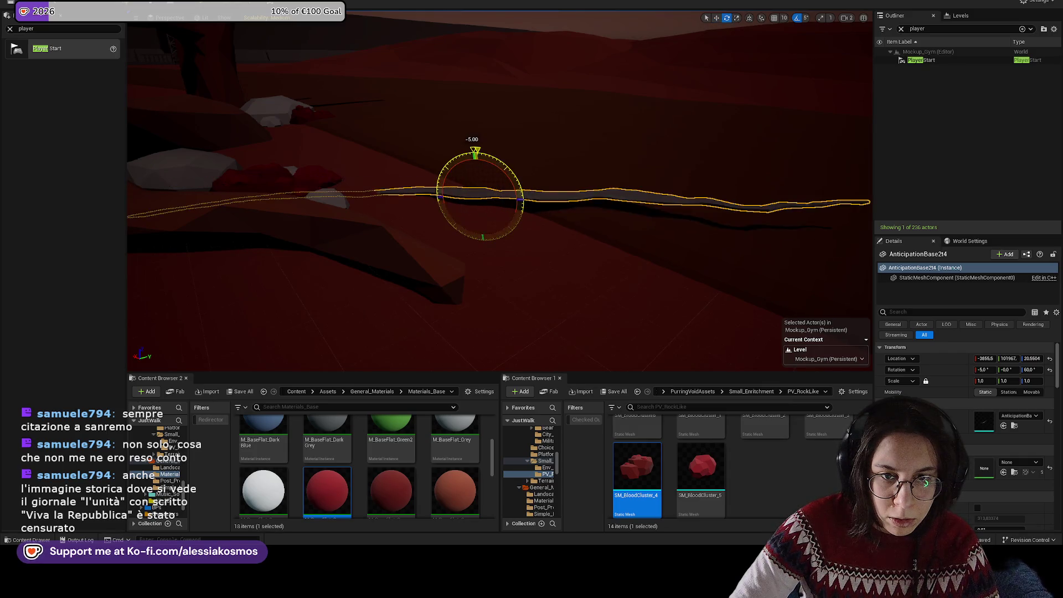
key("ctrl+z")
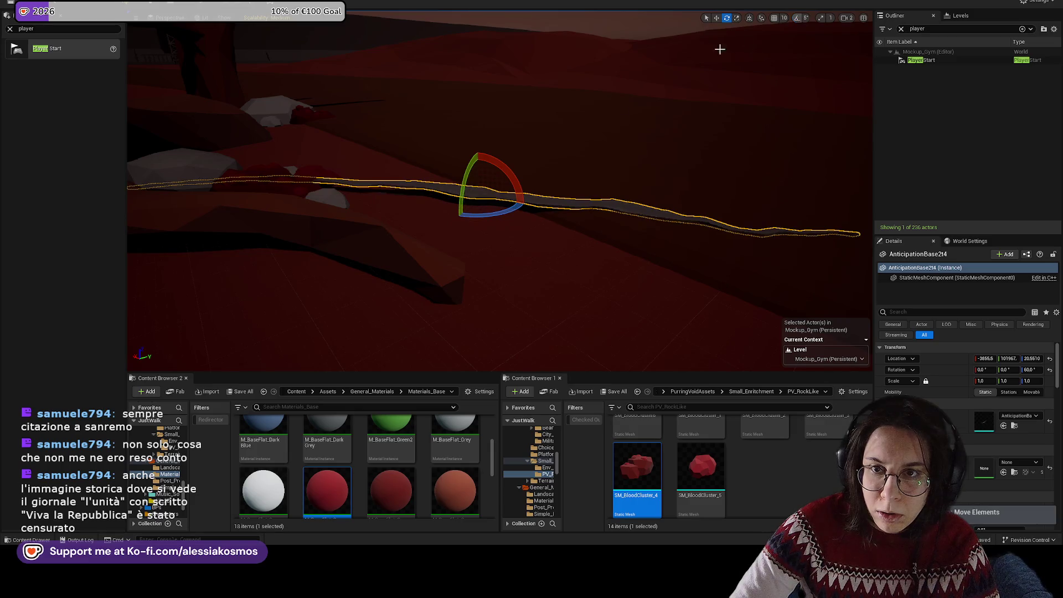
left_click_drag(506, 172, 455, 201)
key("w")
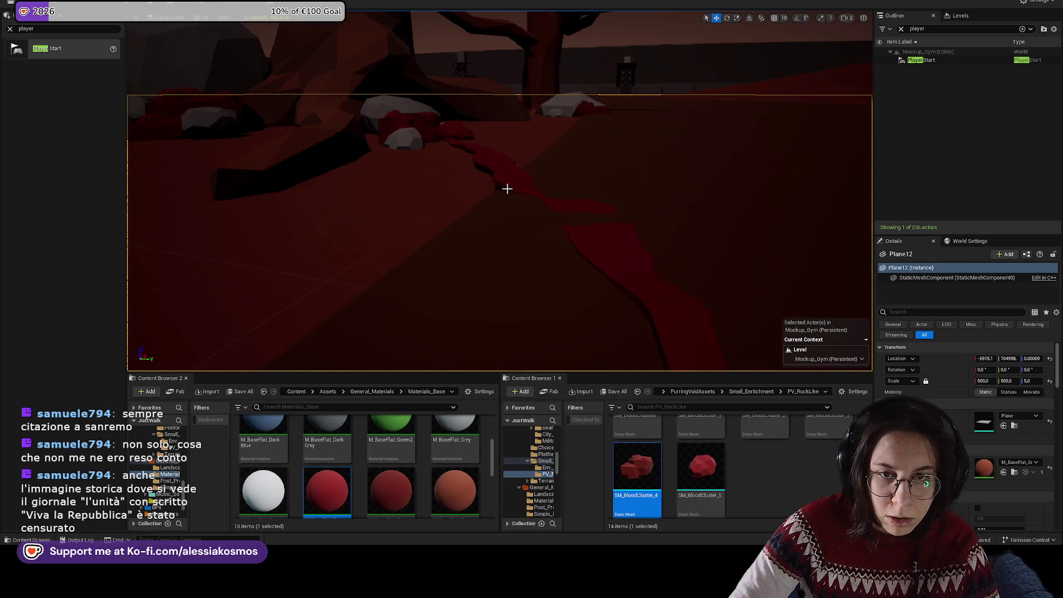
left_click(513, 179)
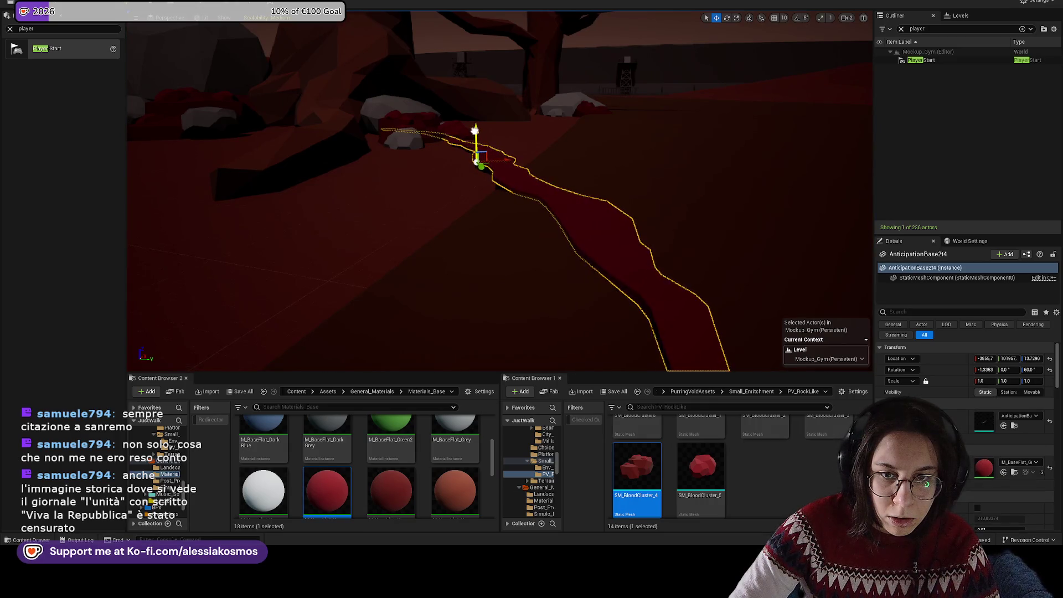
left_click(508, 90)
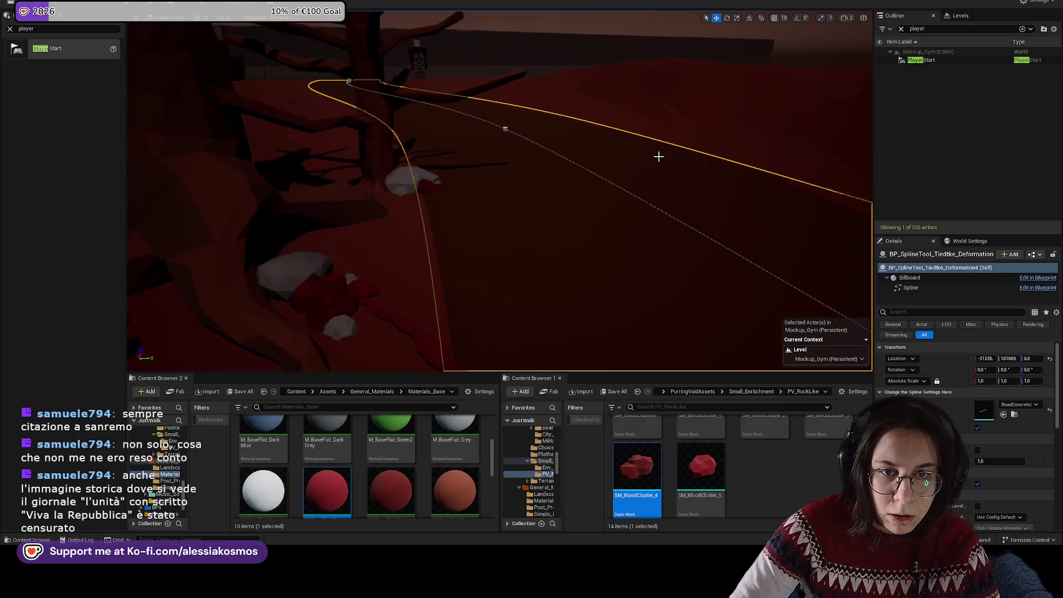
Step: Play the level from a spot on the spline path, start the game, then stop with Esc
left_click_drag(487, 135, 410, 213)
right_click(483, 253)
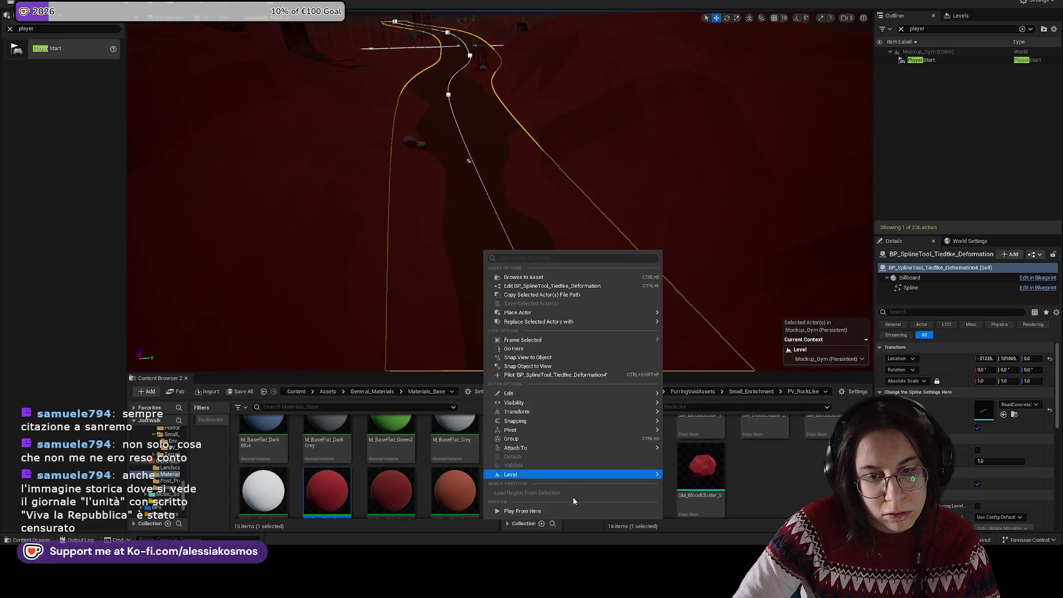
left_click(569, 507)
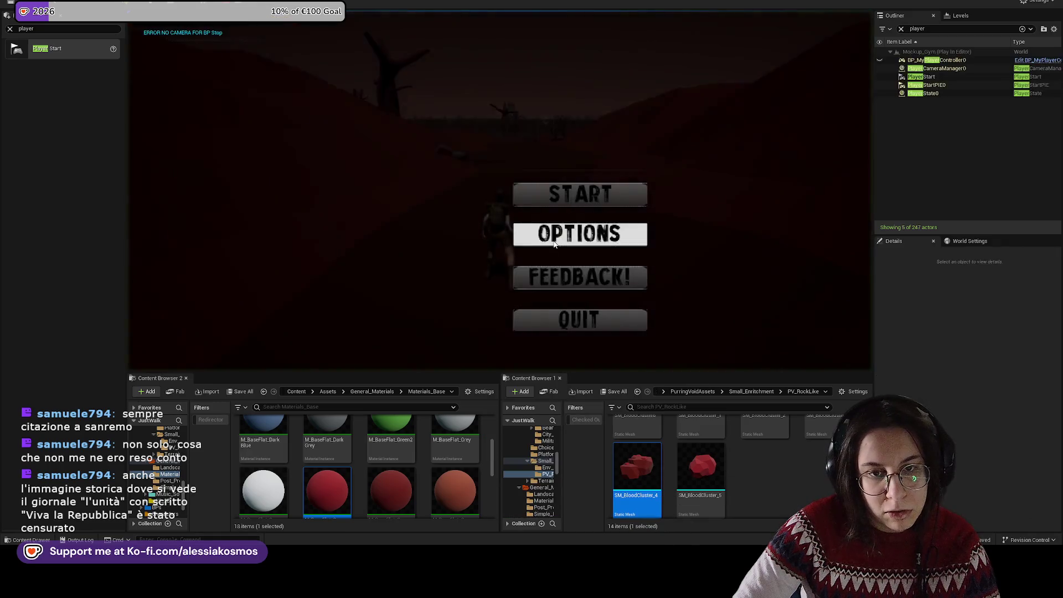
left_click(554, 192)
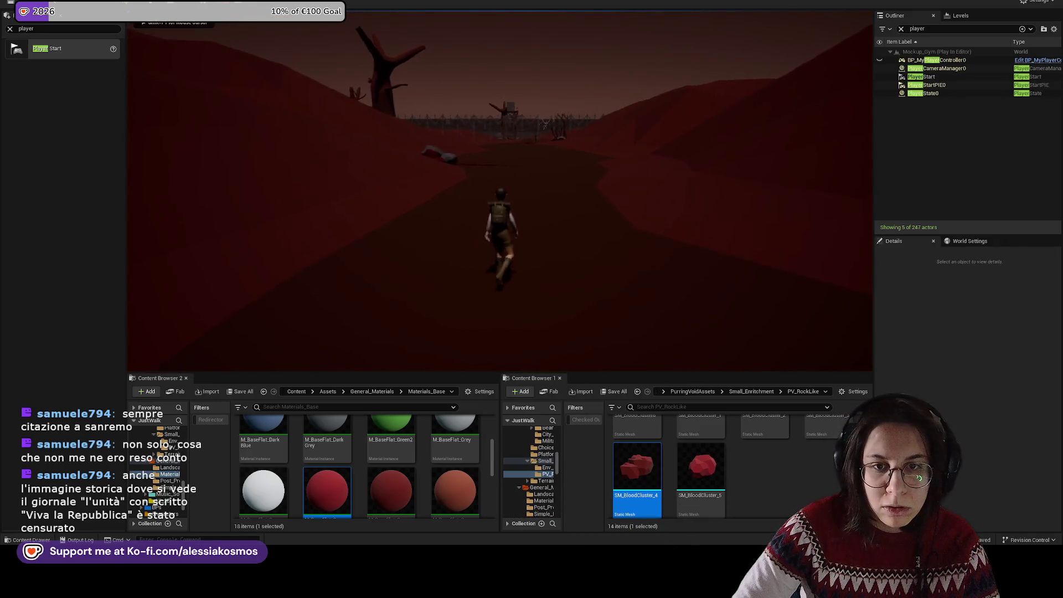
key("Escape")
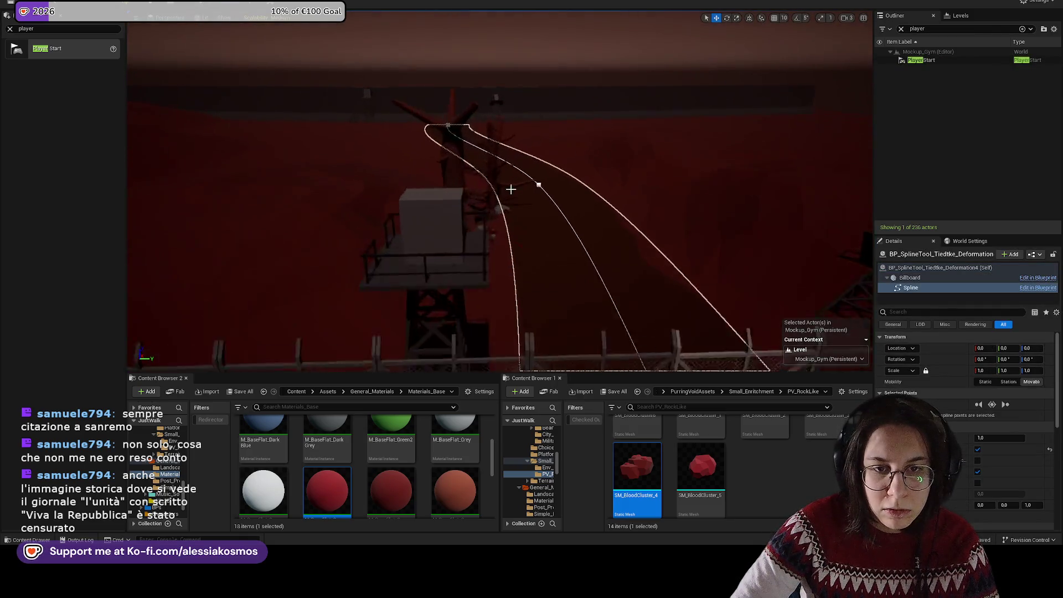
Step: Rotate the SM_OakMatureTrunk3 tree around its vertical axis to face a new direction
left_click(424, 166)
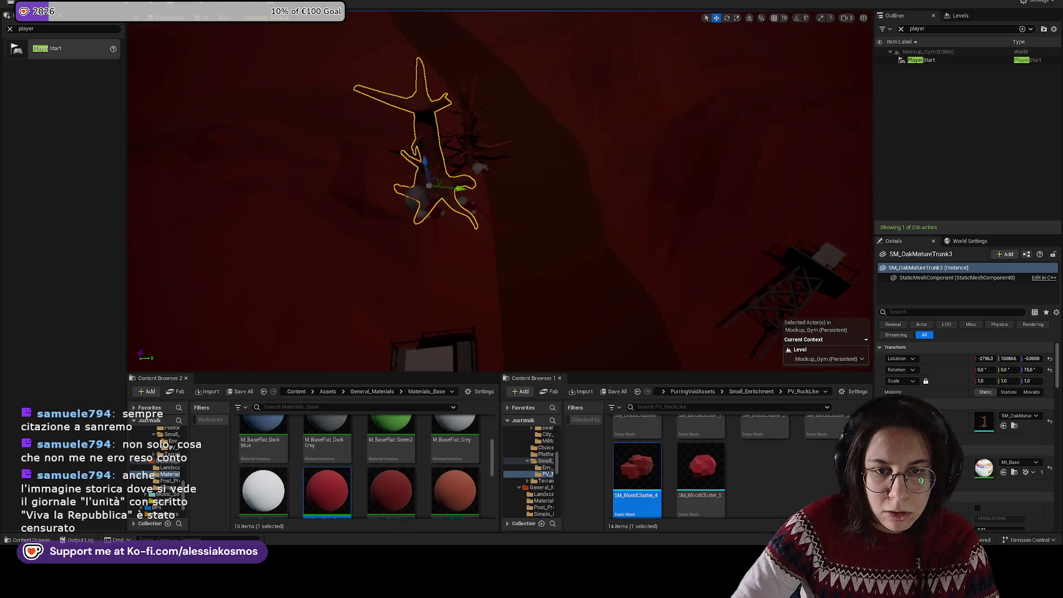
scroll("up", 3)
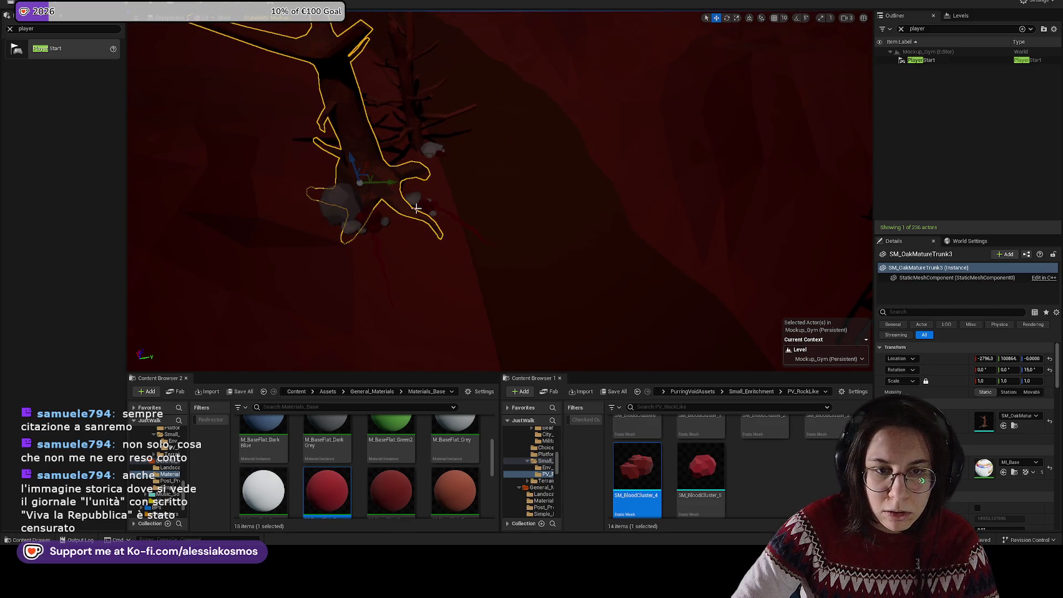
left_click_drag(375, 200, 375, 212)
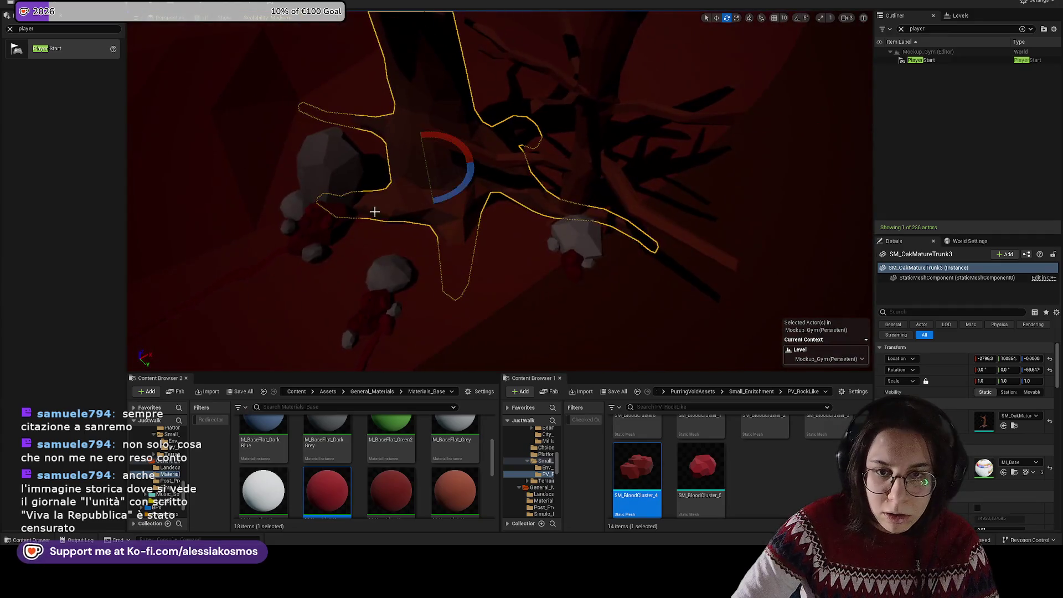
left_click_drag(440, 196, 454, 202)
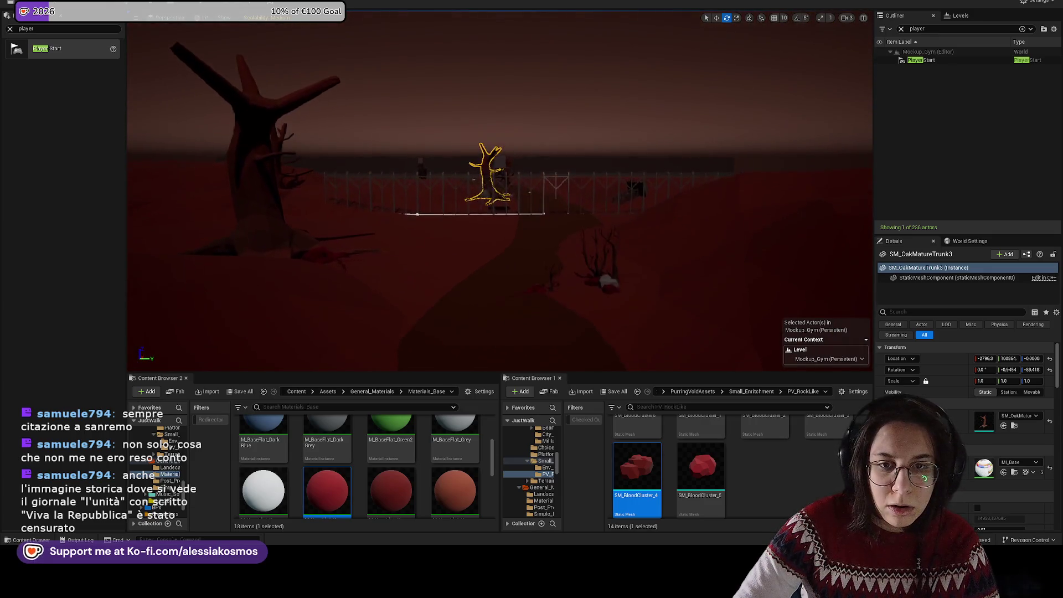
Step: Rotate SM_OakMatureTrunk2 about -19°, to roughly -74° around its vertical axis
left_click(251, 175)
key("f")
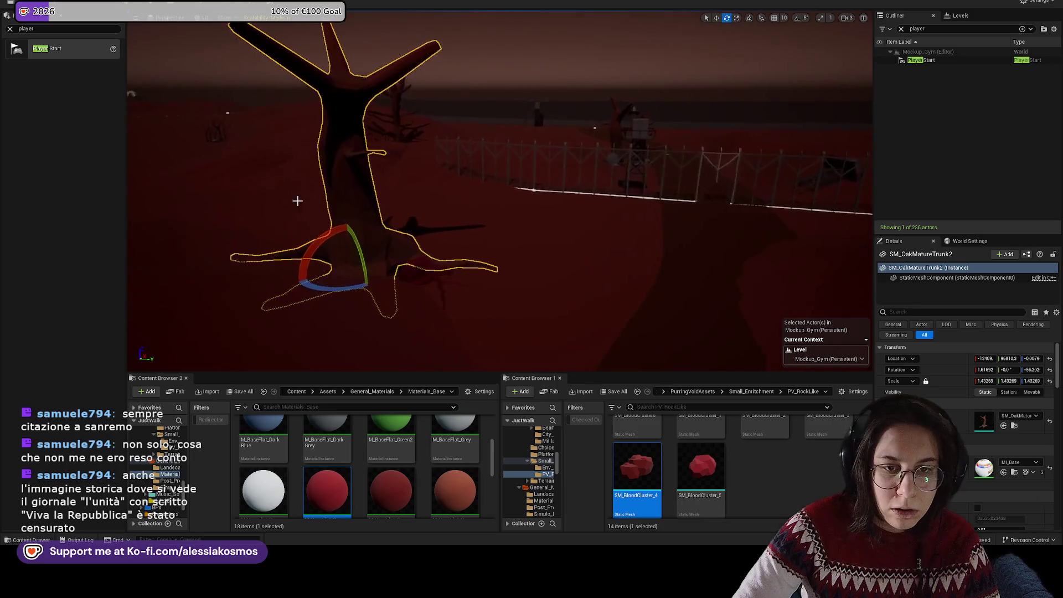
left_click_drag(352, 284, 360, 280)
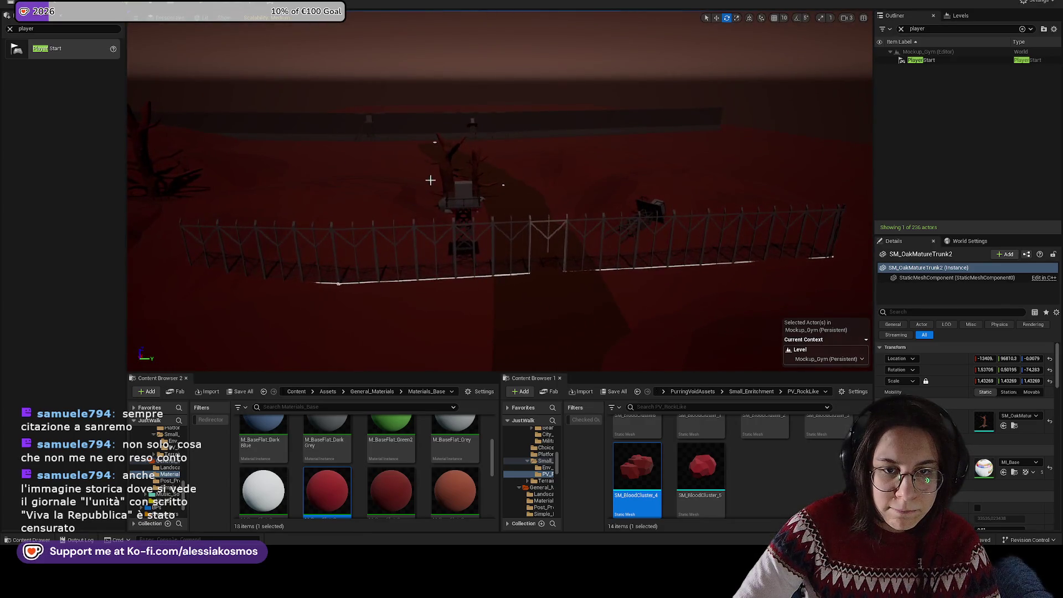
right_click(446, 166)
Step: Replace the mature oak trunk with the SM_OakAdultTrunkA tree
left_click(484, 200)
key("f")
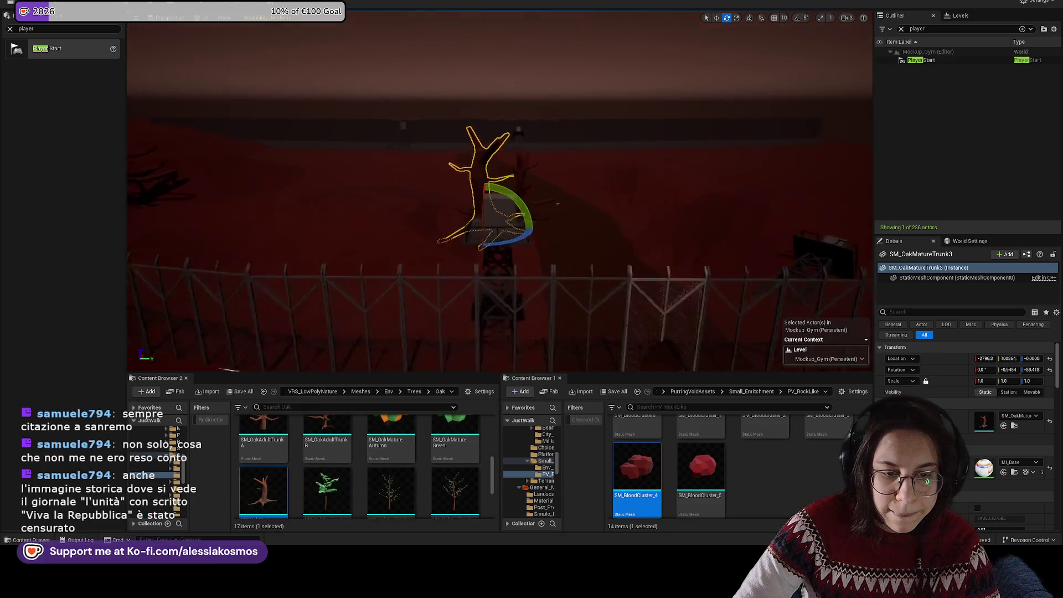
scroll("up", 3)
left_click_drag(263, 451, 441, 304)
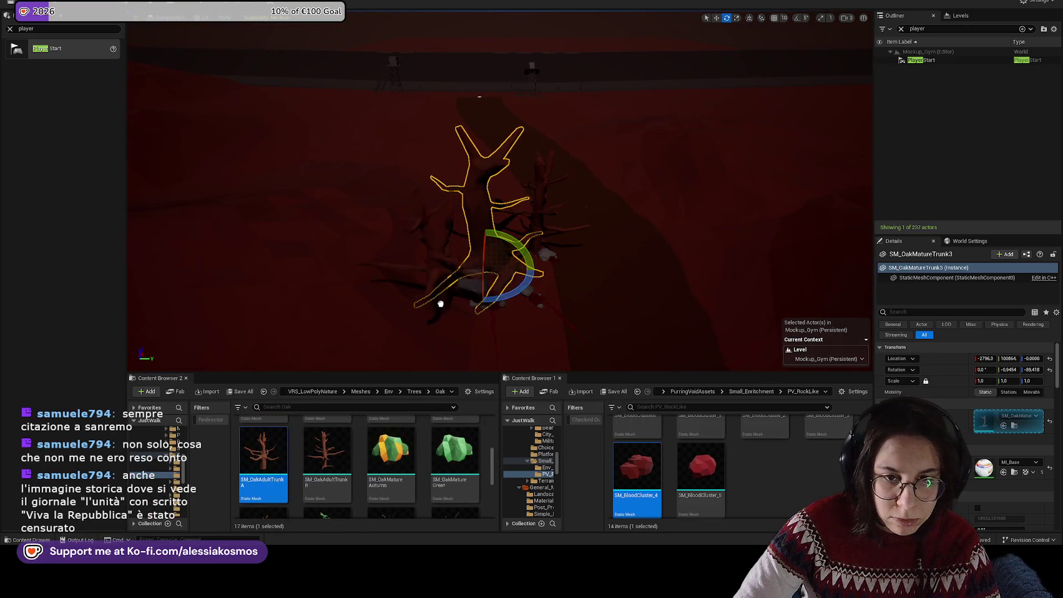
left_click_drag(481, 230, 454, 282)
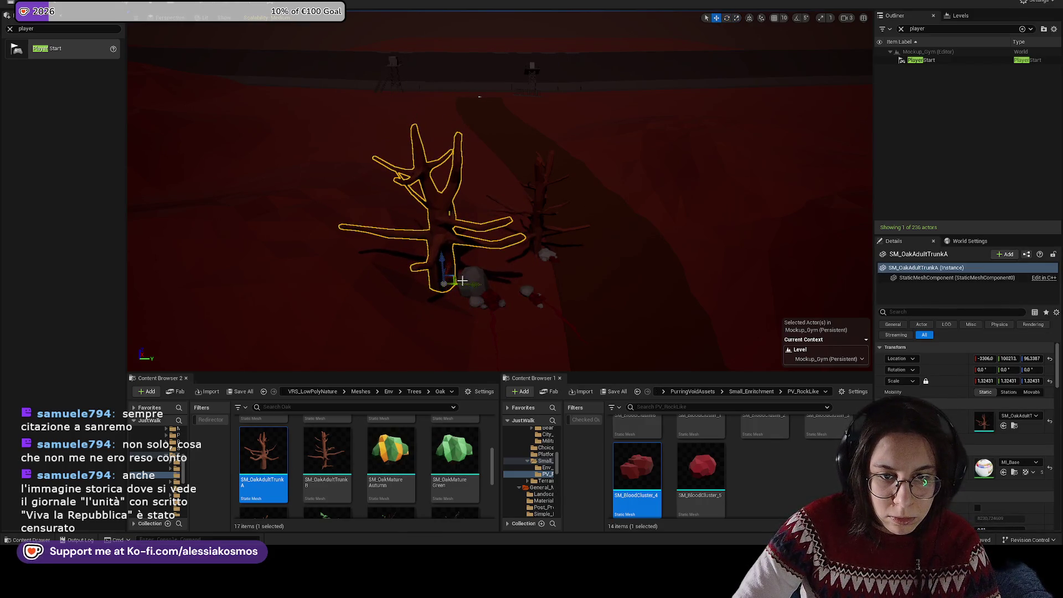
Step: Fly to the withered trees and locate the small withered tree's mesh in the Content Browser
scroll("up", 3)
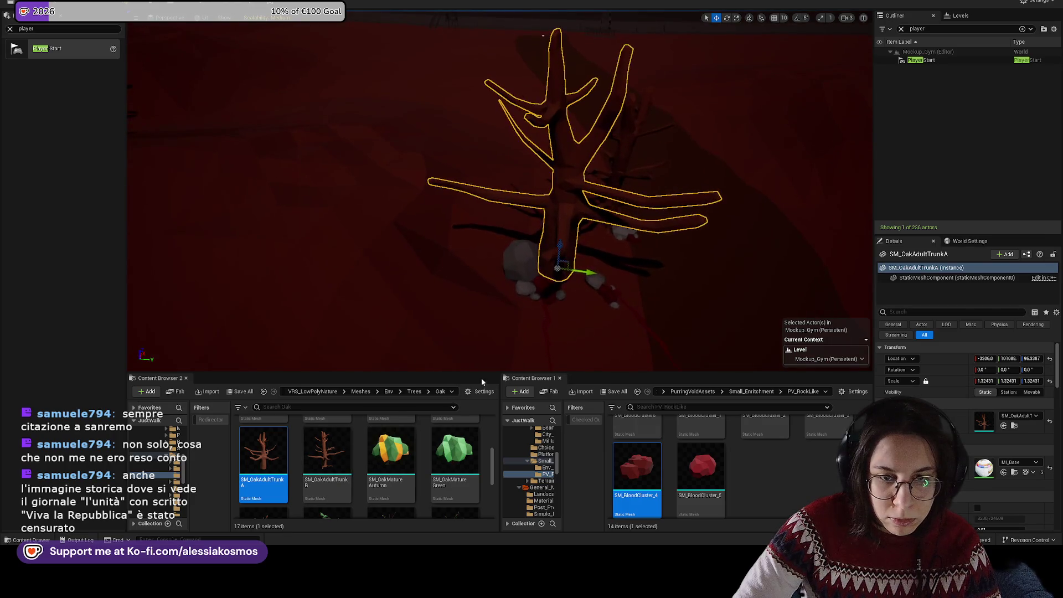
scroll("down", 3)
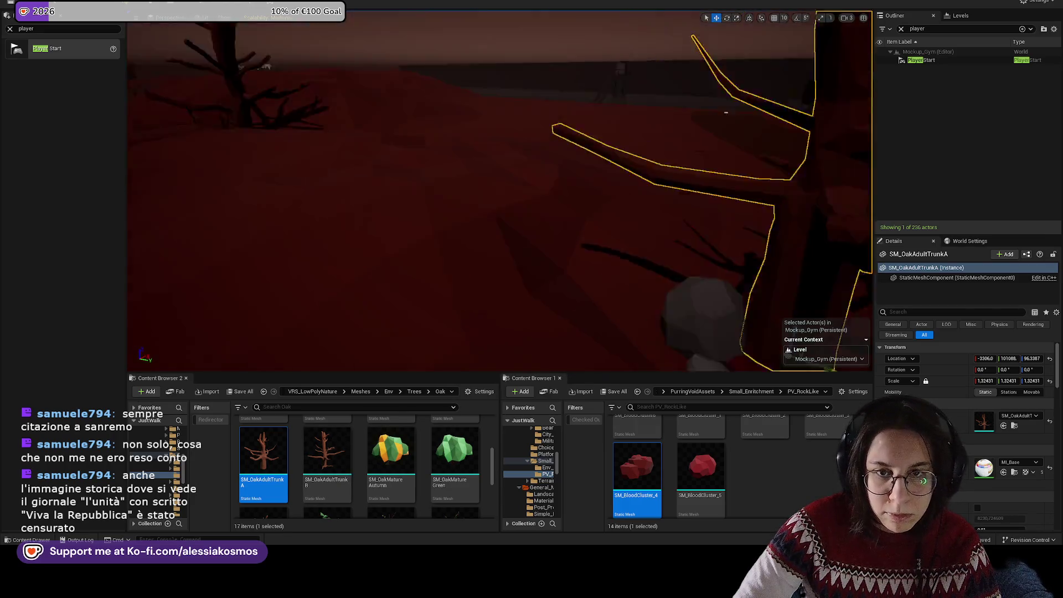
left_click_drag(521, 285, 556, 229)
left_click(488, 222)
right_click(487, 222)
left_click(528, 255)
left_click(716, 10)
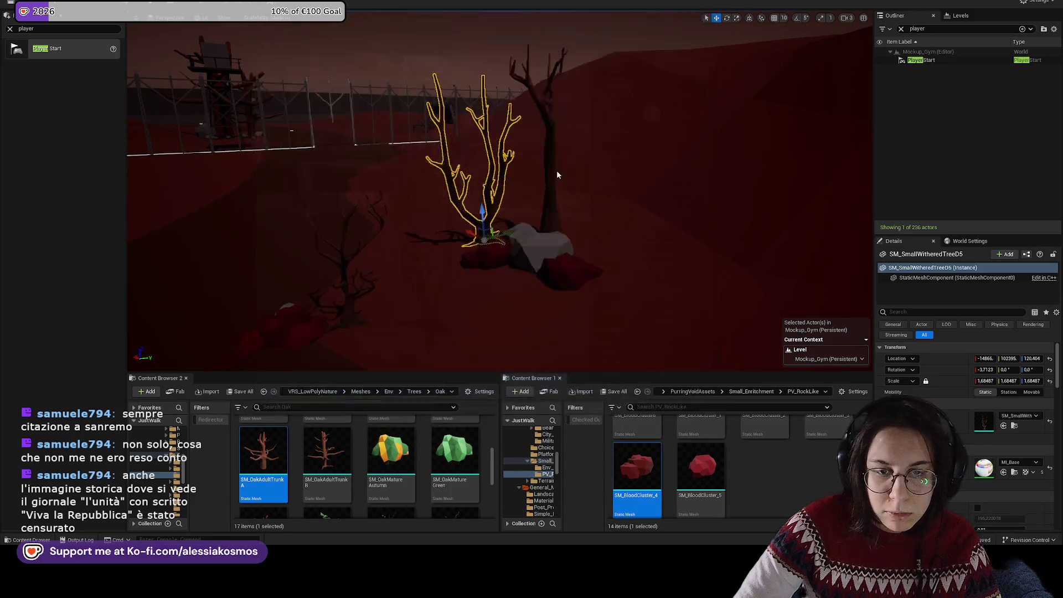
right_click(490, 219)
left_click(536, 244)
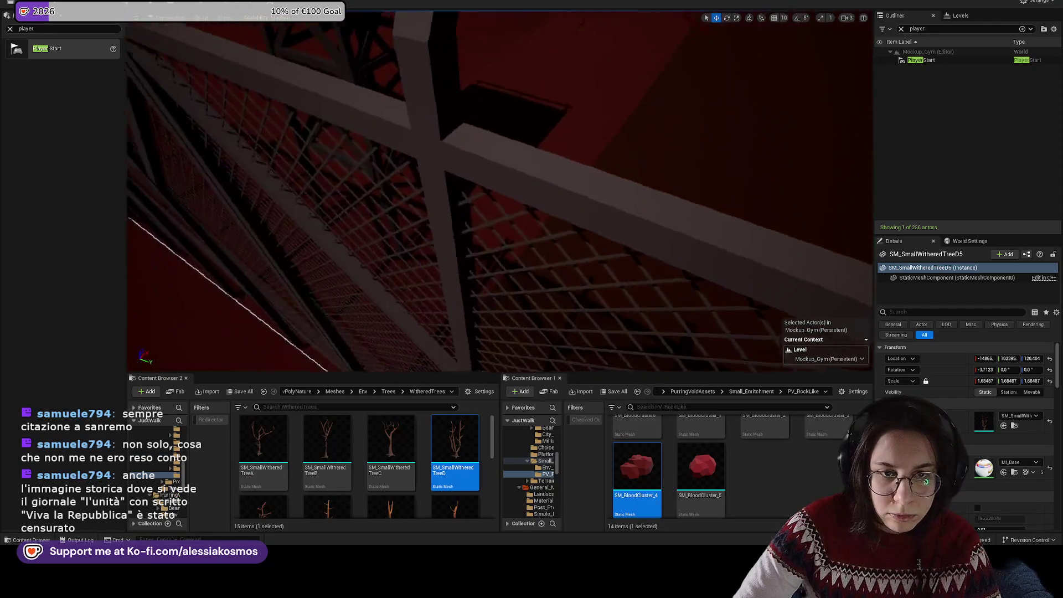
Step: Place an SM_SmallWitheredTreeC tree in the scene, rotate it, and duplicate it
left_click_drag(455, 451, 385, 304)
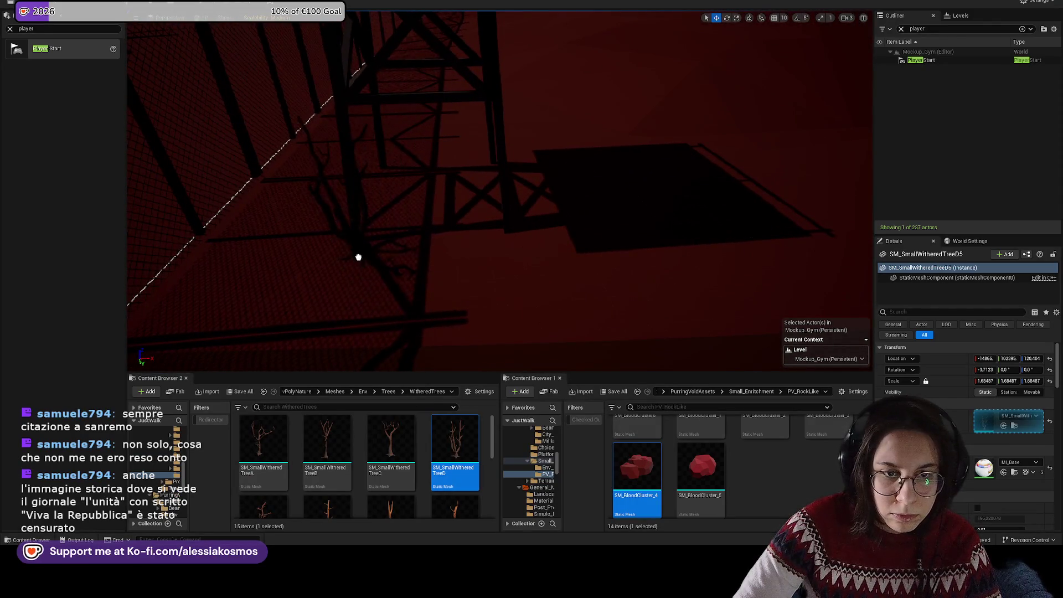
left_click_drag(358, 257, 359, 256)
left_click_drag(427, 276, 489, 267)
key("e")
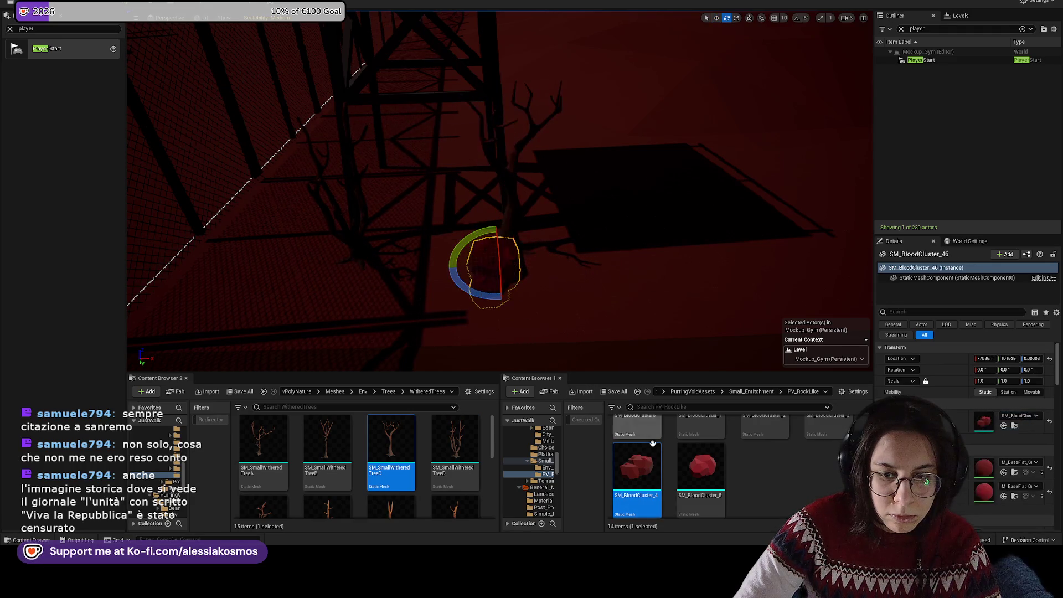
key("ctrl+d")
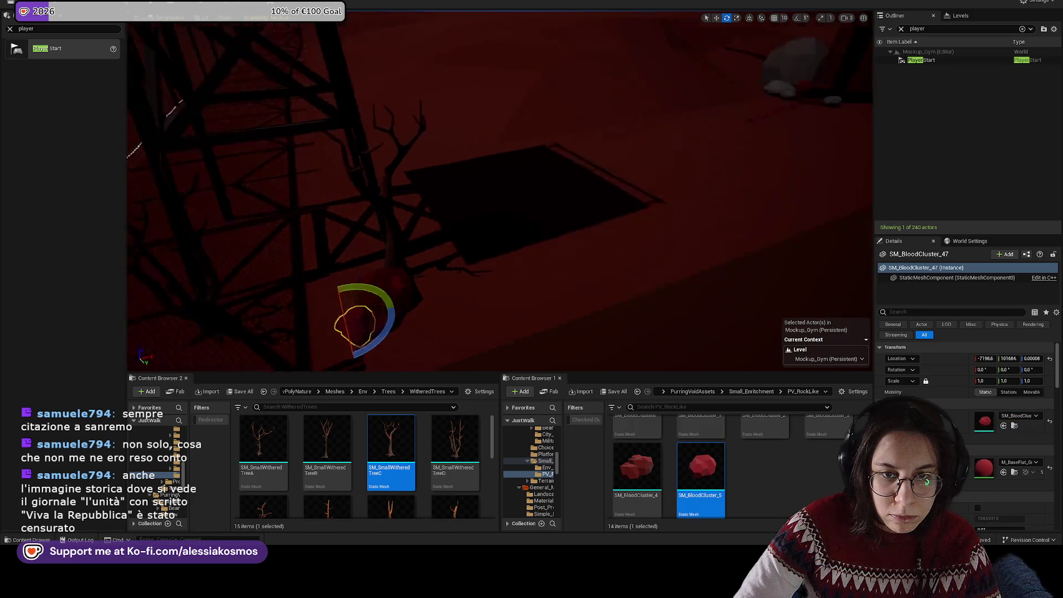
scroll("up", 3)
Step: Add SM_SmallWitheredTreeD, SM_SmallWitheredTreeA and another withered tree near the rocks
left_click_drag(455, 444, 504, 345)
left_click_drag(264, 443, 465, 310)
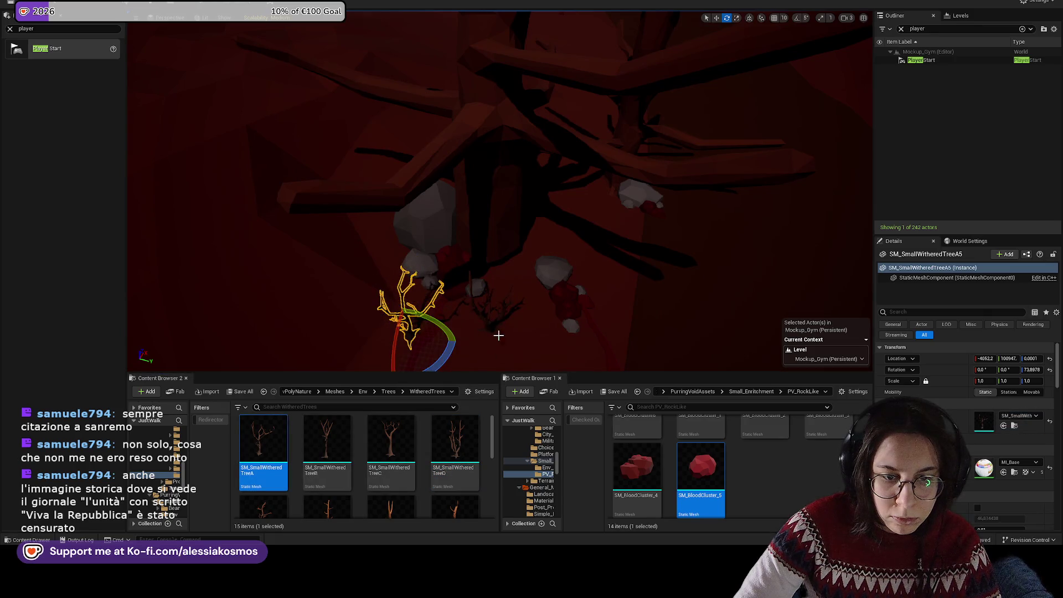
left_click_drag(263, 507, 548, 302)
key("e")
Step: Slide one withered tree left, then turn it together with the nearby dark tree
left_click(576, 244)
key("w")
left_click_drag(575, 244, 526, 216)
left_click(506, 221)
left_click(376, 231)
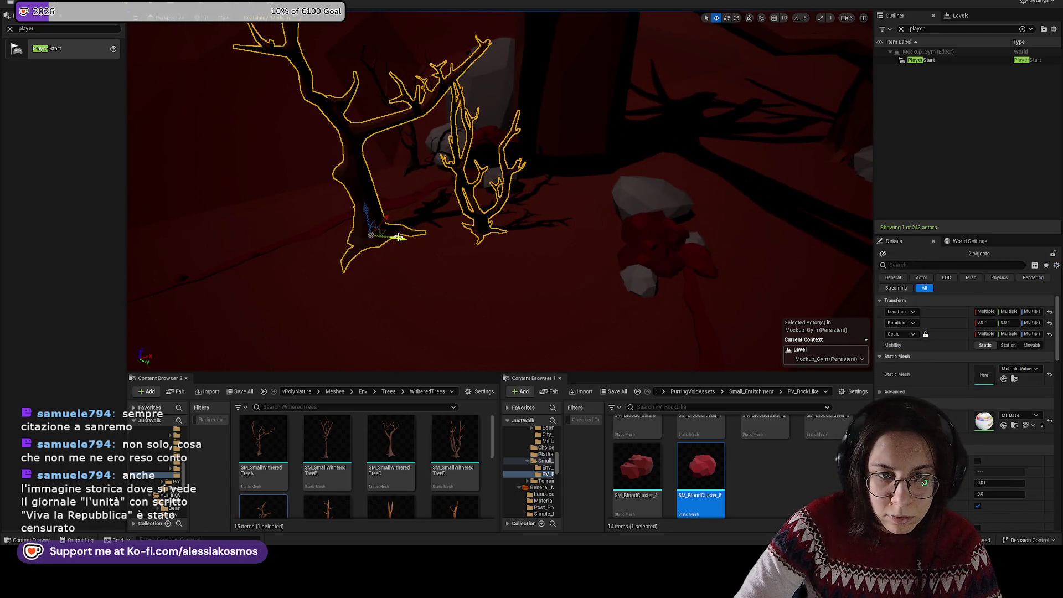
key("f")
key("e")
left_click_drag(521, 268, 488, 365)
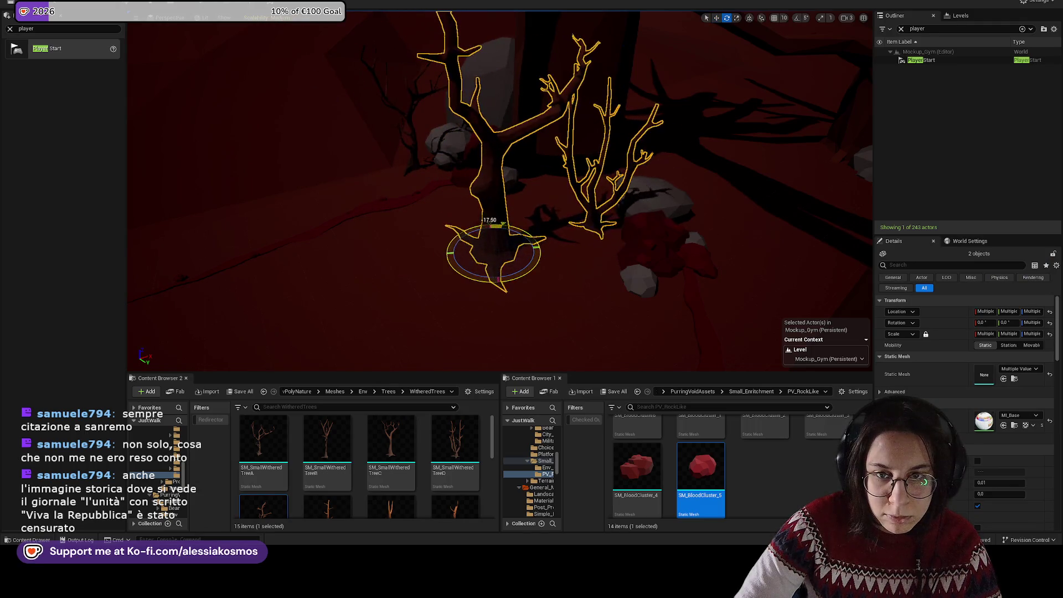
key("f")
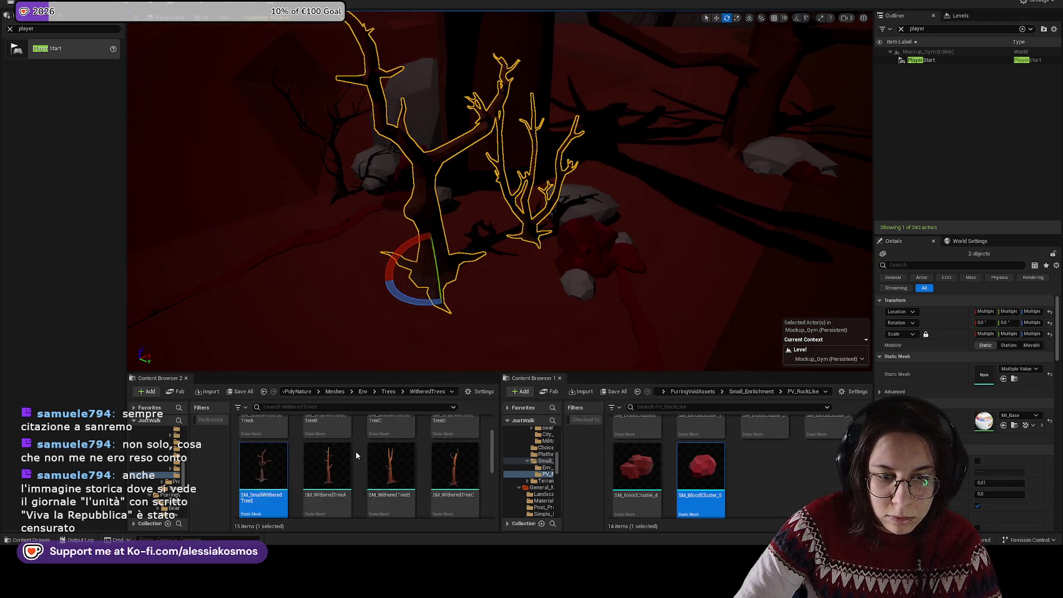
Step: Place withered tree B and spin the large withered tree E2 around its vertical axis
mouse_move(338, 445)
left_click_drag(338, 445, 571, 254)
key("e")
left_click(443, 221)
left_click_drag(447, 277, 482, 260)
key("e")
Step: Place a withered tree C beside the path, then delete it and pick the thin tree
scroll("up", 3)
left_click_drag(391, 443, 452, 240)
key("r")
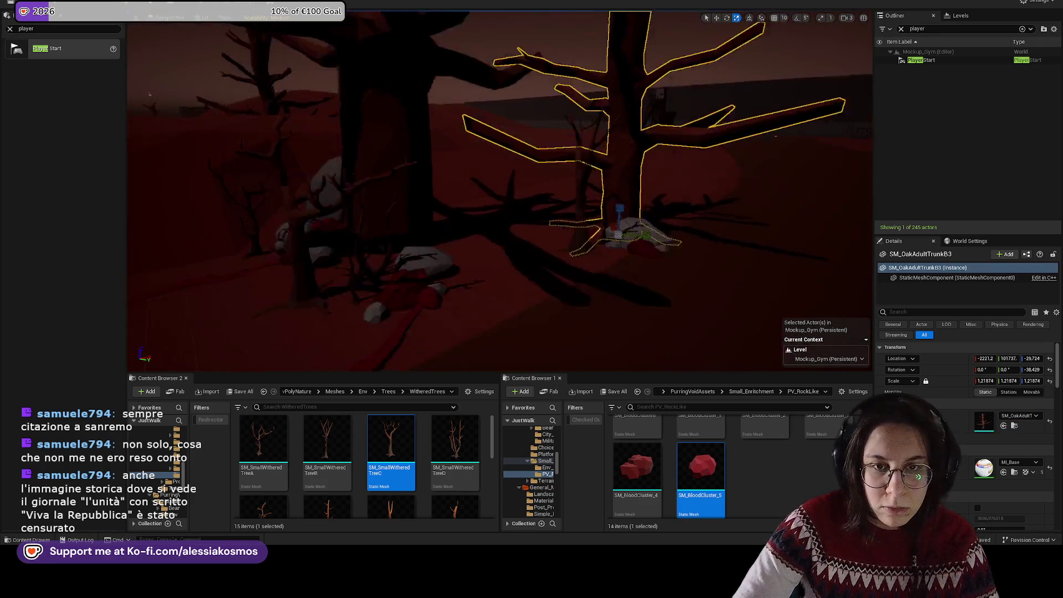
key("Delete")
left_click(555, 206)
Step: Scale the thin withered tree to about 2.5, shift it along X, and turn tree D8 slightly
left_click_drag(554, 221, 571, 219)
left_click_drag(641, 238, 629, 224)
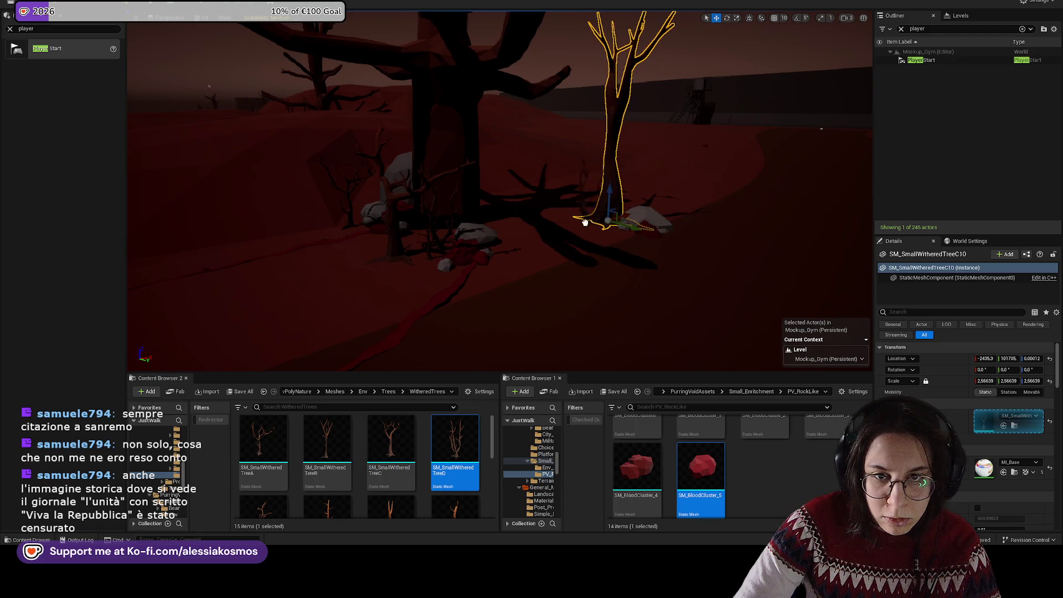
left_click(581, 207)
key("f")
key("e")
left_click_drag(438, 211, 572, 346)
Step: Add withered trees C and E beside the rocks, shrinking TreeE3 to 0.6 scale
left_click(495, 291)
key("w")
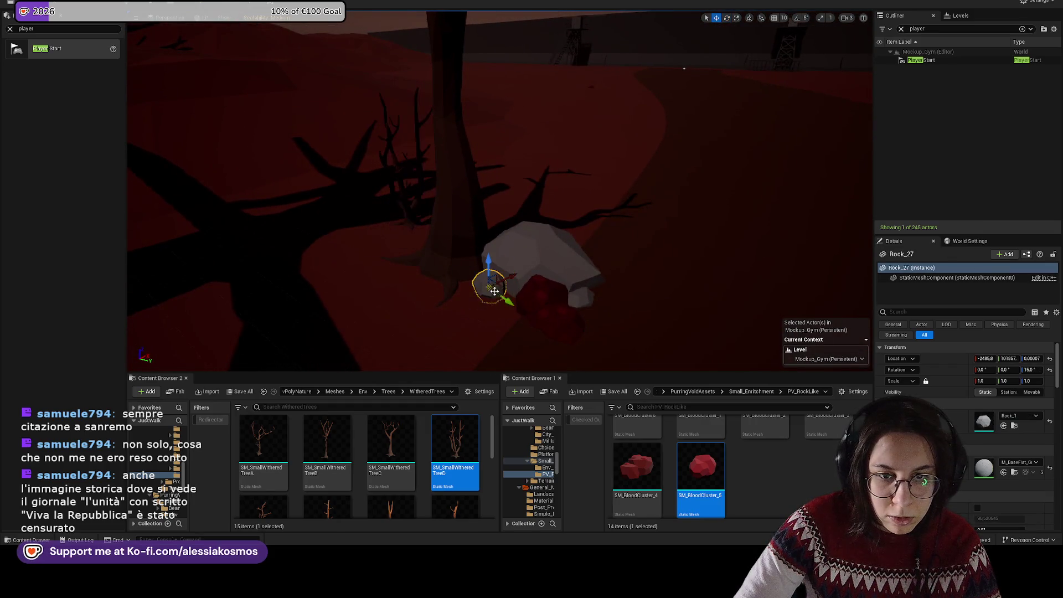
left_click_drag(391, 440, 310, 280)
left_click_drag(432, 327, 422, 491)
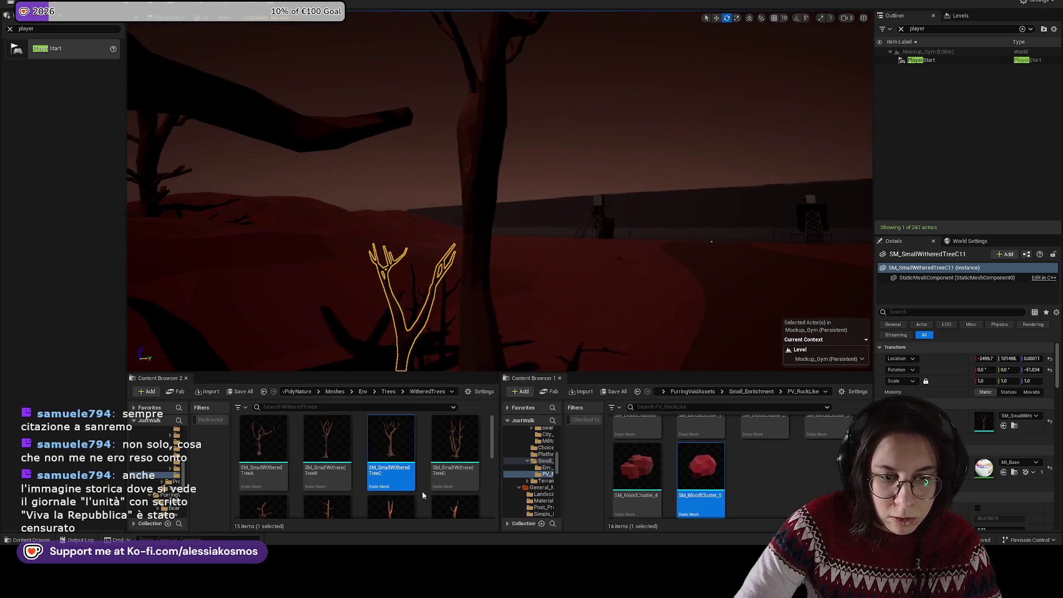
key("f")
left_click_drag(264, 507, 509, 310)
key("r")
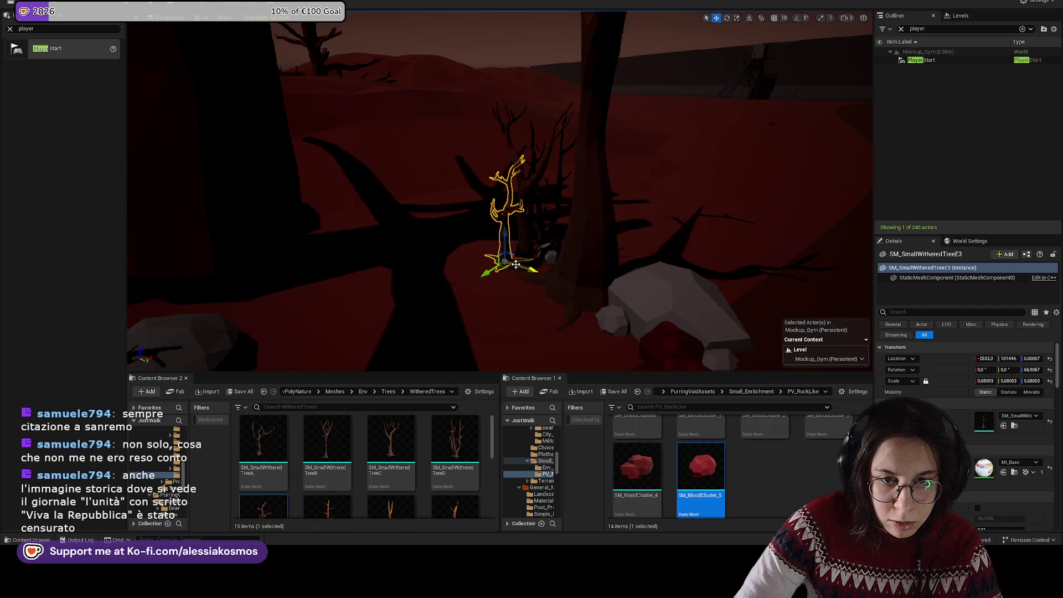
Step: Rotate Rock_30 to about 94.7° and shrink it to roughly 0.75 scale
left_click_drag(543, 275, 524, 258)
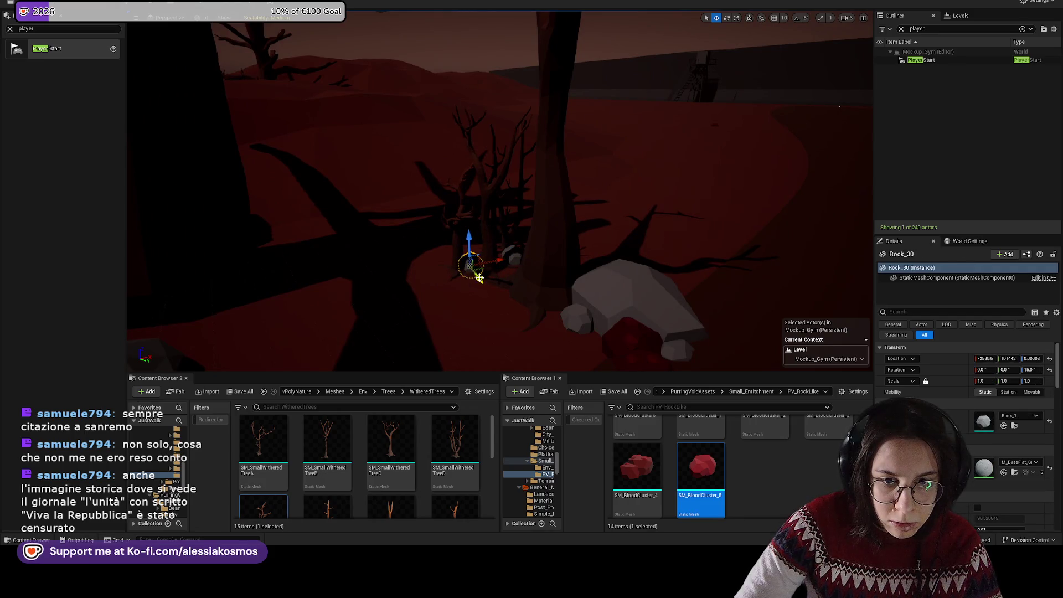
key("f")
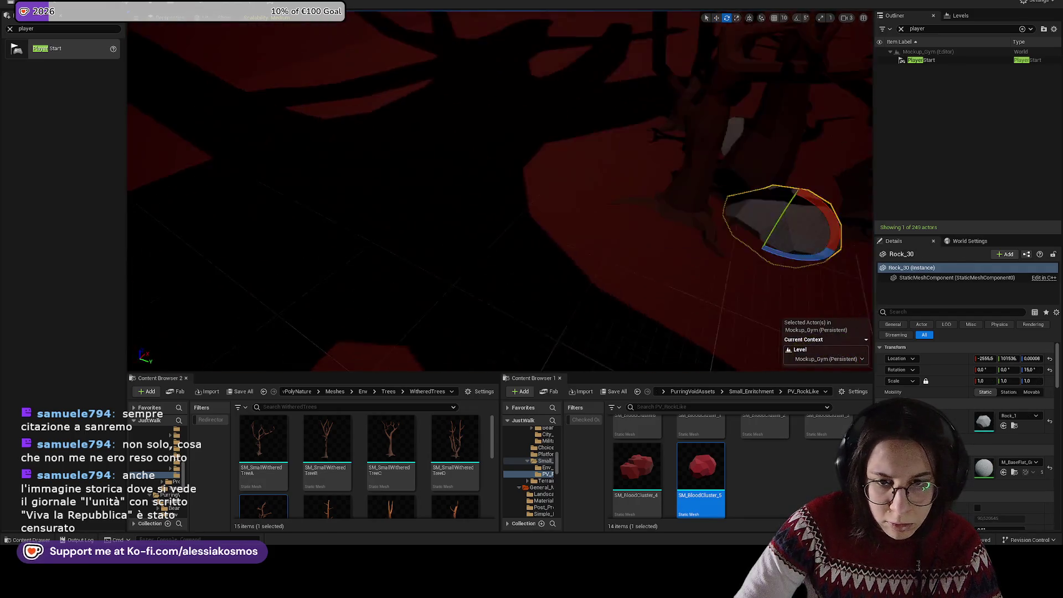
left_click_drag(610, 285, 563, 261)
key("q")
left_click_drag(505, 235, 521, 175)
left_click_drag(521, 175, 548, 178)
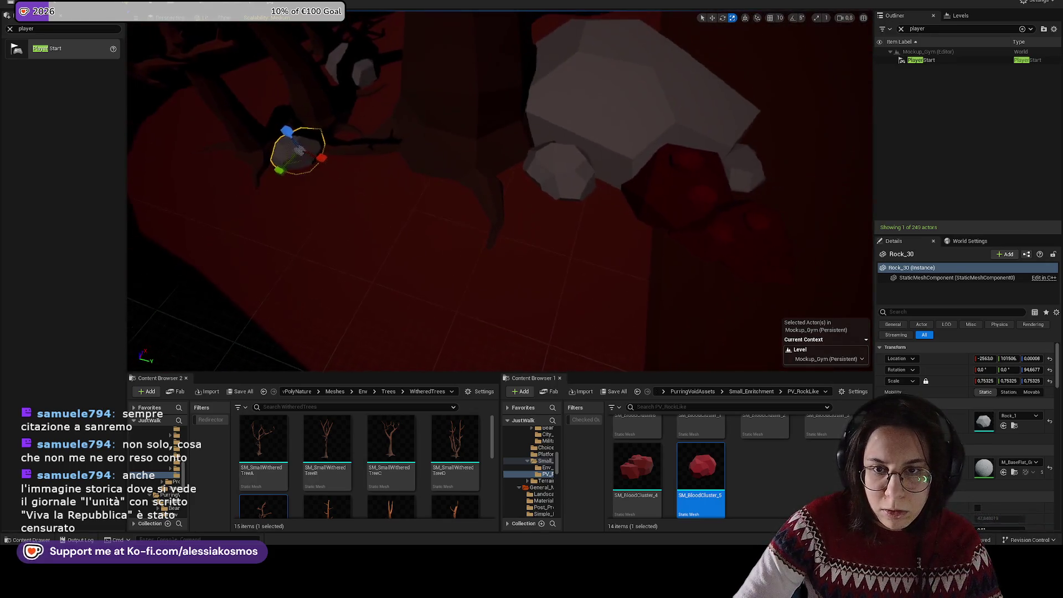
Step: Place an SM_BloodCluster among the tree roots, rotate it about -82.8° and slide it along X
left_click(688, 205)
right_click(725, 184)
left_click_drag(700, 468, 391, 165)
key("e")
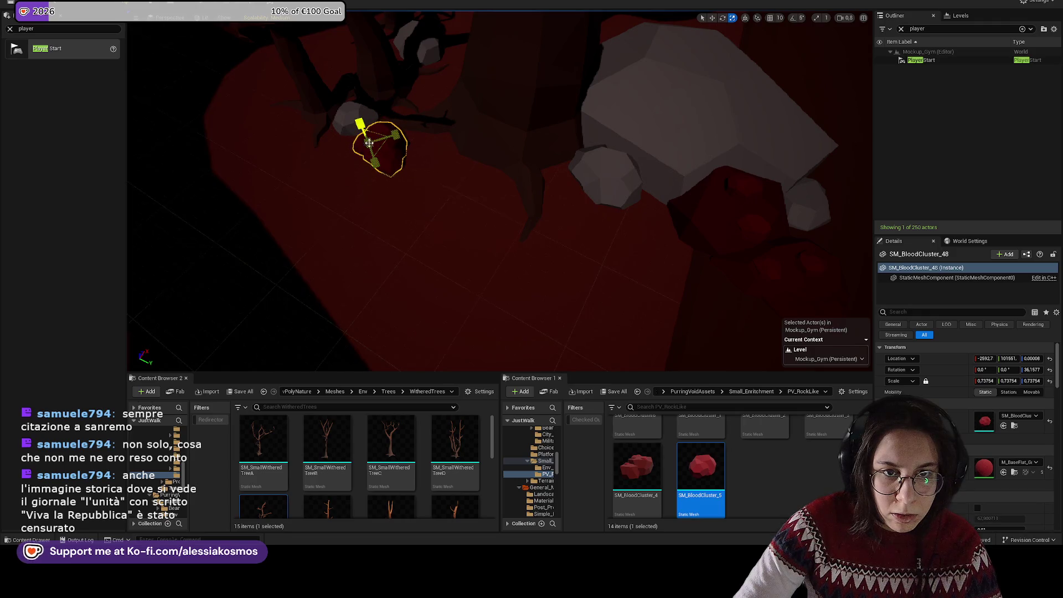
key("w")
key("f")
left_click_drag(458, 175, 308, 190)
scroll("down", 3)
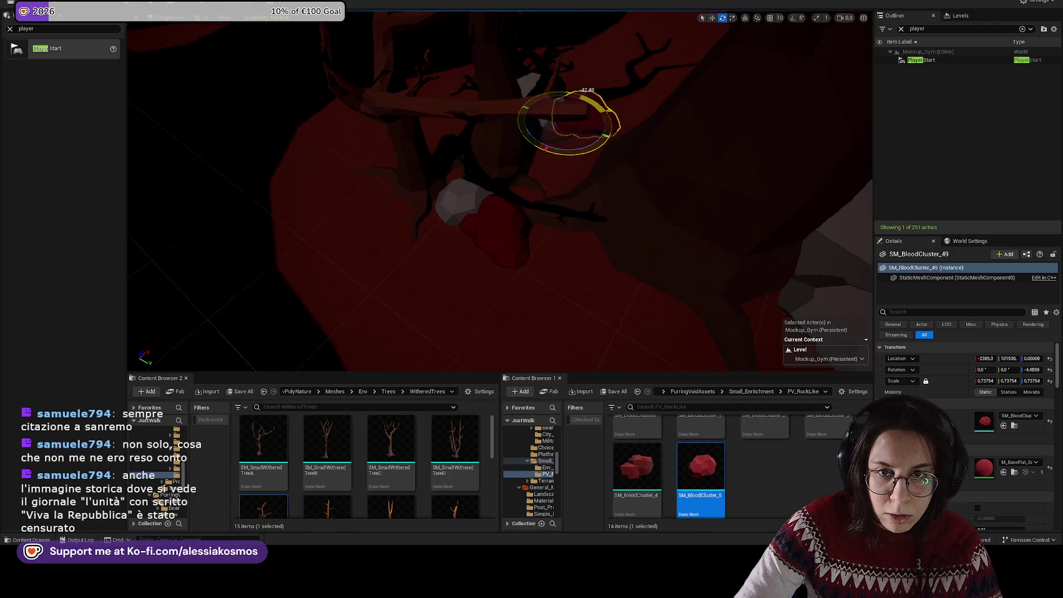
left_click_drag(561, 114, 536, 232)
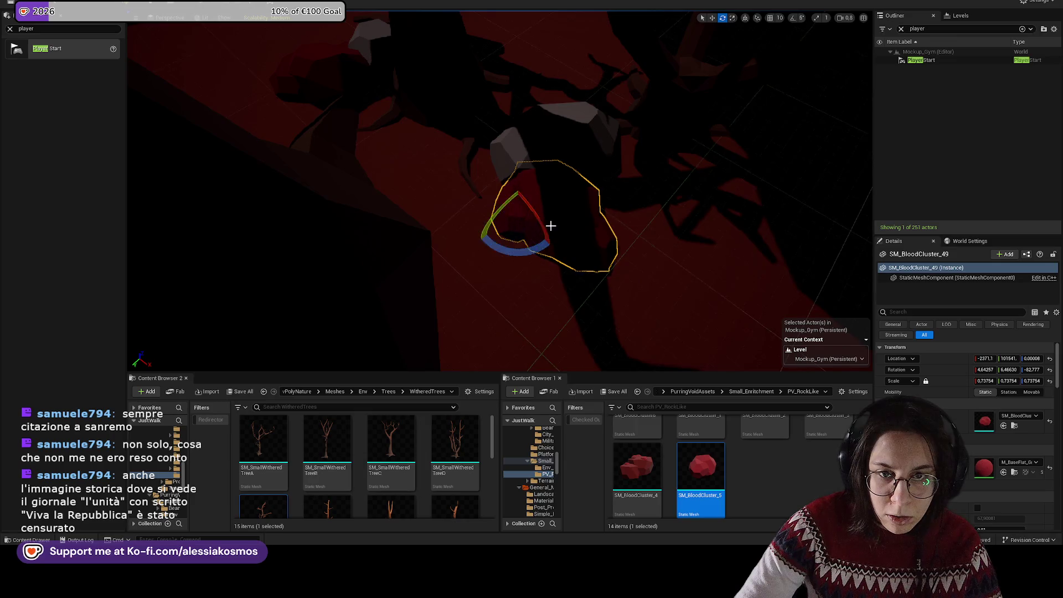
left_click_drag(530, 227, 346, 221)
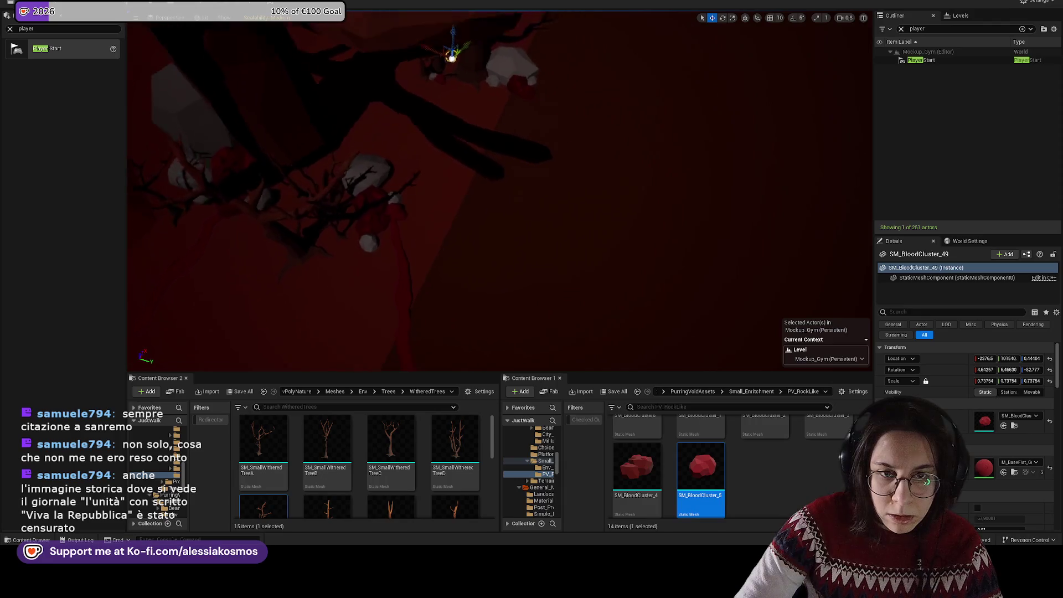
Step: Apply the darker red M_BaseFlat material on the AnticipationBase2t4 wavy line and save the level
left_click(513, 283)
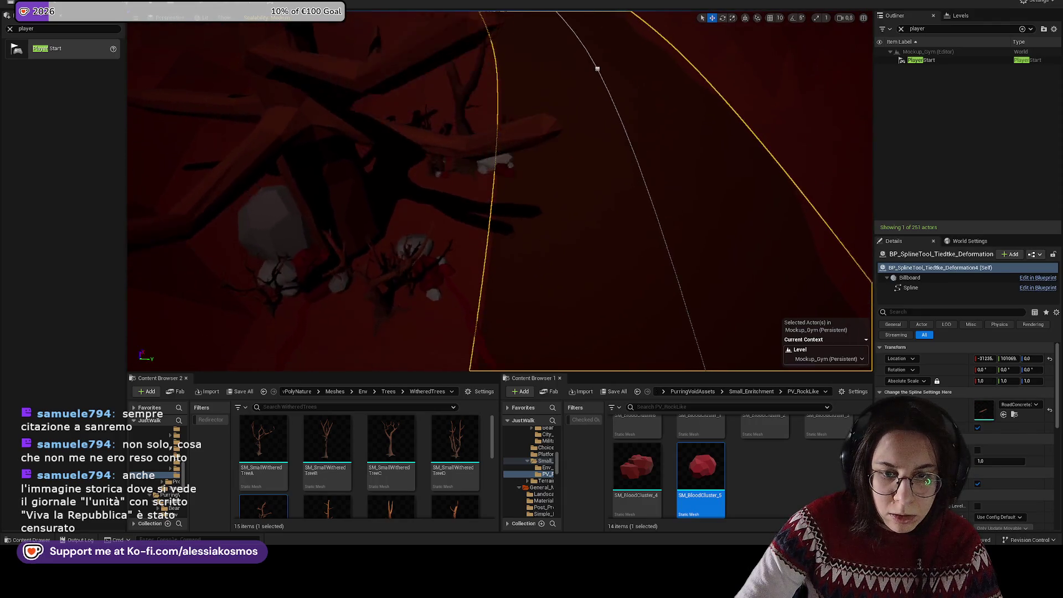
left_click(428, 305)
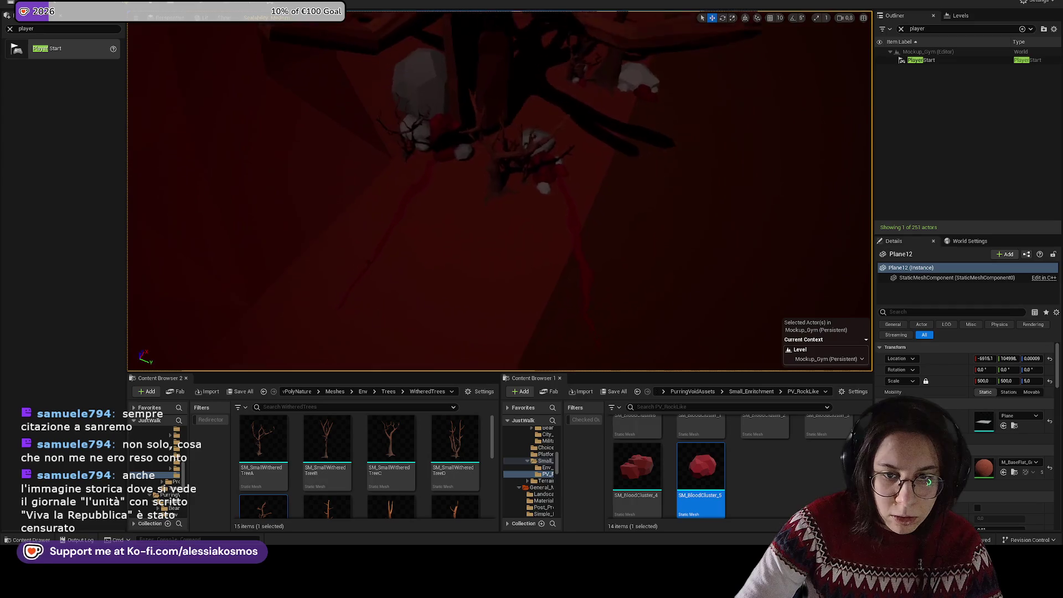
left_click(589, 250)
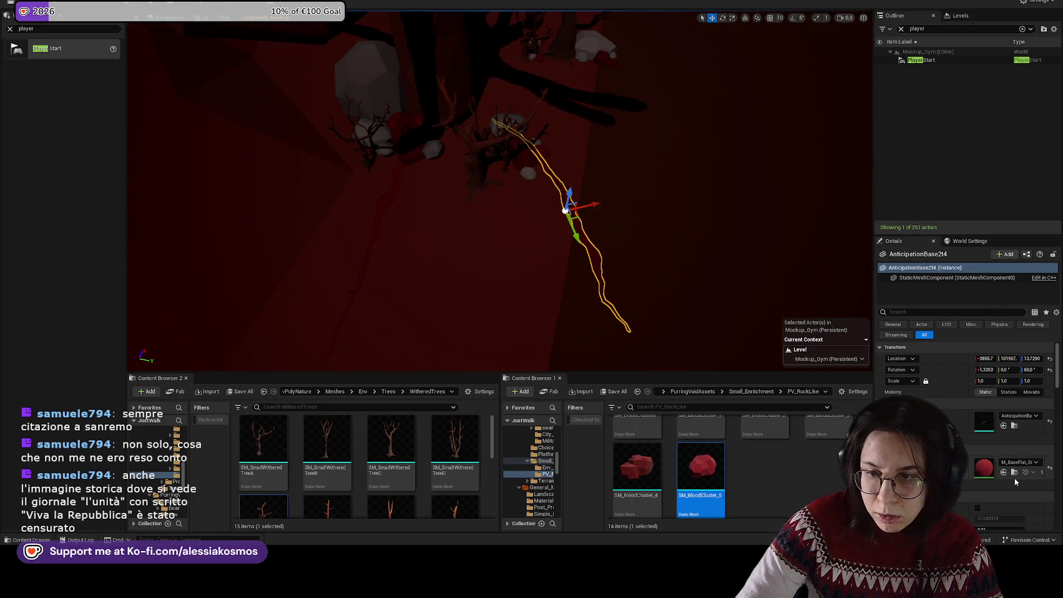
left_click(1015, 472)
left_click_drag(765, 492, 391, 232)
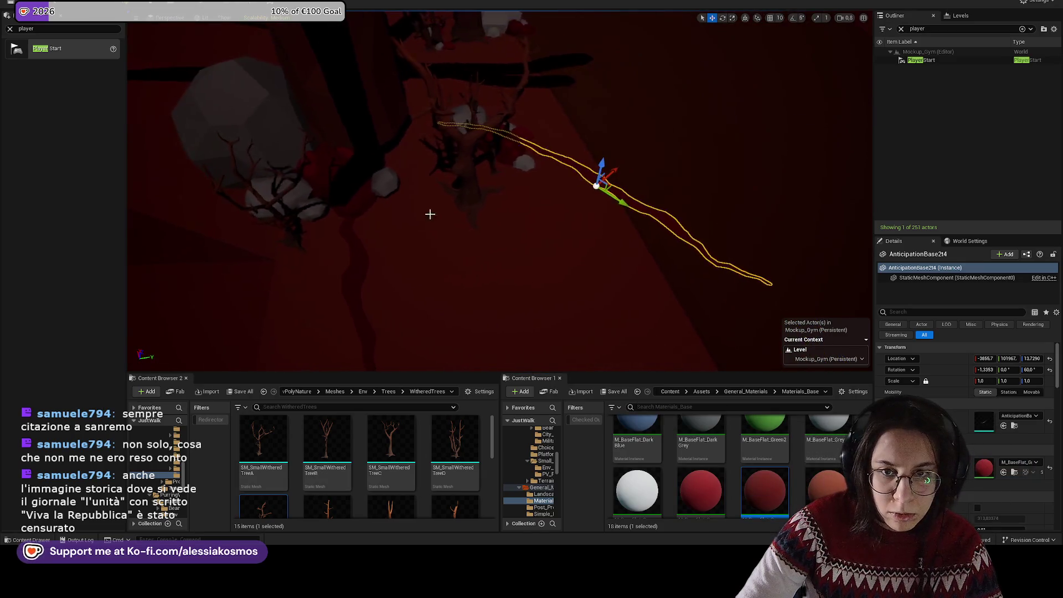
key("e")
key("ctrl+s")
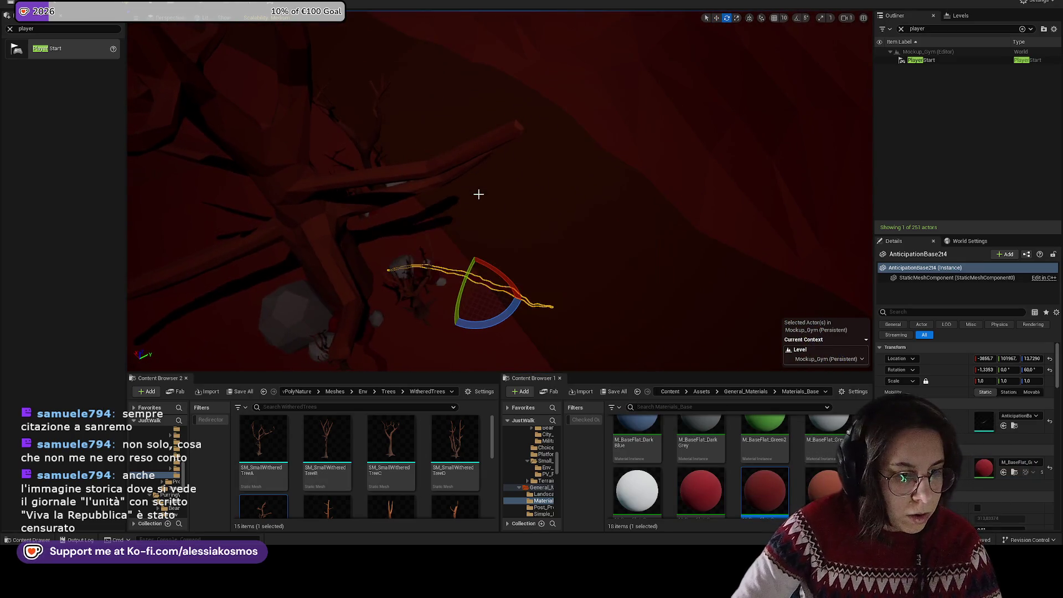
scroll("up", 3)
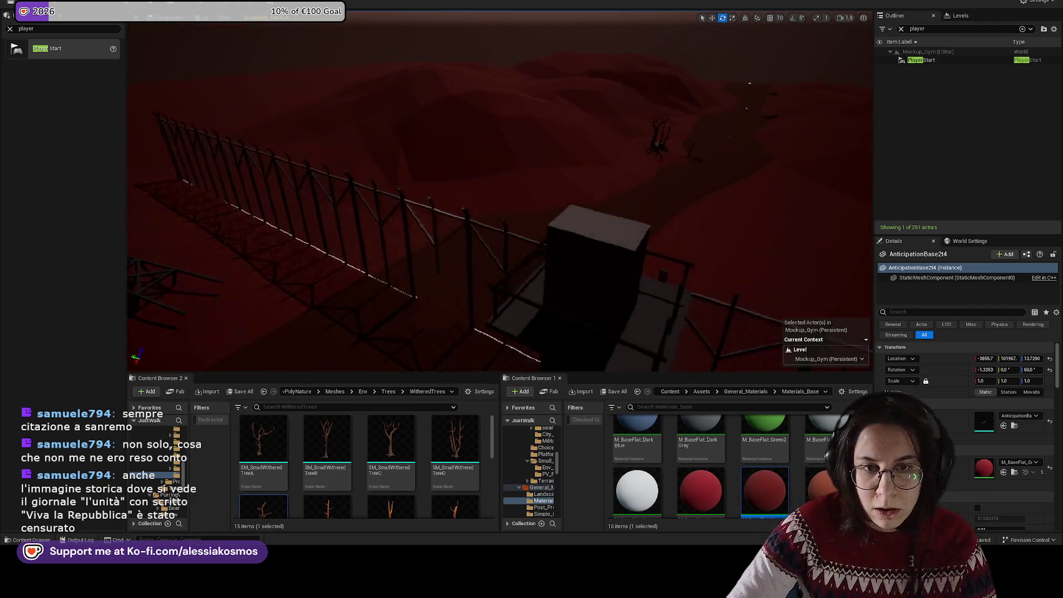
Step: Run Play From Here on the spline road and choose START in the game menu
scroll("up", 3)
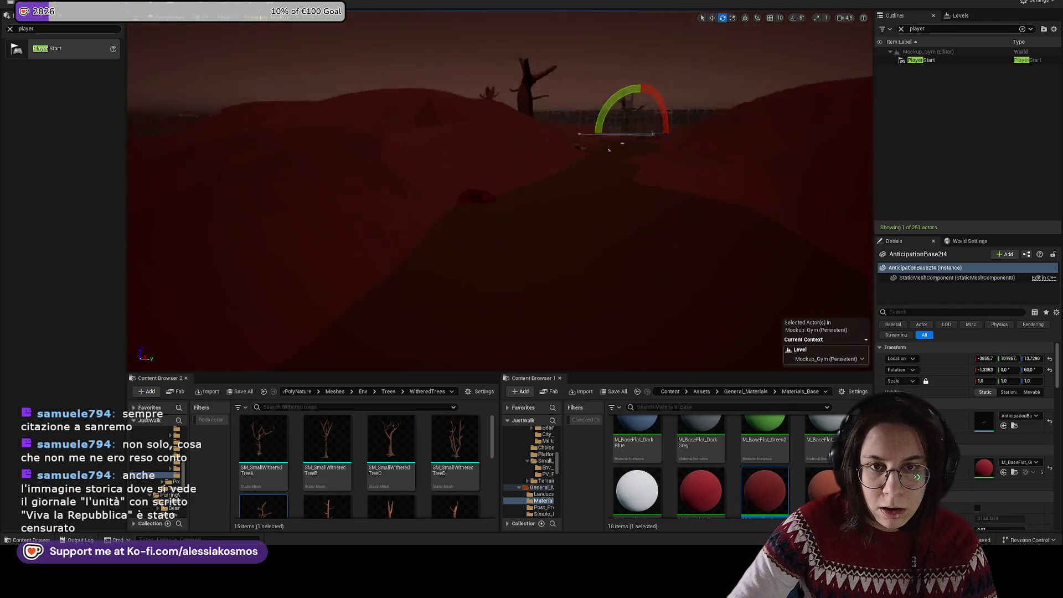
right_click(629, 220)
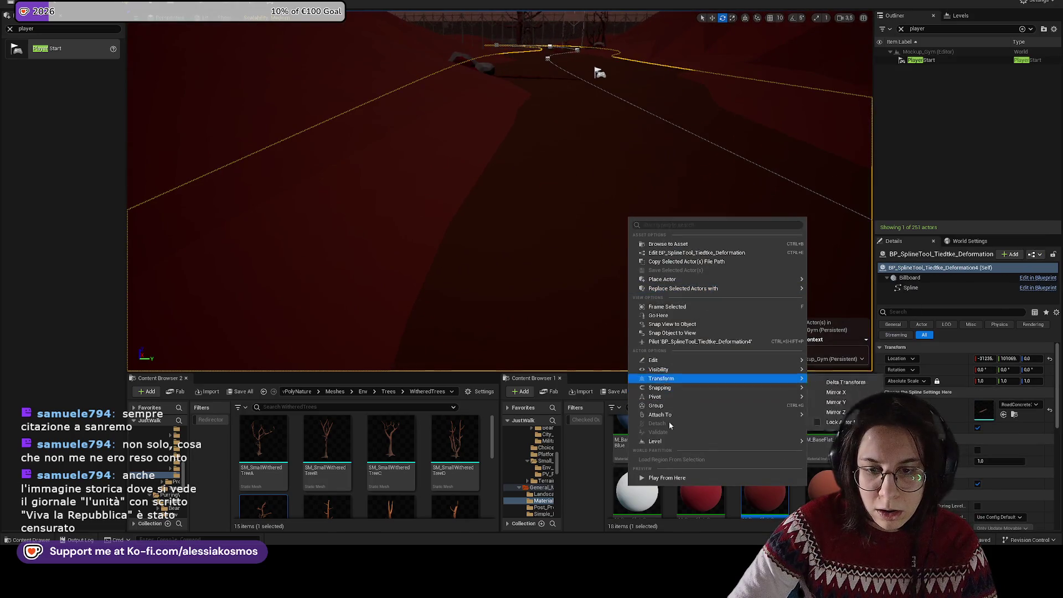
left_click(667, 480)
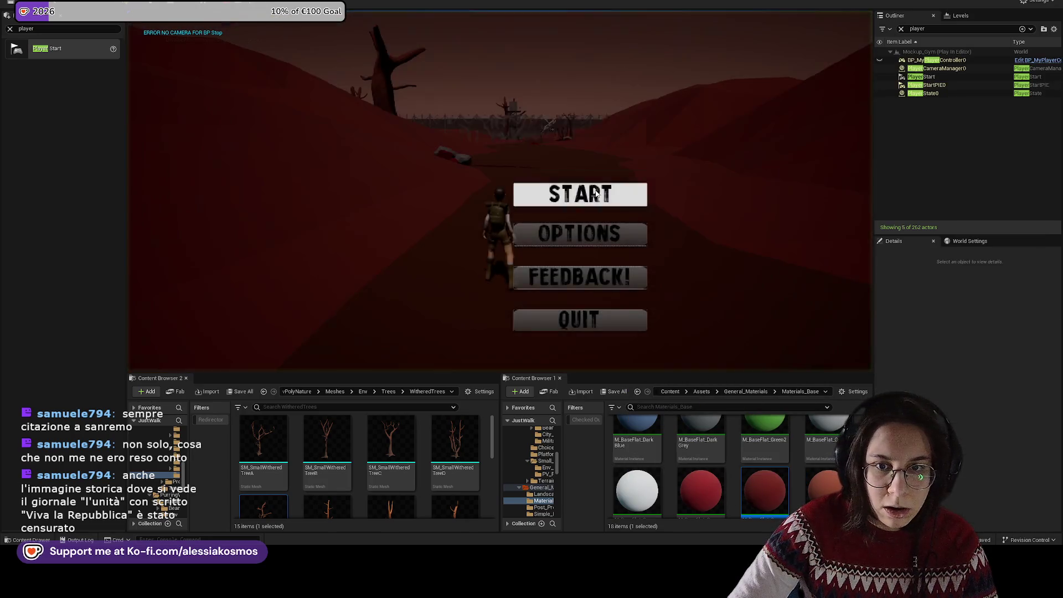
left_click(579, 192)
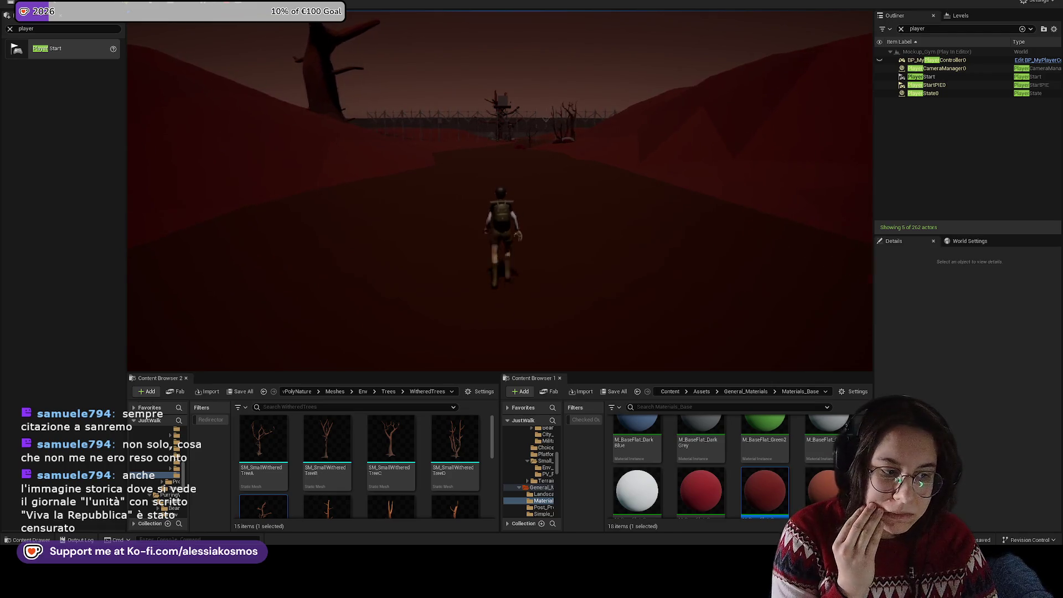
Step: Stop the playtest, save the level, and frame the spline road
key("Escape")
key("ctrl+s")
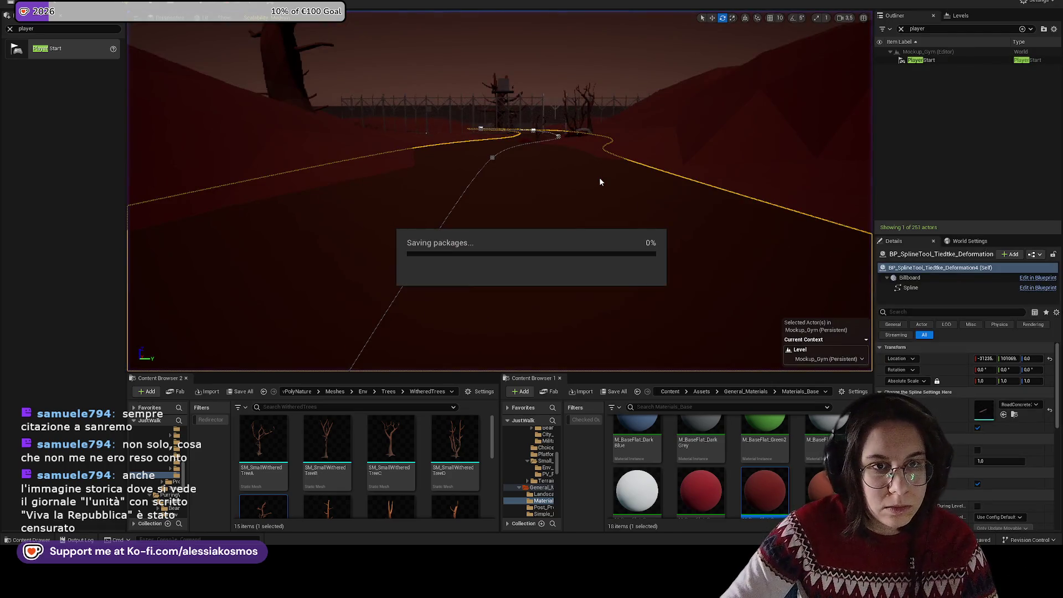
key("f")
key("ctrl+s")
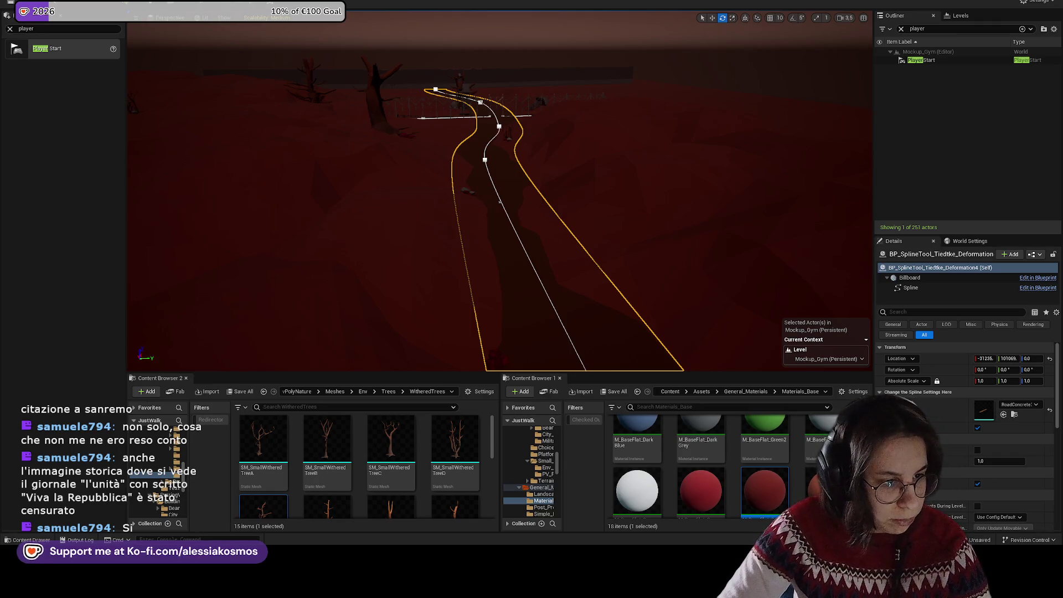
Step: Frame the curved road and fence, then save the Mockup_Gym map with Ctrl+S
scroll("up", 3)
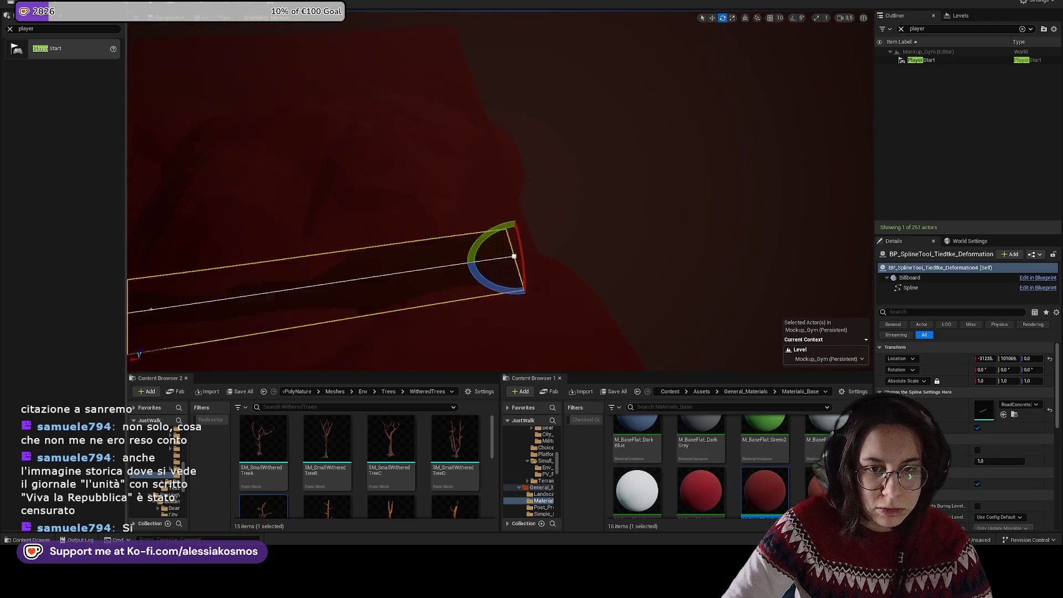
left_click_drag(572, 231, 573, 269)
left_click_drag(631, 233, 636, 242)
key("ctrl+s")
left_click_drag(641, 202, 651, 201)
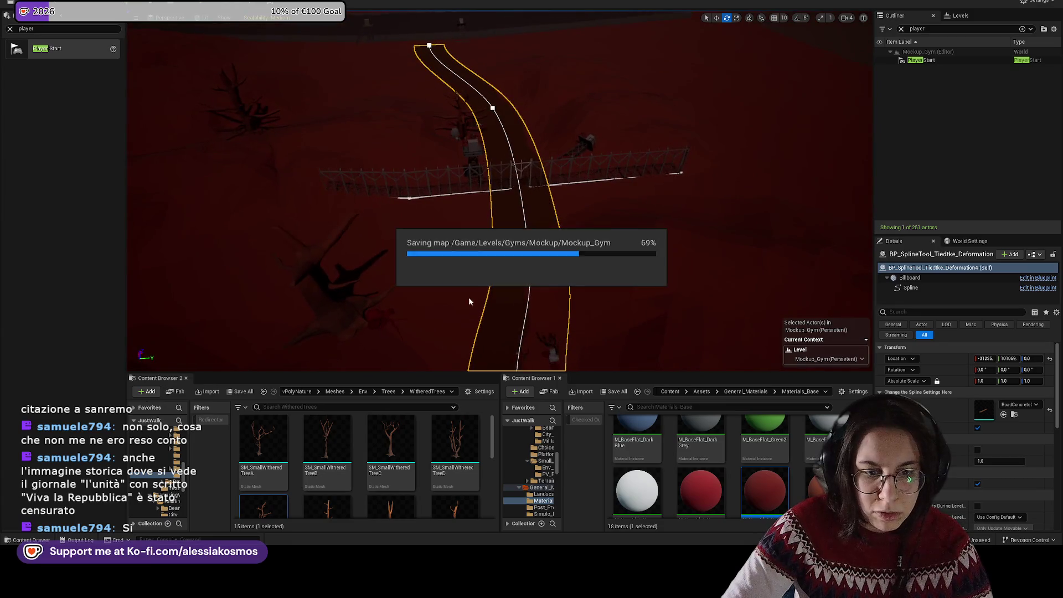
Step: Go up the folder path from WitheredTrees to the Placeholder_Assets folder
left_click(296, 391)
left_click(295, 391)
left_click(293, 392)
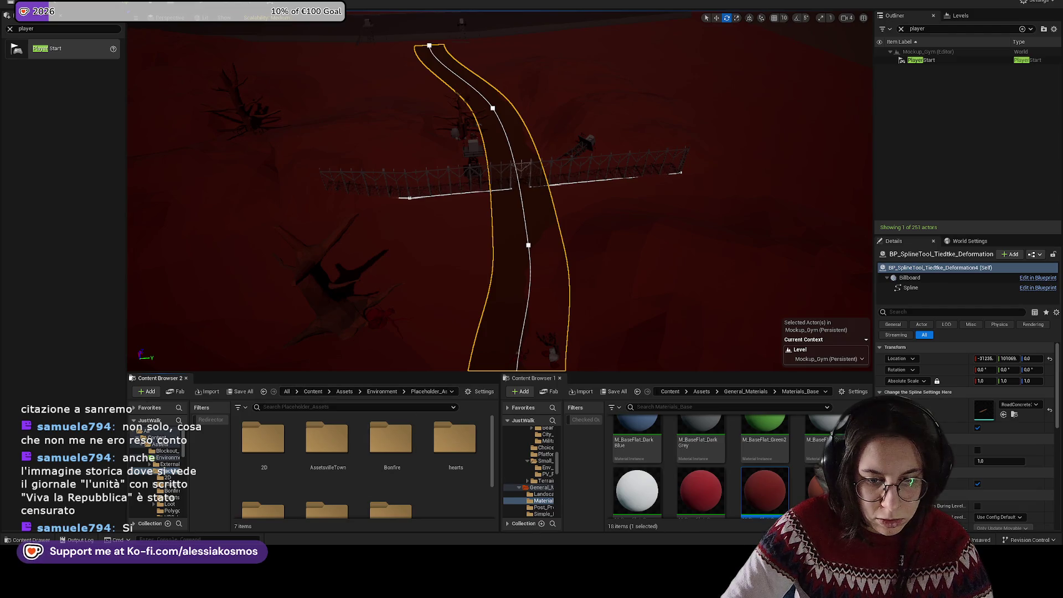
key("alt+Tab")
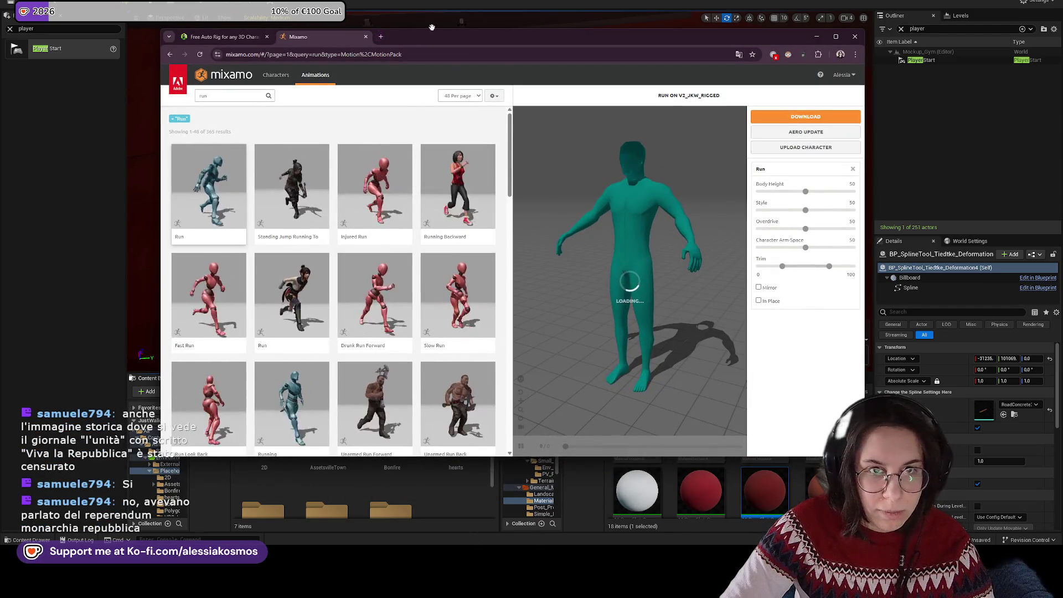
Step: Close the Mixamo tab, open the KAN Jira board in a new tab, and return to Unreal
left_click(366, 36)
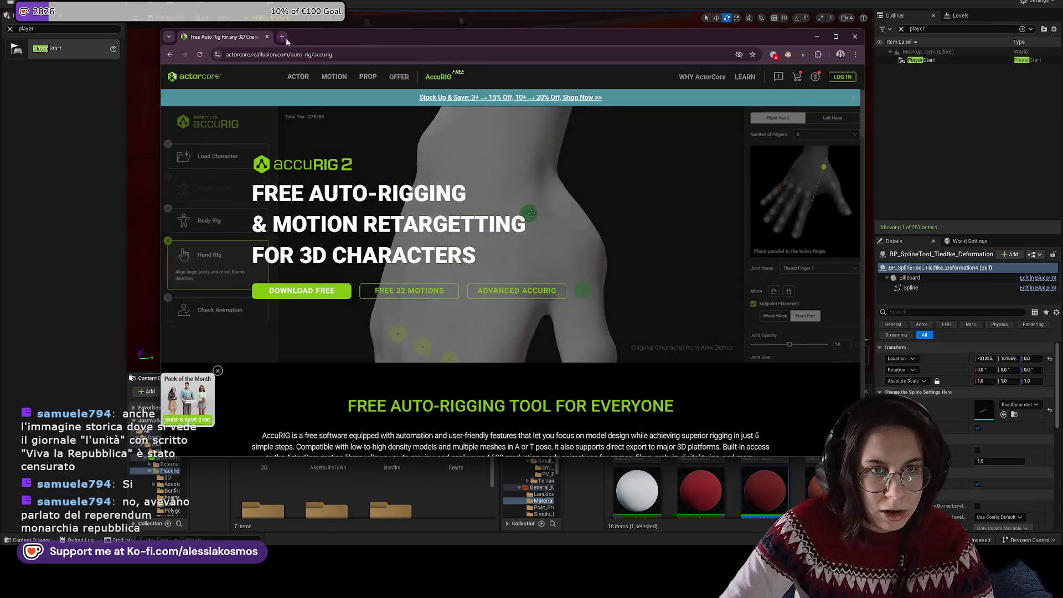
left_click(286, 37)
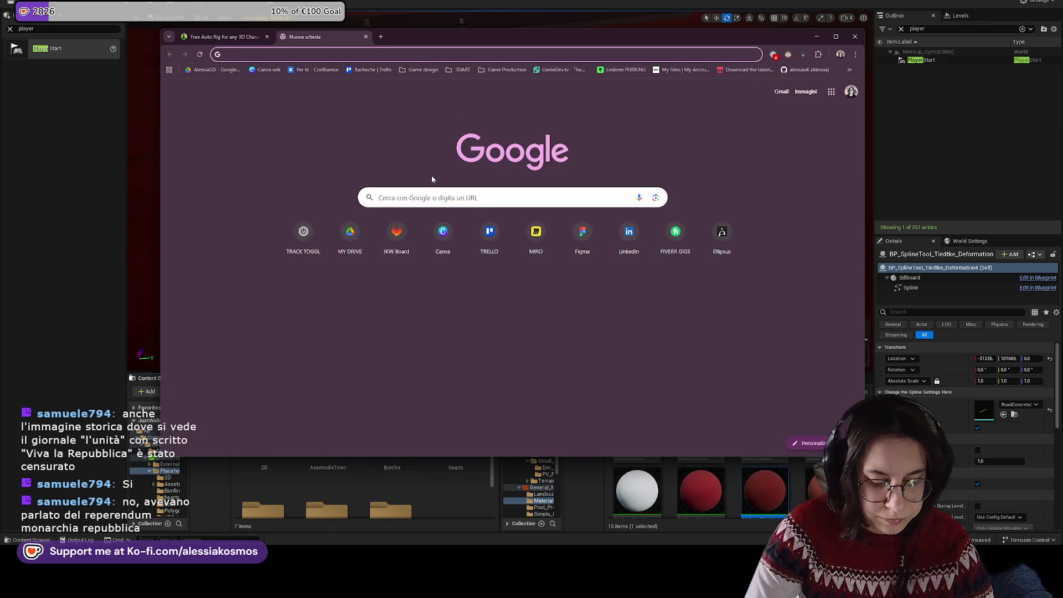
type("jir")
key("Down")
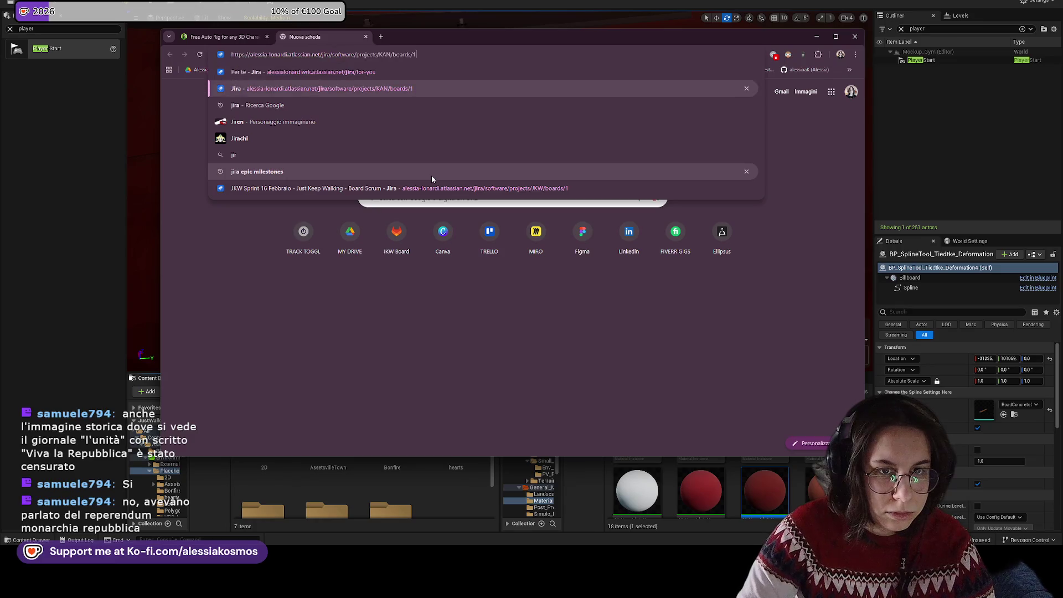
key("Return")
left_click(798, 18)
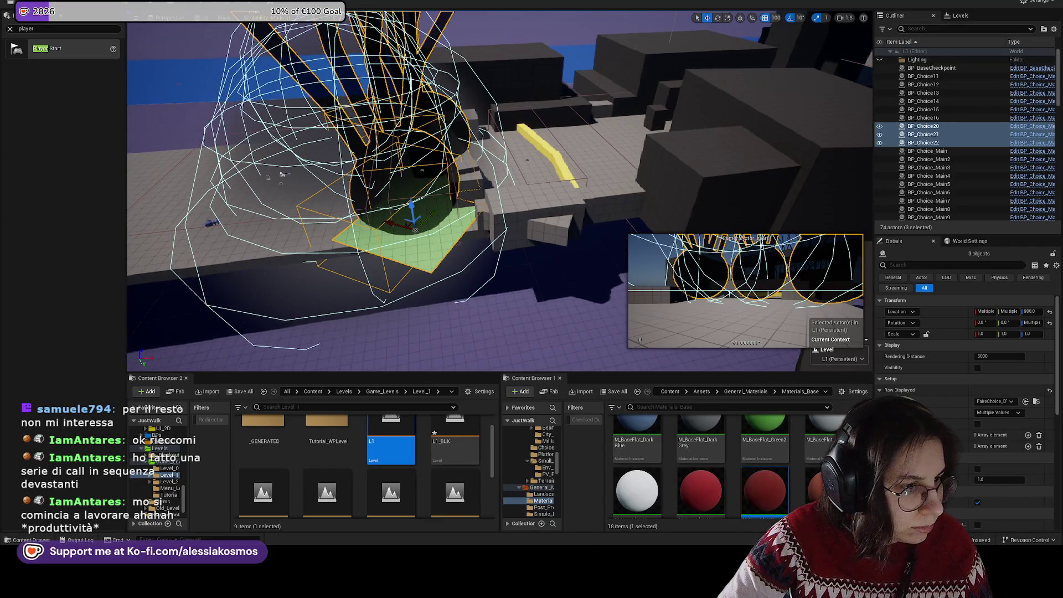
key("w")
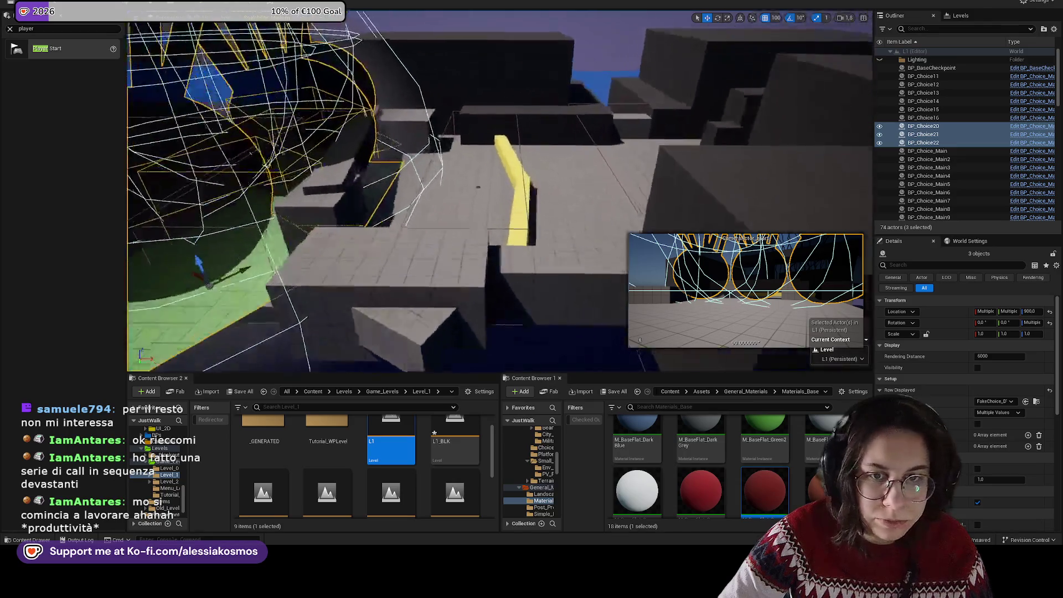
key("alt+p")
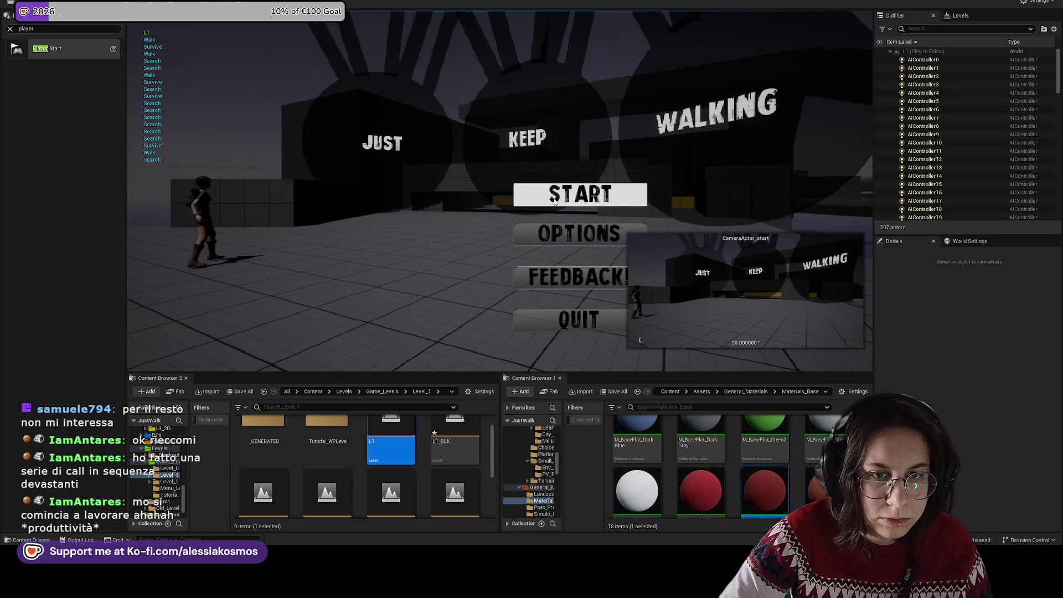
key("Escape")
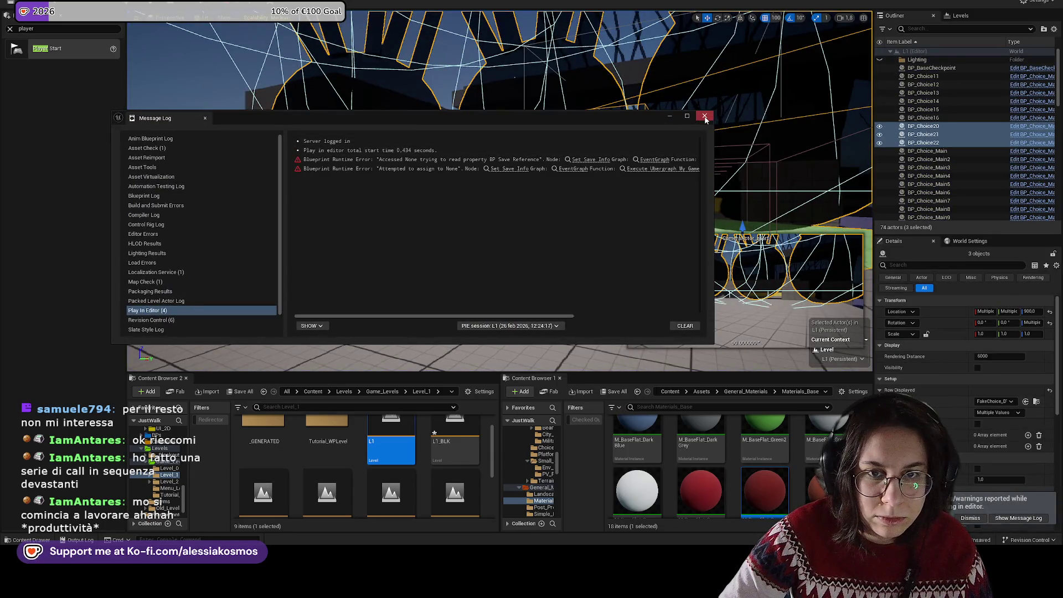
left_click(705, 117)
left_click_drag(705, 166, 527, 178)
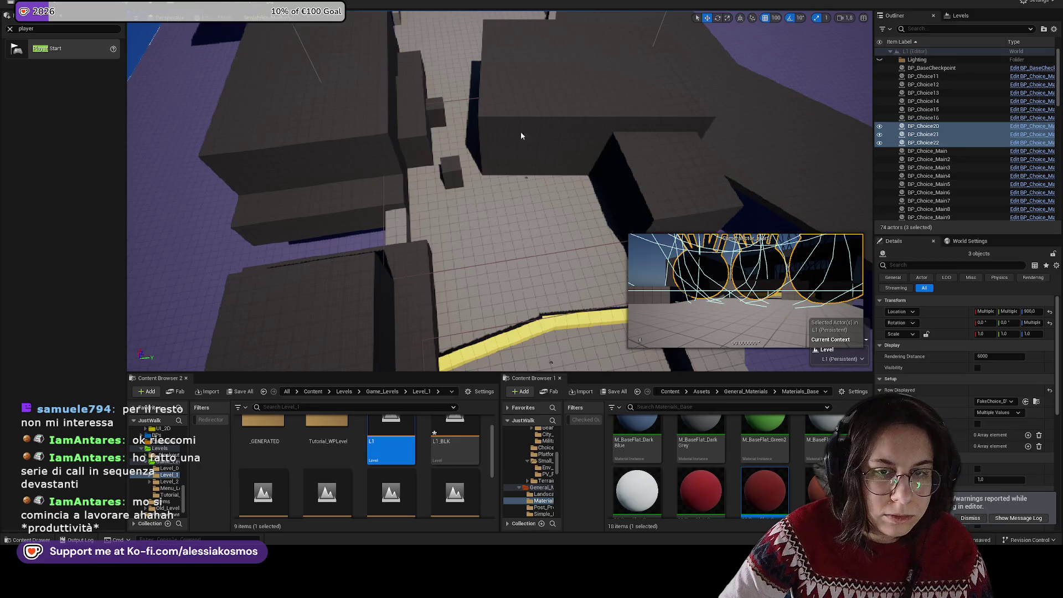
key("alt+p")
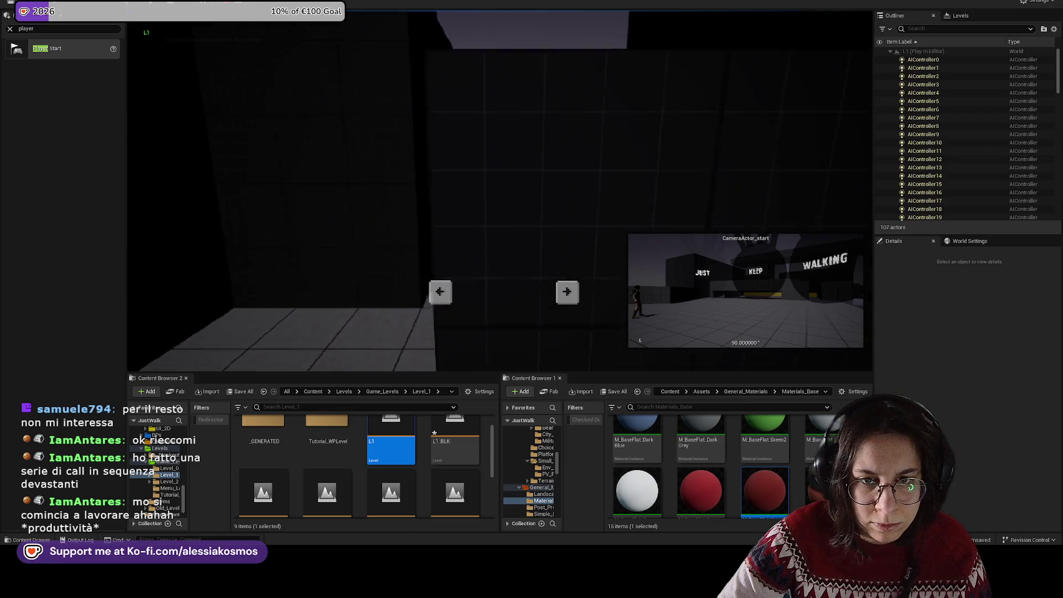
key("Escape")
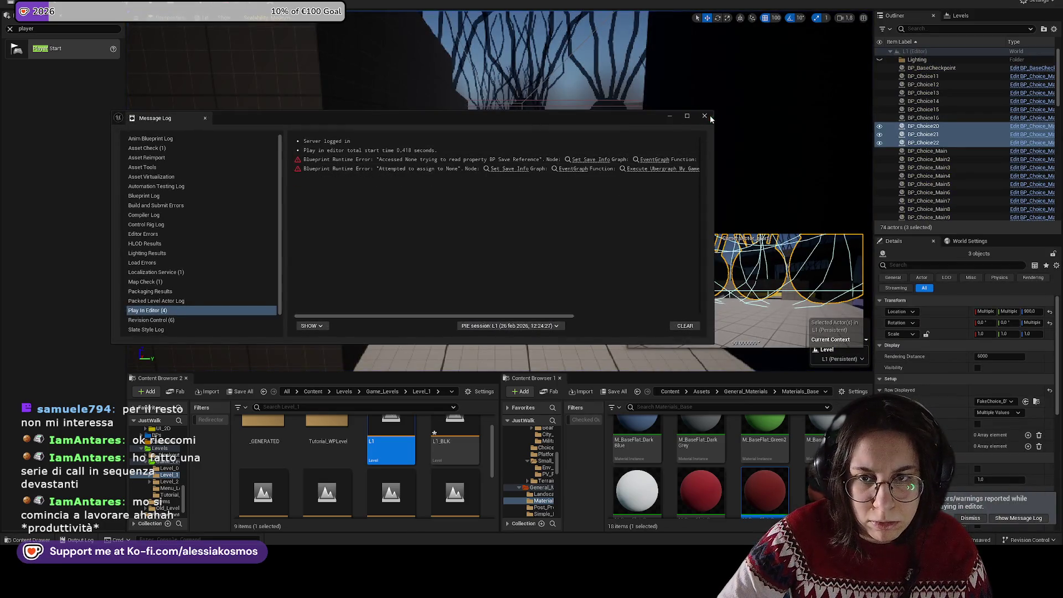
left_click(705, 116)
left_click(438, 146)
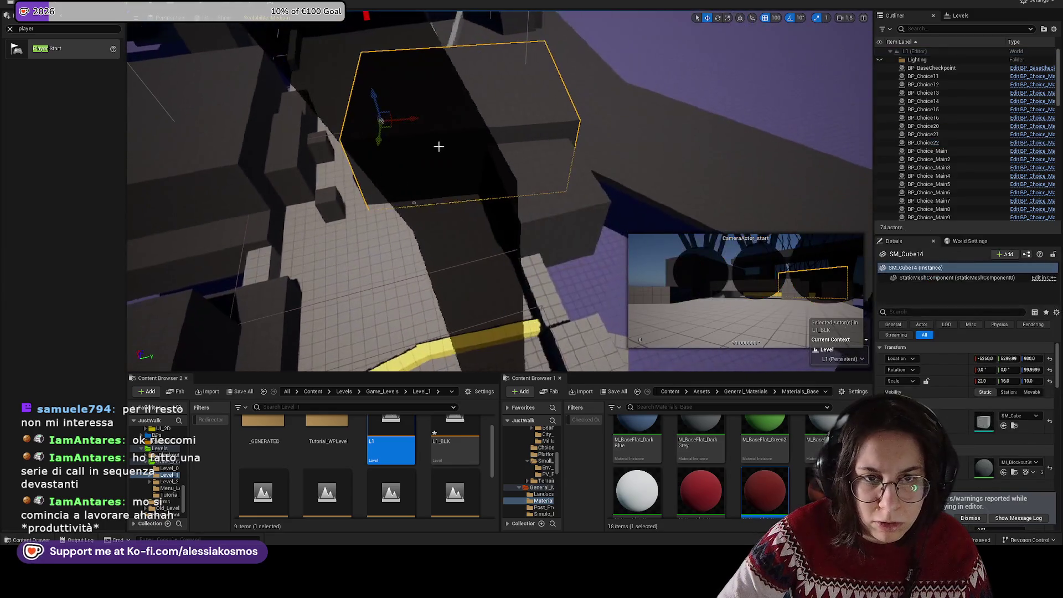
Step: Move SM_Cube14 and SM_Cube36, and scale SM_Cube37 up to 3.0 on every axis
left_click_drag(412, 118, 439, 112)
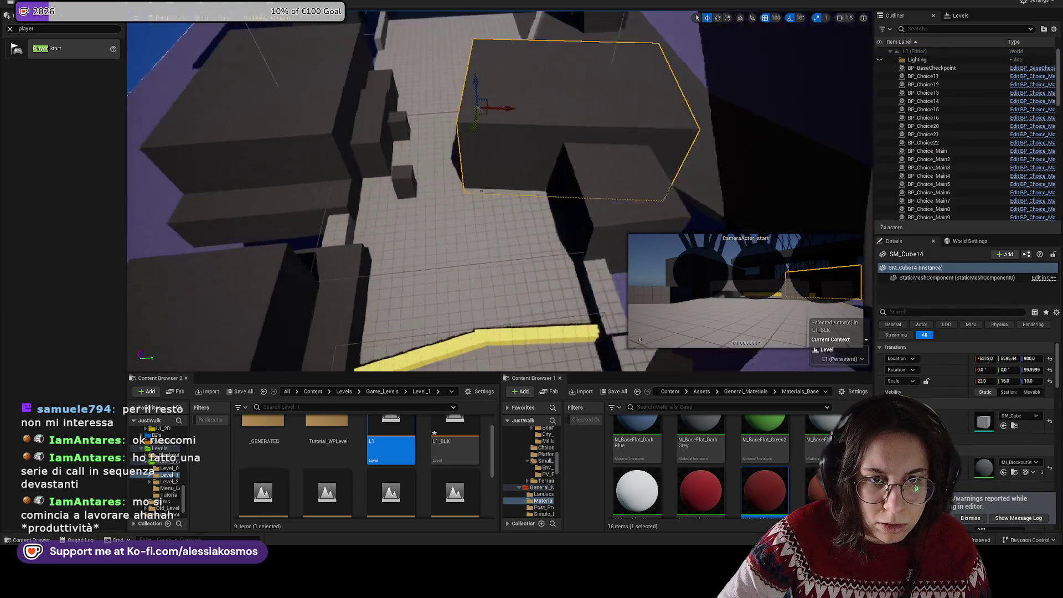
left_click(472, 169)
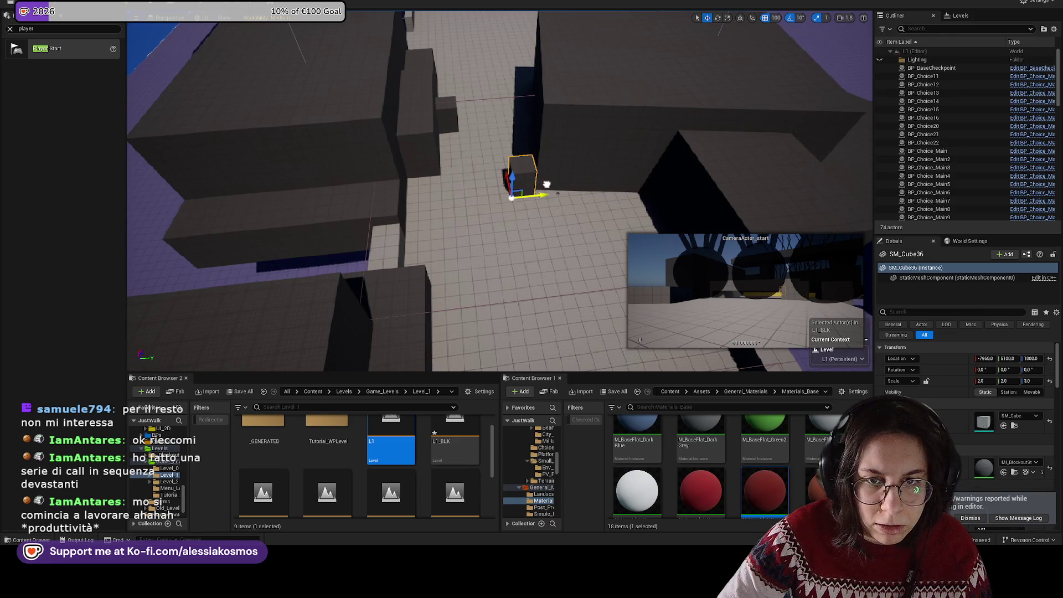
left_click_drag(538, 185, 515, 149)
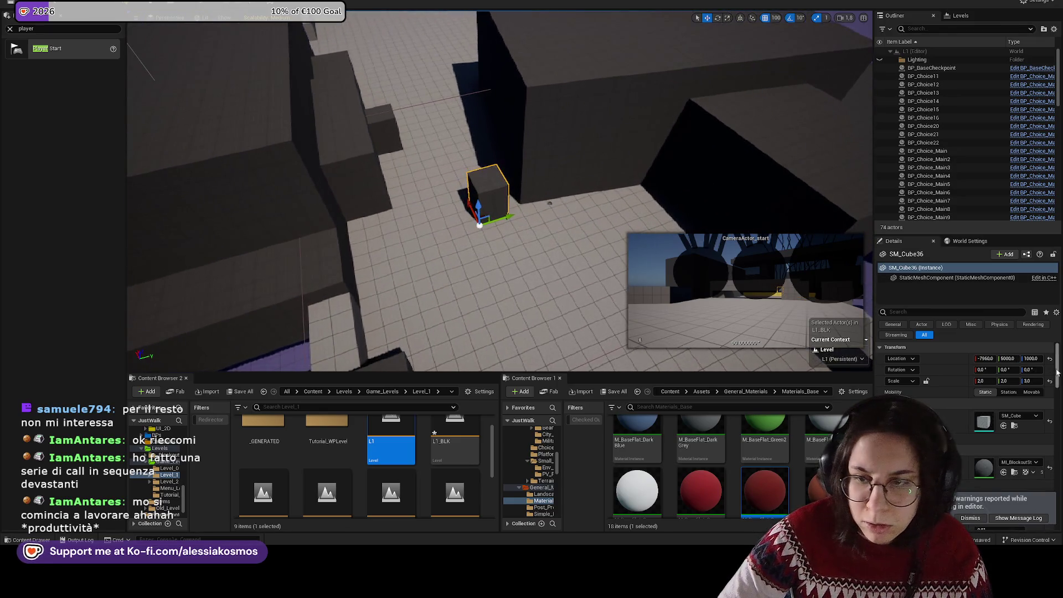
type("8")
key("Return")
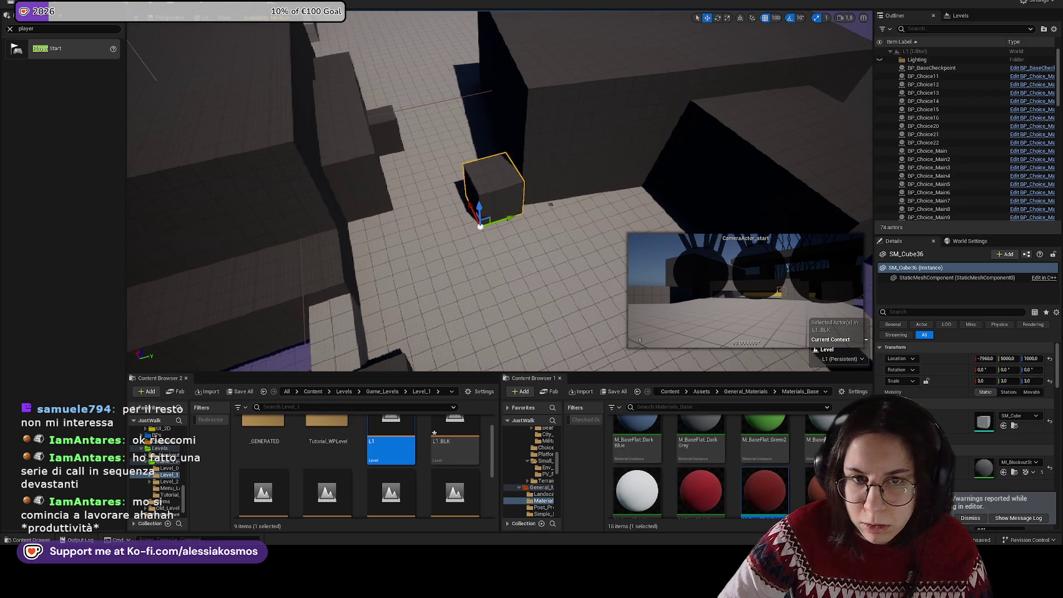
left_click(529, 174)
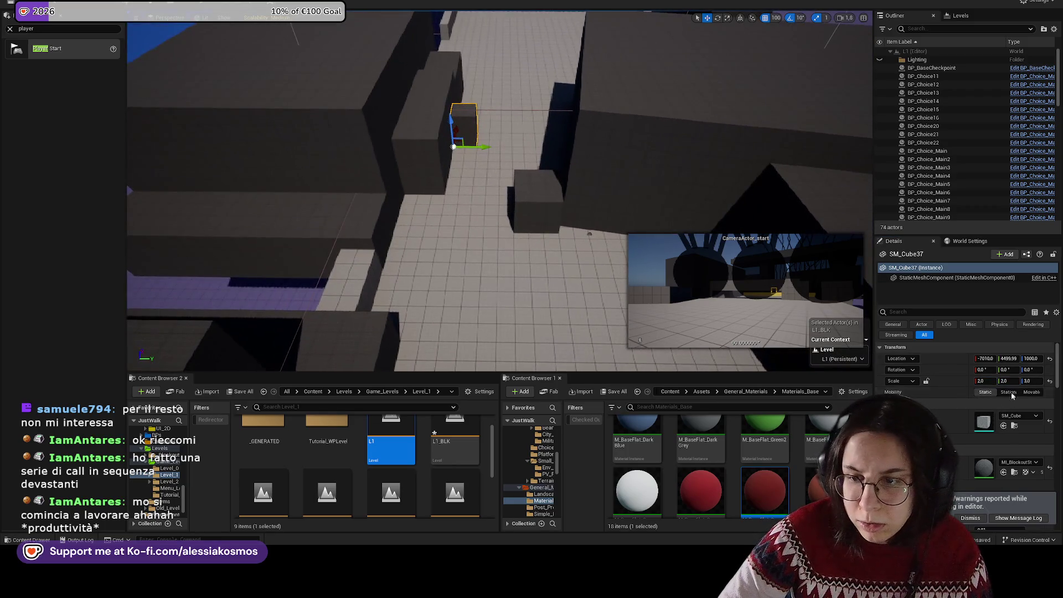
key("Return")
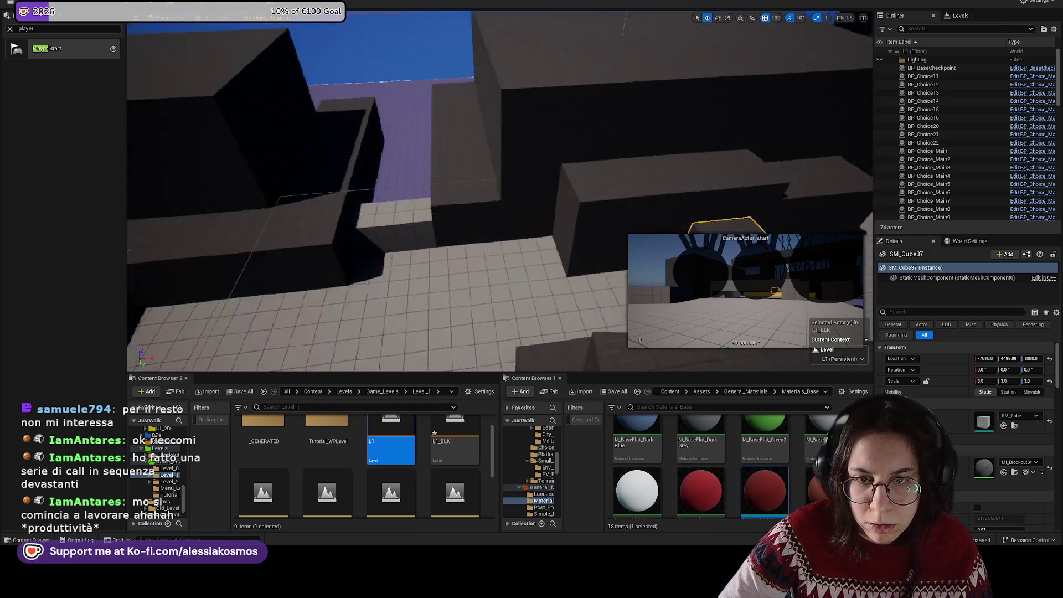
scroll("down", 3)
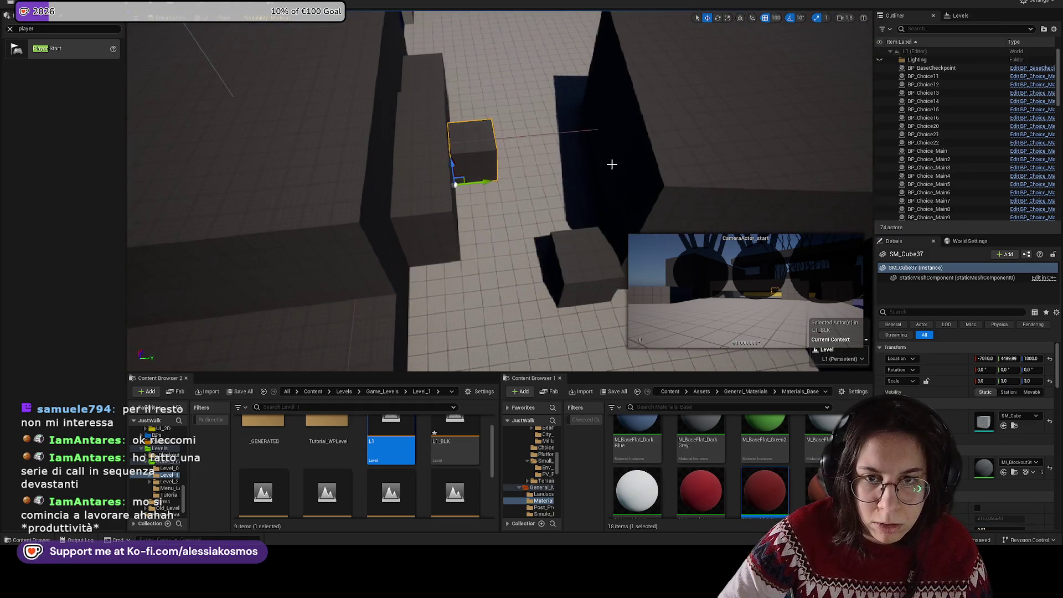
Step: Move SM_Cube51 and reset the materials of SM_Cube177 and SM_Cube179 to default
left_click(595, 172)
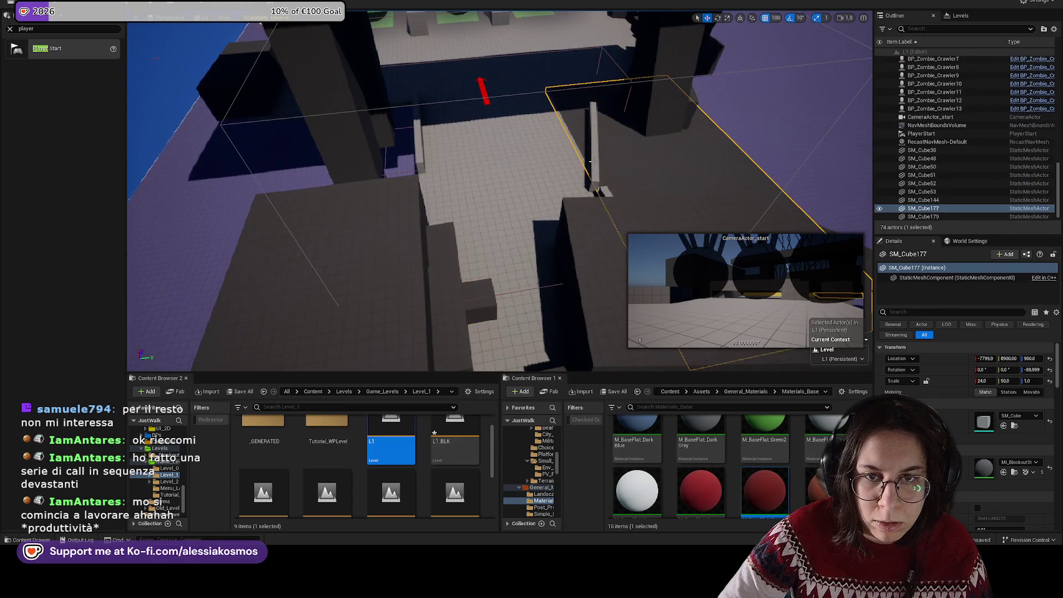
left_click_drag(574, 179, 582, 166)
left_click_drag(594, 234, 596, 277)
left_click(596, 280)
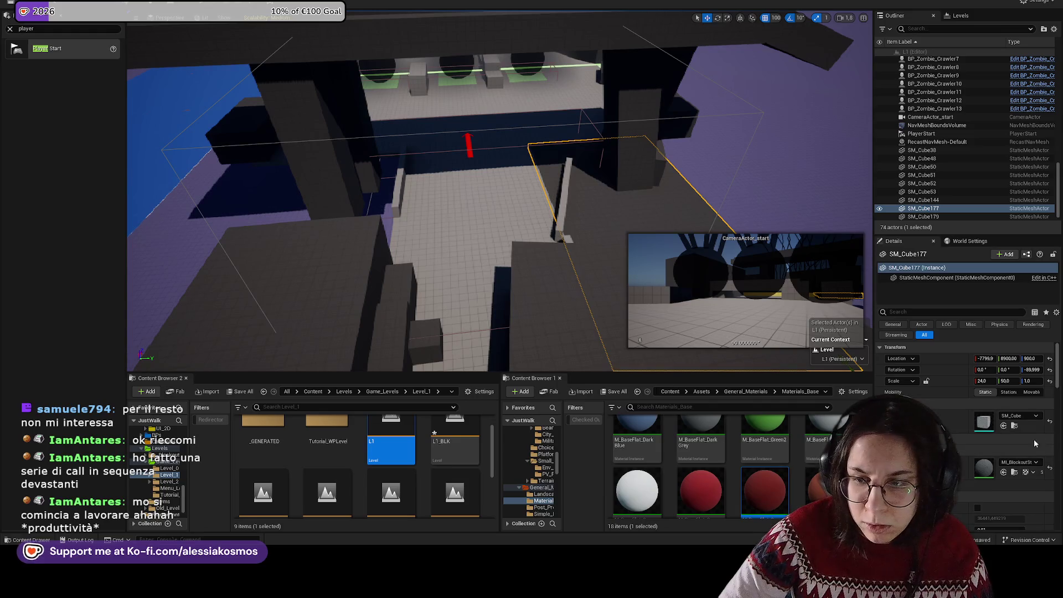
left_click(1050, 468)
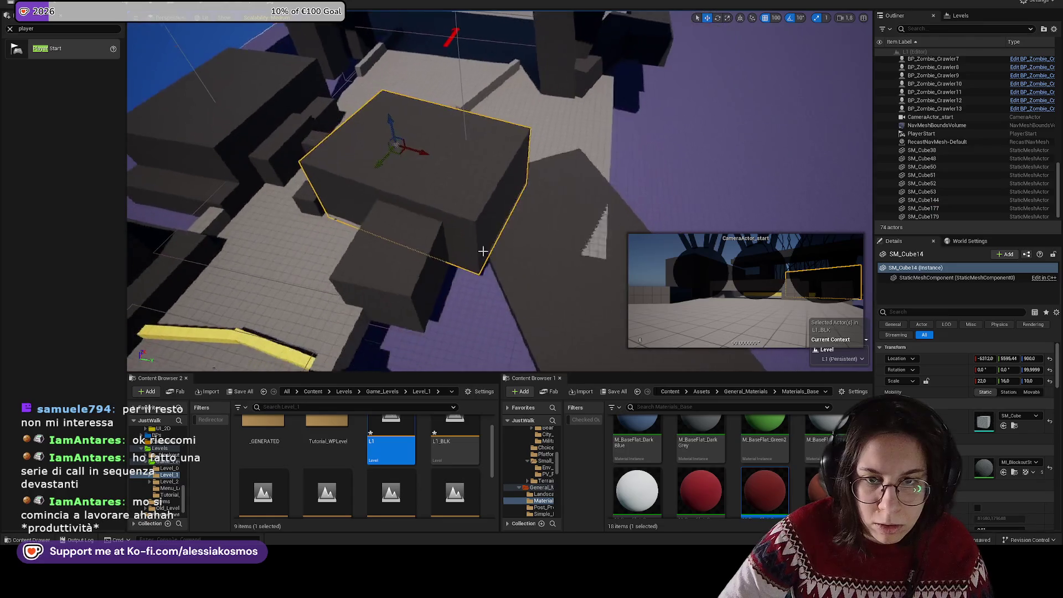
left_click(553, 222)
left_click(1050, 468)
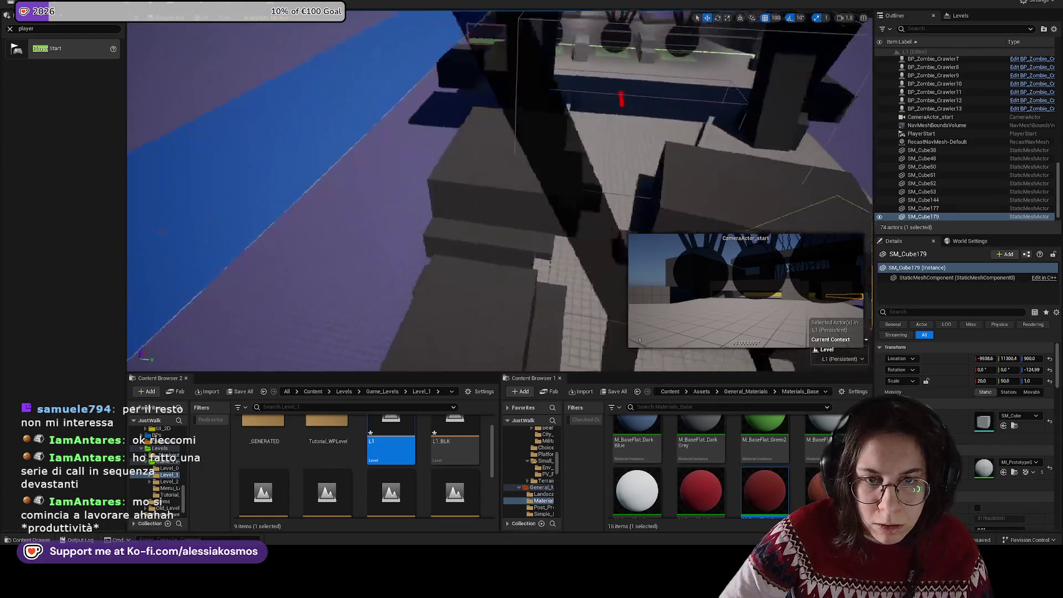
Step: Select SM_Cube28, then the small cube SM_Cube37
left_click(495, 165)
left_click(421, 169)
scroll("down", 3)
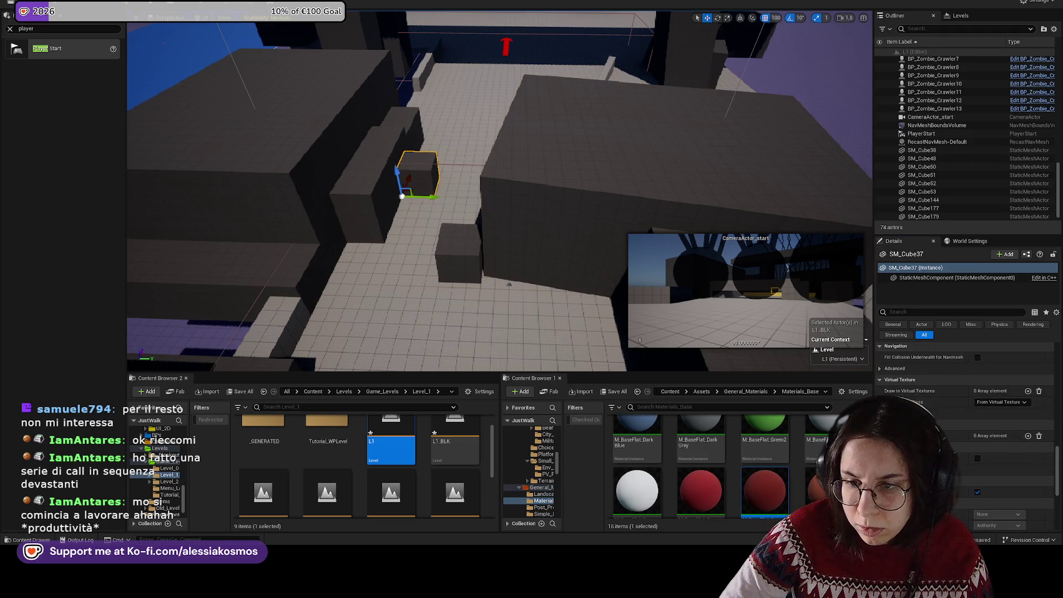
Step: Filter Details by 'mater' and reset SM_Cube37's and SM_Cube36's materials to default grey
scroll("up", 3)
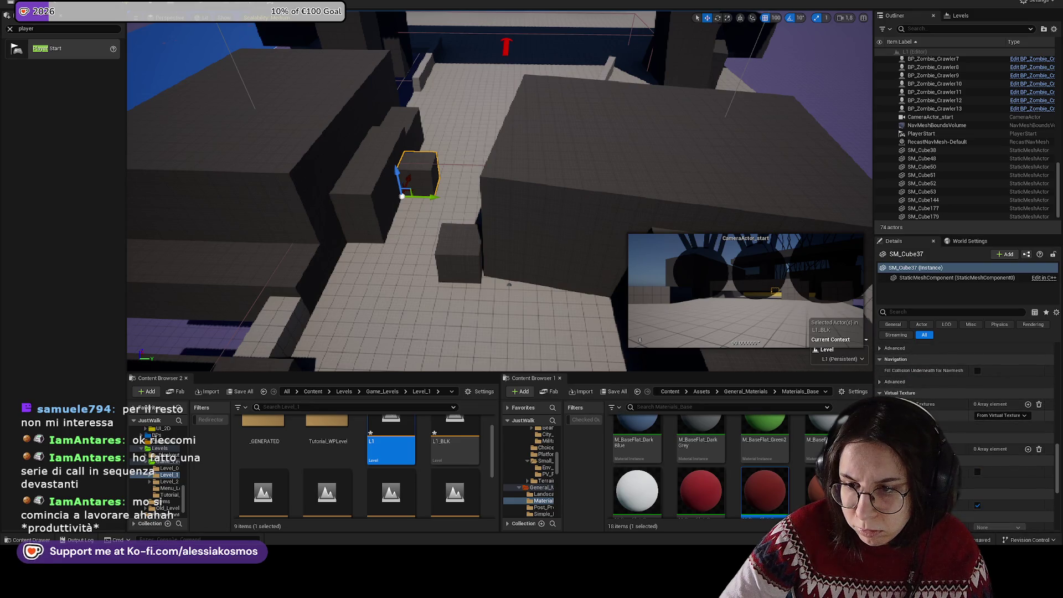
left_click(906, 312)
type("mater")
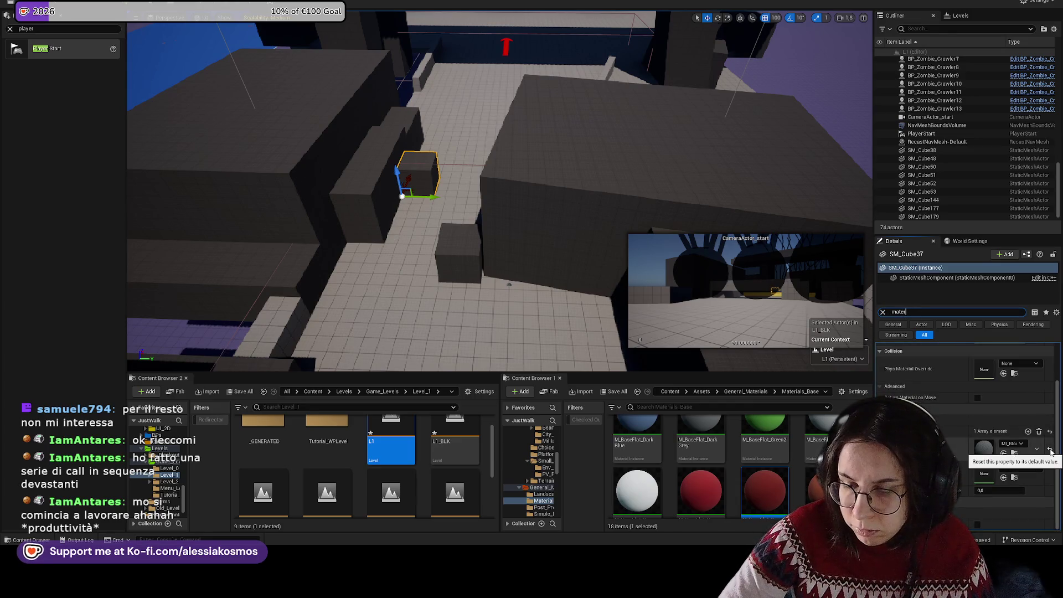
left_click(1051, 451)
left_click(459, 252)
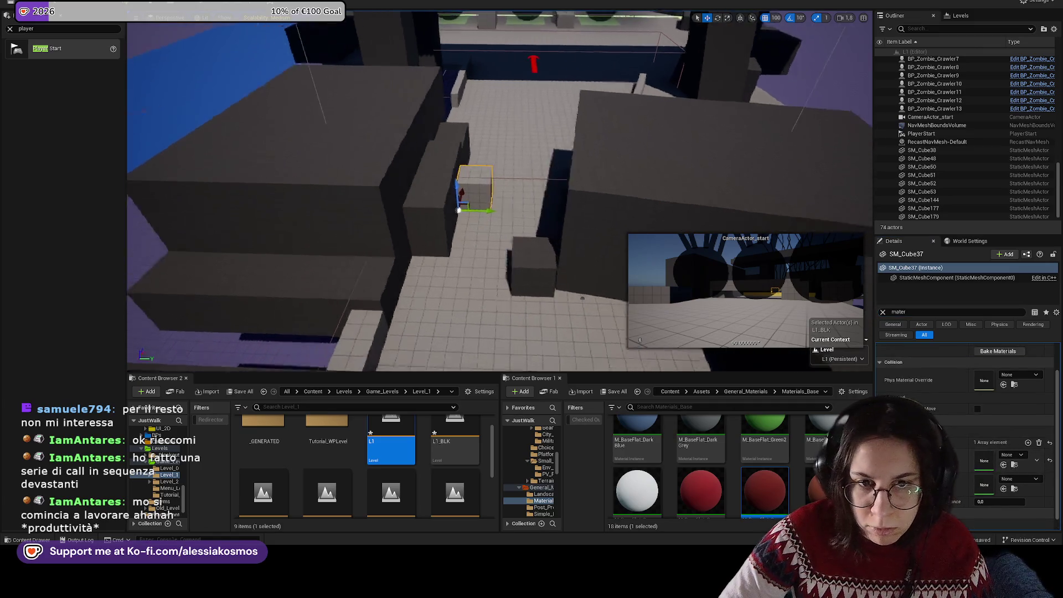
left_click(1050, 460)
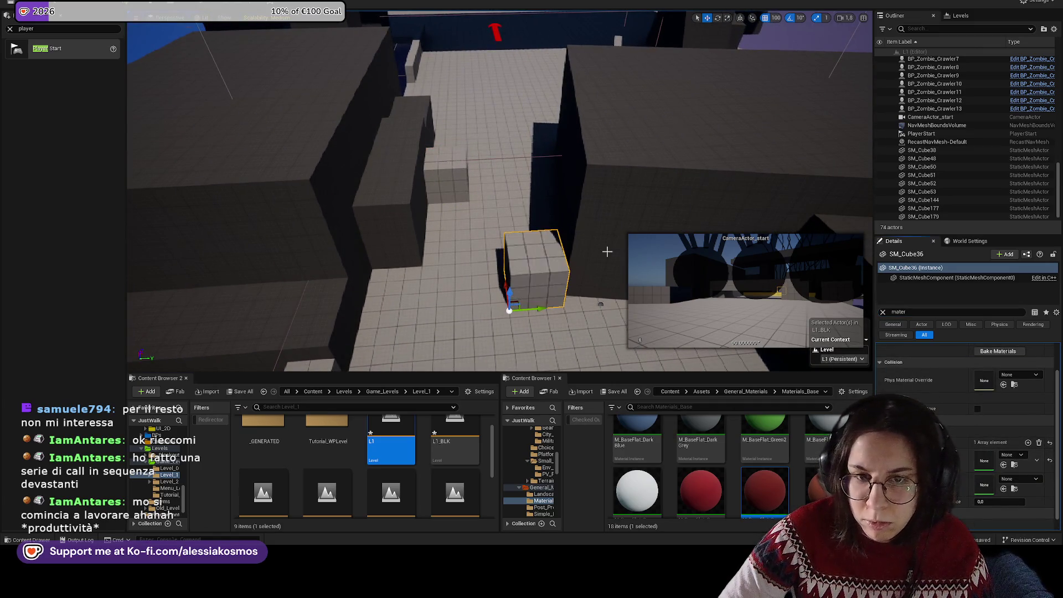
Step: Select the large stepped block and slide it sideways along one axis
left_click(460, 177)
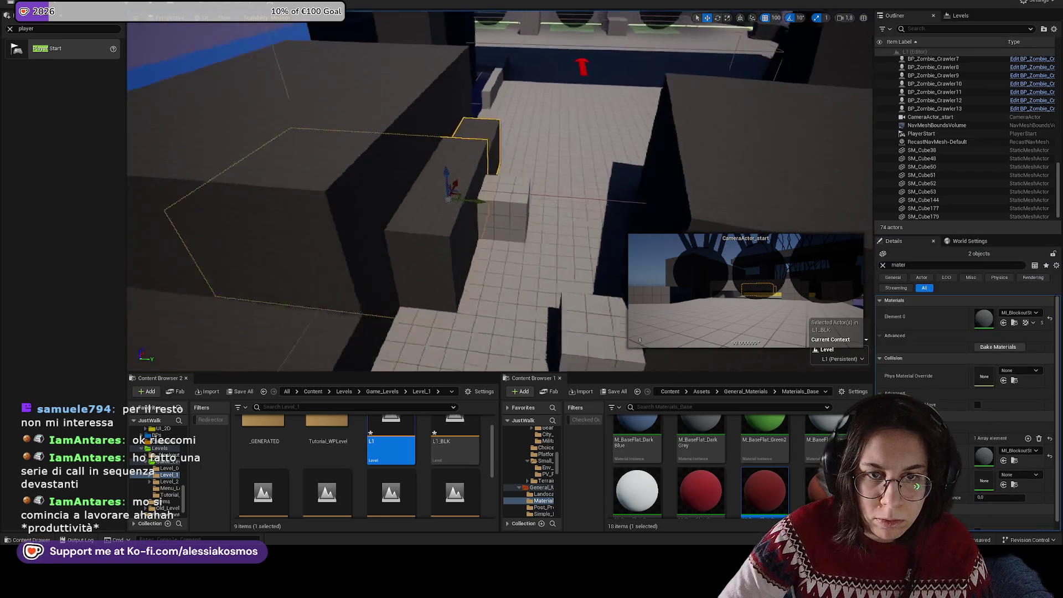
key("f")
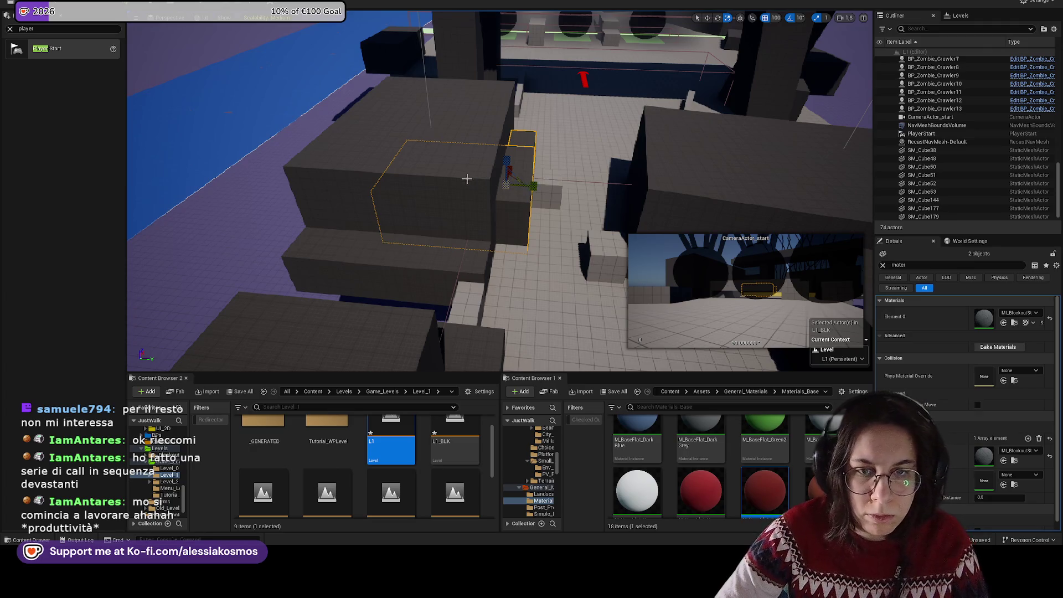
left_click(421, 183)
left_click(304, 277)
key("w")
left_click_drag(326, 293, 361, 295)
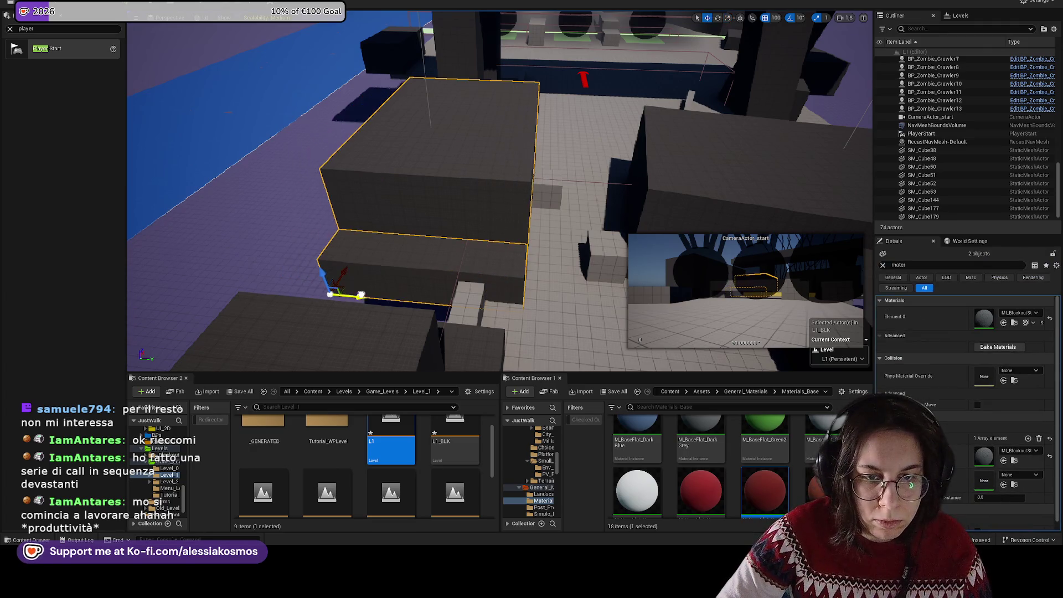
key("w")
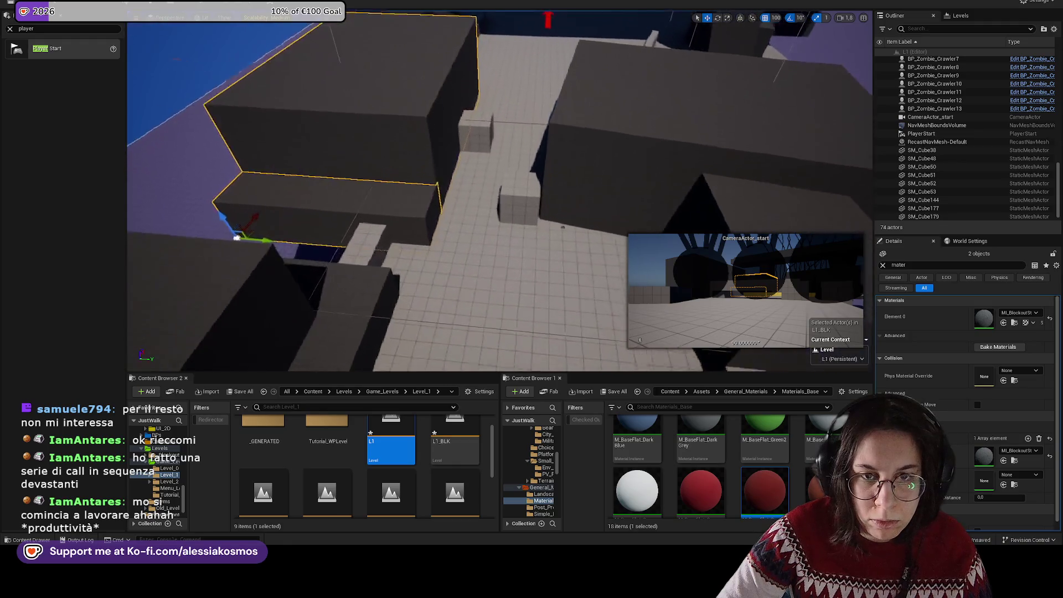
key("w")
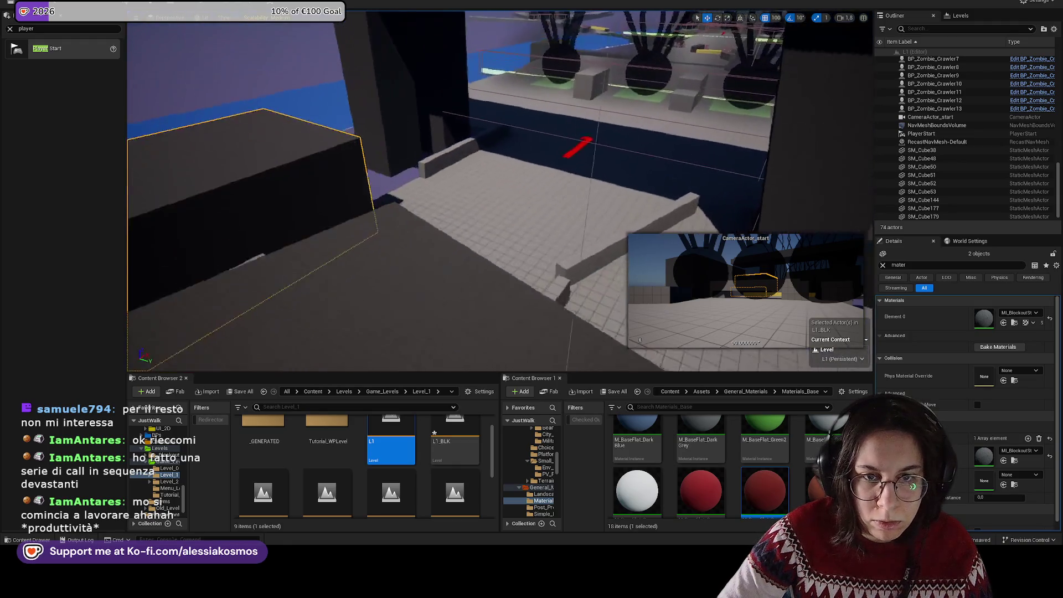
Step: Clear the property filter and set Y scale 2.0 on the dark ledge and the thin gray beam
left_click(597, 257)
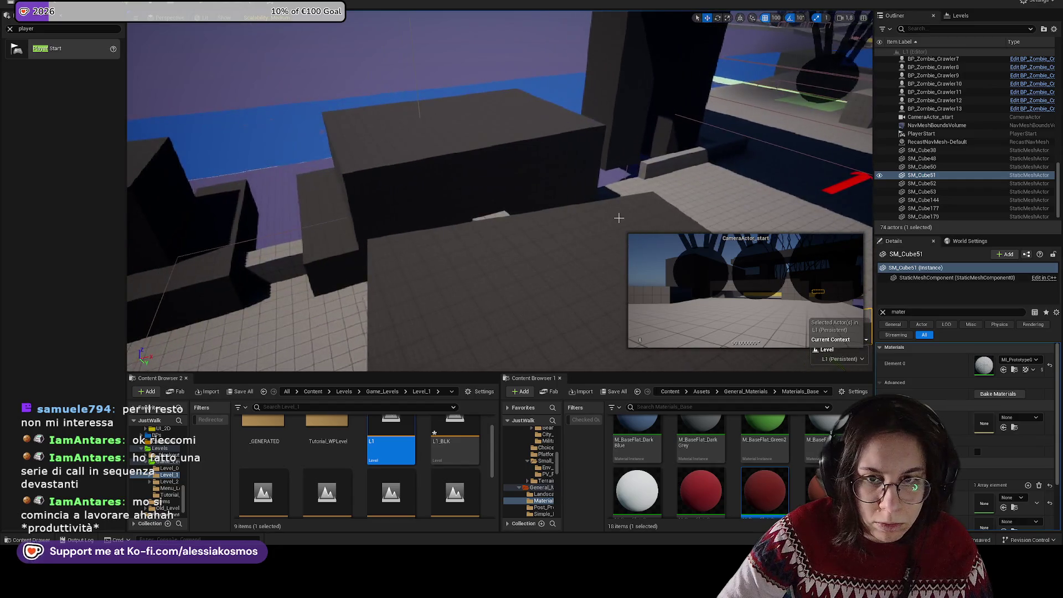
key("w")
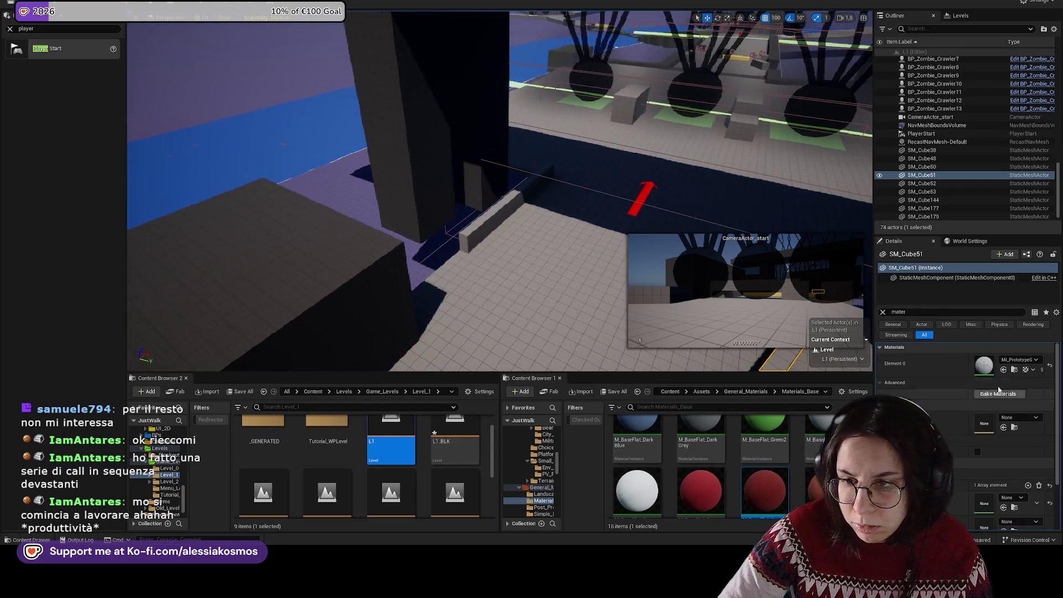
left_click(882, 313)
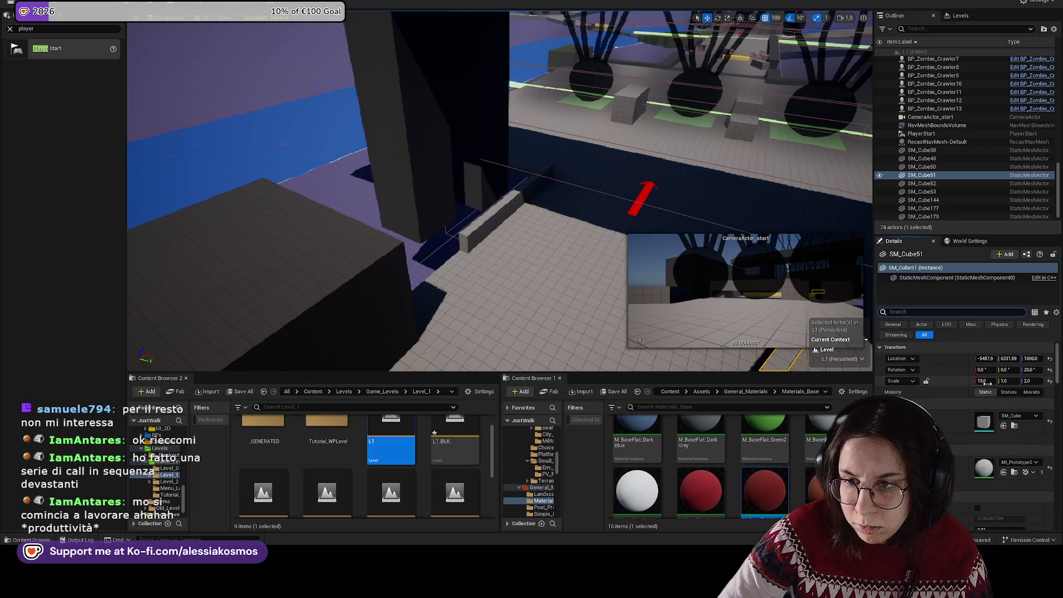
key("Return")
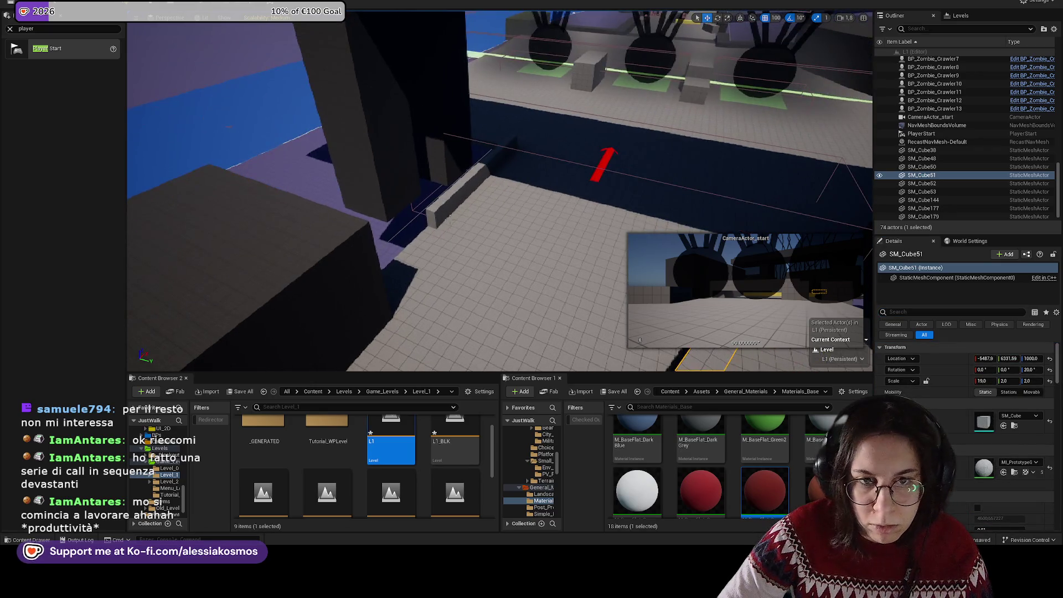
left_click(471, 177)
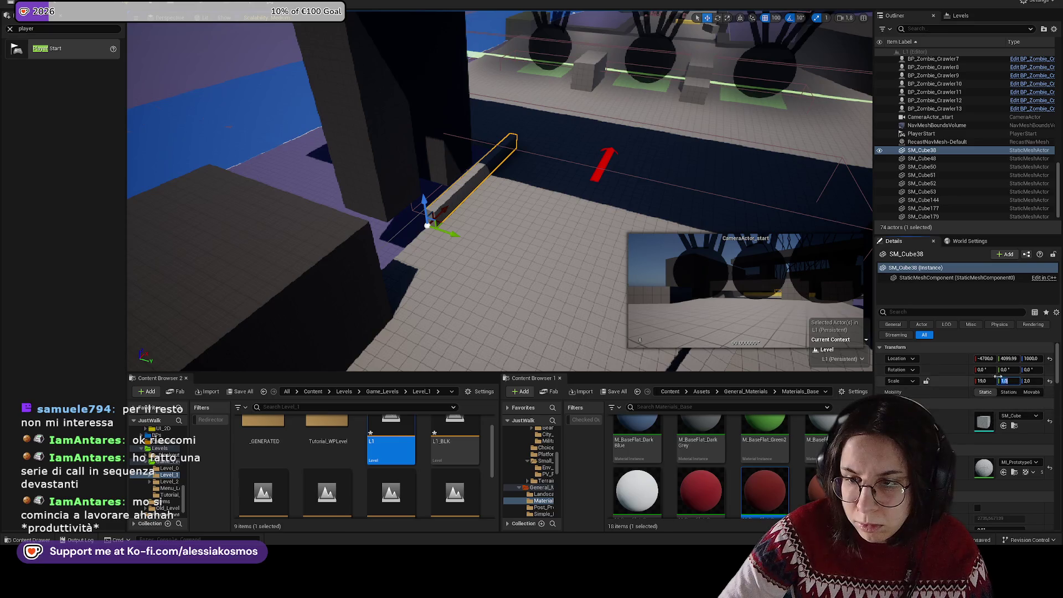
type("2")
key("Return")
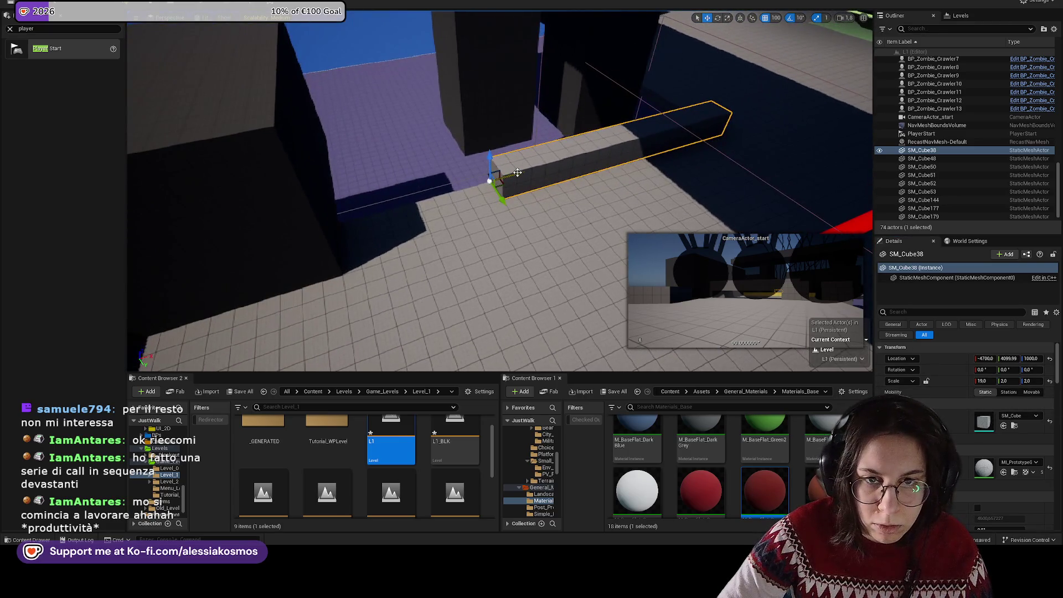
Step: Shift the gray beam 100 units along X and stretch it slightly longer
left_click_drag(355, 200, 421, 189)
left_click_drag(410, 83, 532, 91)
left_click_drag(499, 189, 554, 160)
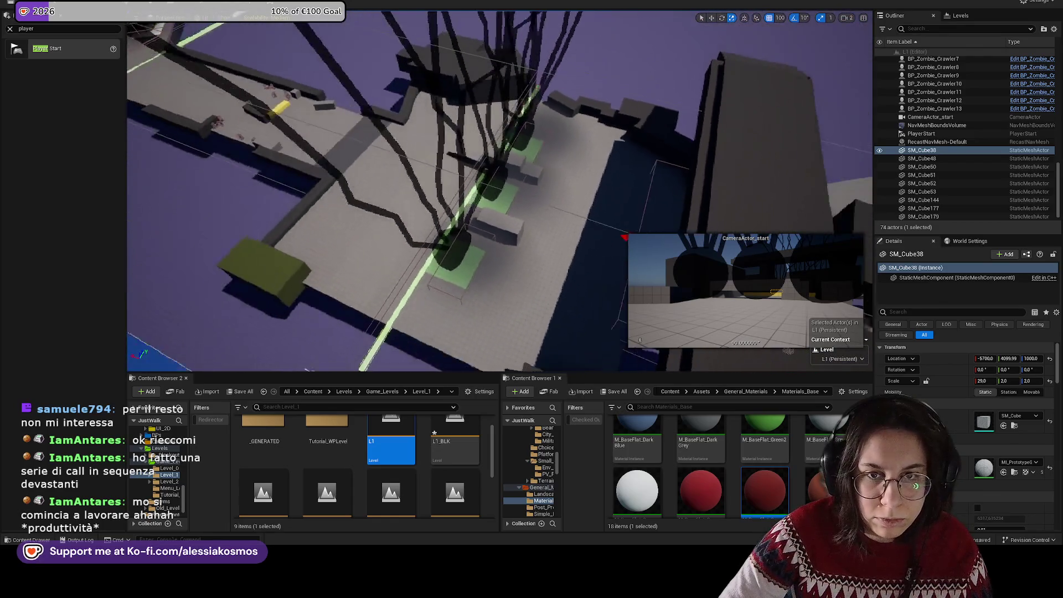
left_click_drag(354, 349, 344, 343)
left_click(507, 219)
left_click_drag(507, 219, 454, 144)
Step: Enlarge the green nature-zone block, lower it, and move it to X -600
left_click(366, 123)
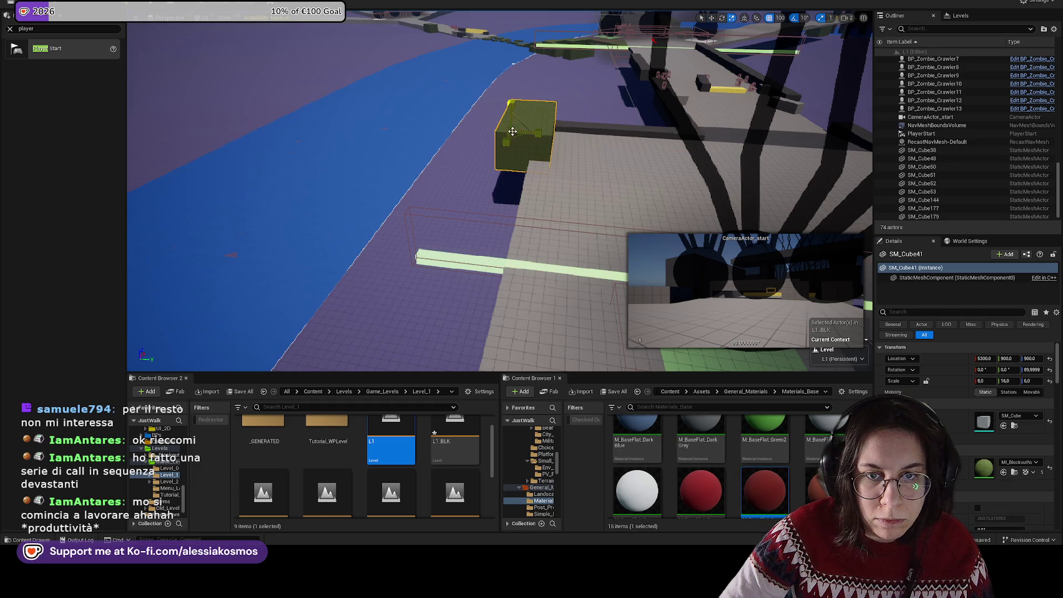
key("w")
left_click_drag(513, 132, 432, 175)
key("w")
key("r")
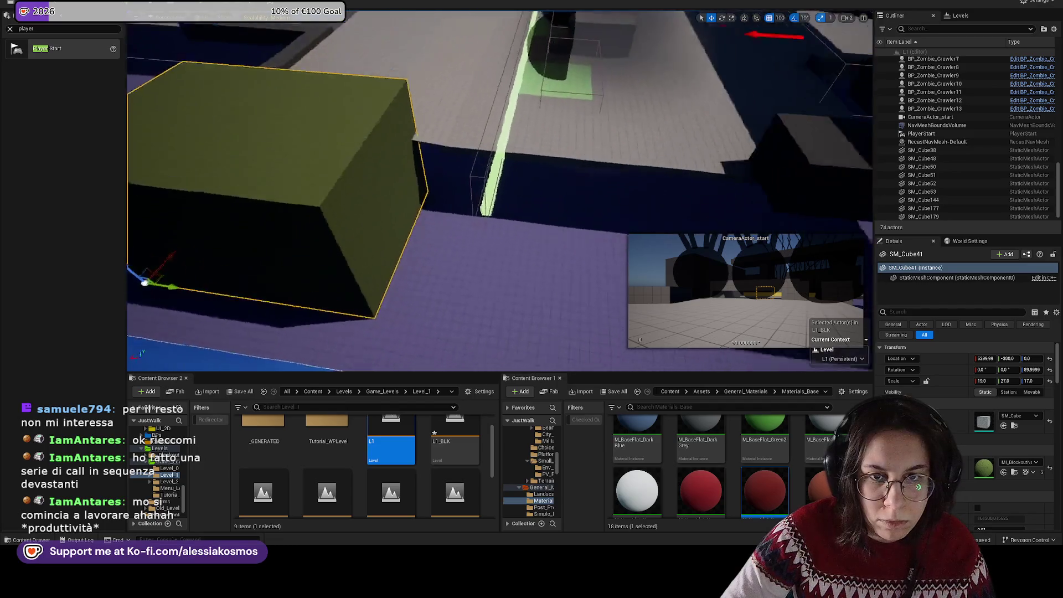
scroll("down", 3)
left_click_drag(359, 250, 581, 171)
Step: Uniformly enlarge the neighbouring green block
left_click_drag(598, 238, 615, 260)
left_click_drag(532, 227, 563, 182)
key("w")
left_click(562, 183)
Step: Slide the green block to X -400 and Alt-drag a duplicate farther along Y
key("f")
left_click_drag(518, 229, 542, 232)
left_click_drag(489, 223, 386, 167)
key("w")
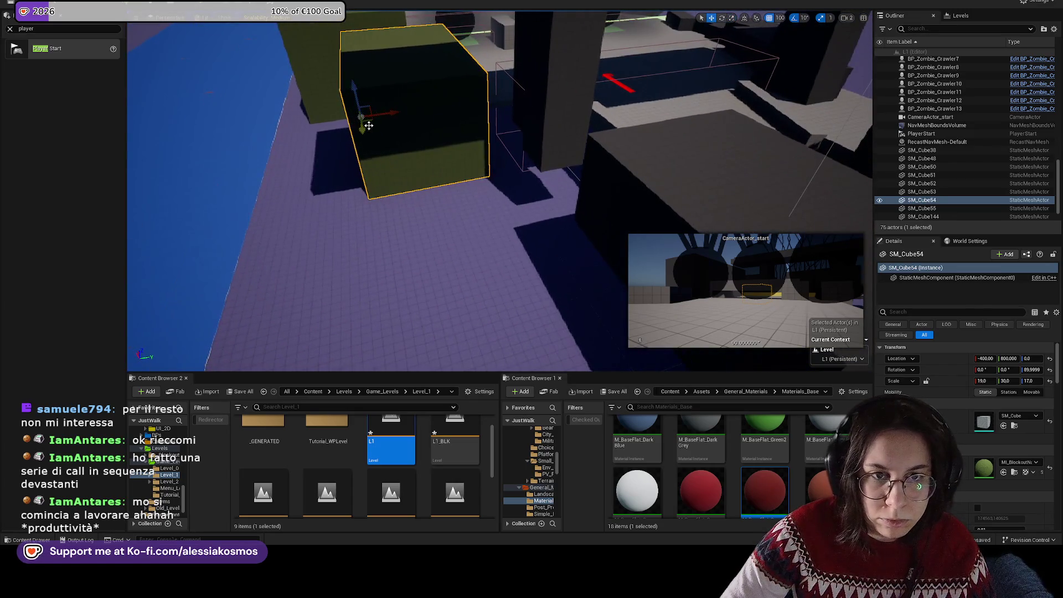
left_click_drag(362, 122, 473, 114)
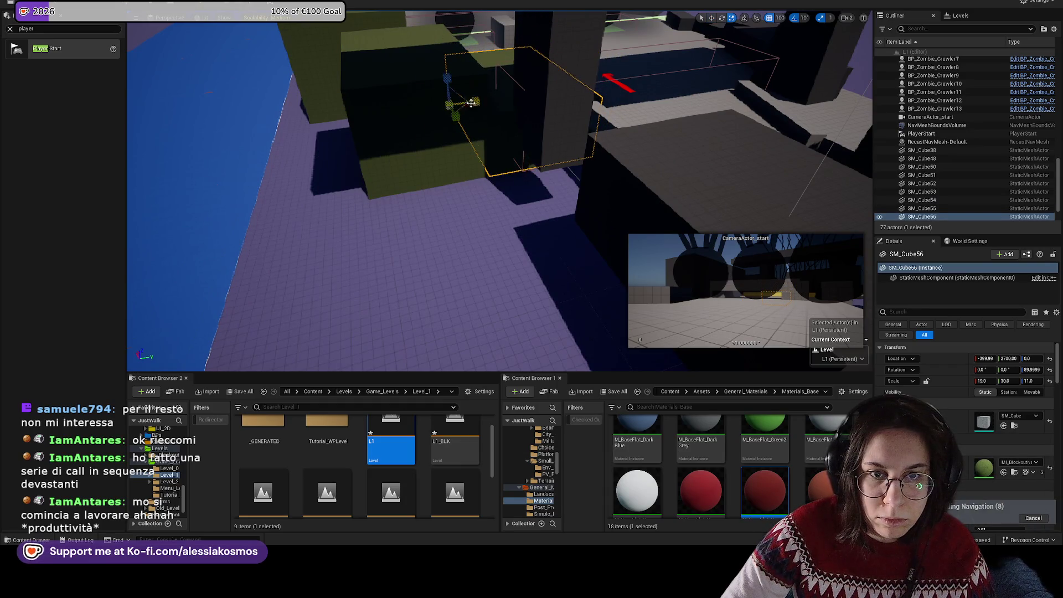
Step: Stretch the copied green block to Y scale 113
left_click_drag(483, 182, 343, 288)
key("r")
key("w")
type("113")
key("Return")
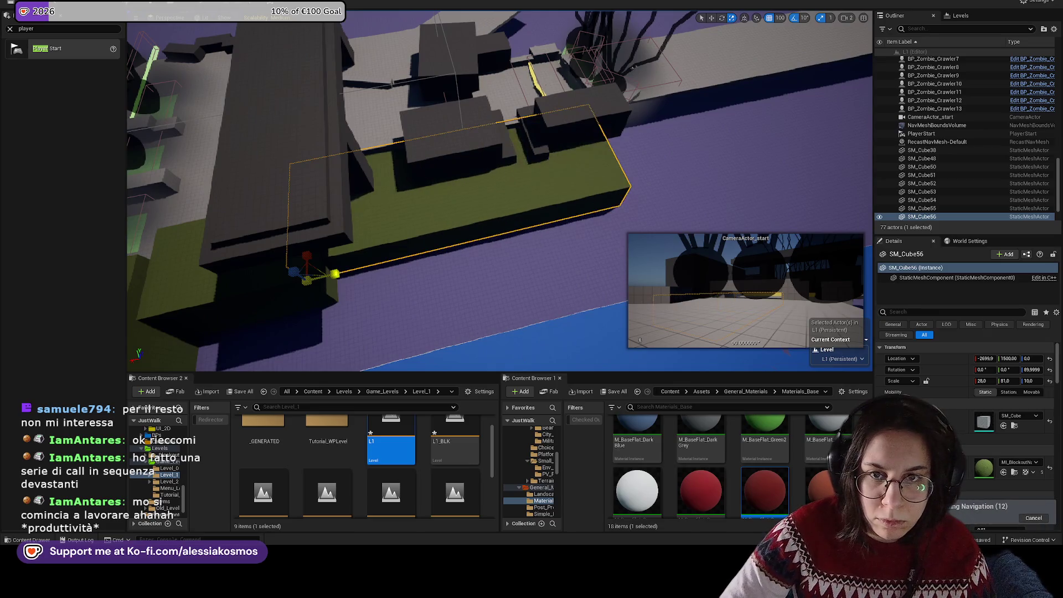
left_click_drag(453, 107, 453, 107)
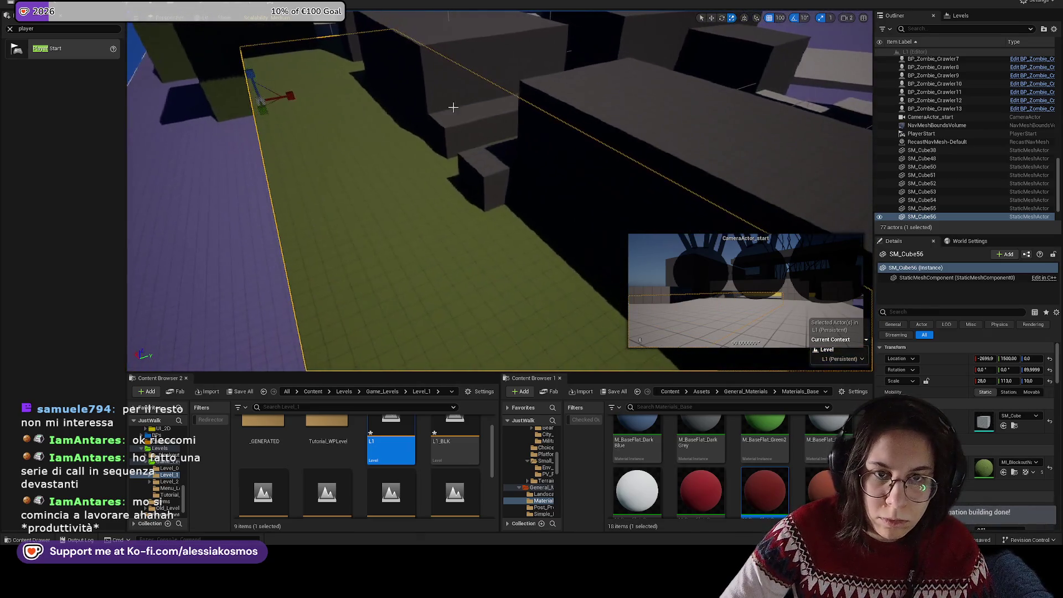
Step: Delete the redundant earlier green block
left_click(482, 183)
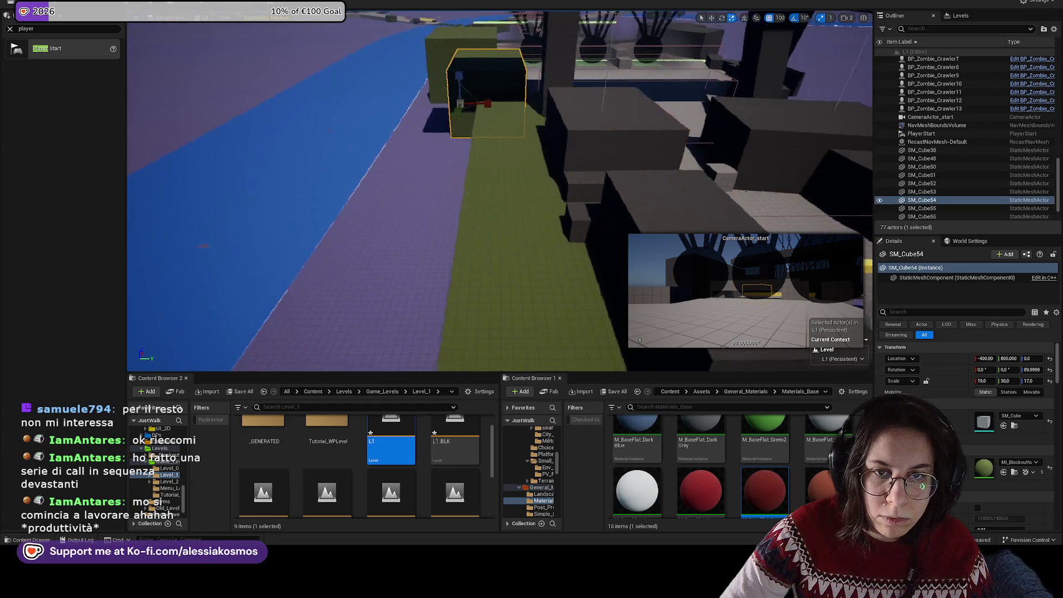
key("w")
left_click_drag(448, 99, 288, 298)
key("Delete")
Step: Select the lower green block and set its Mobility to Static
left_click(442, 87)
key("r")
left_click(404, 238)
left_click_drag(428, 252, 450, 169)
key("w")
left_click(986, 392)
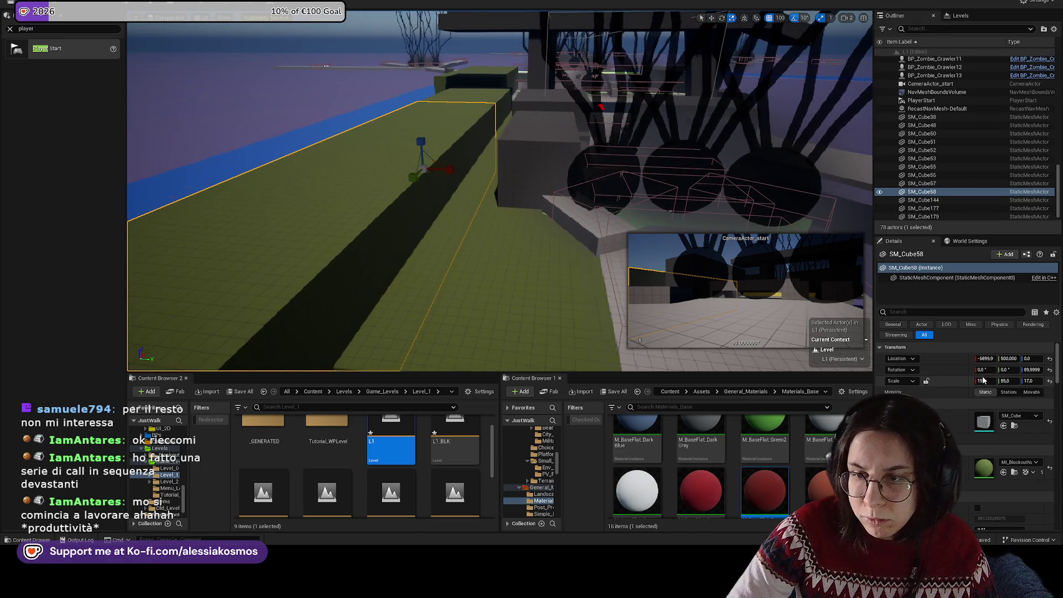
Step: Shorten the block to Y scale 12, move it to Y 2400, and narrow it along X
type("12")
key("Return")
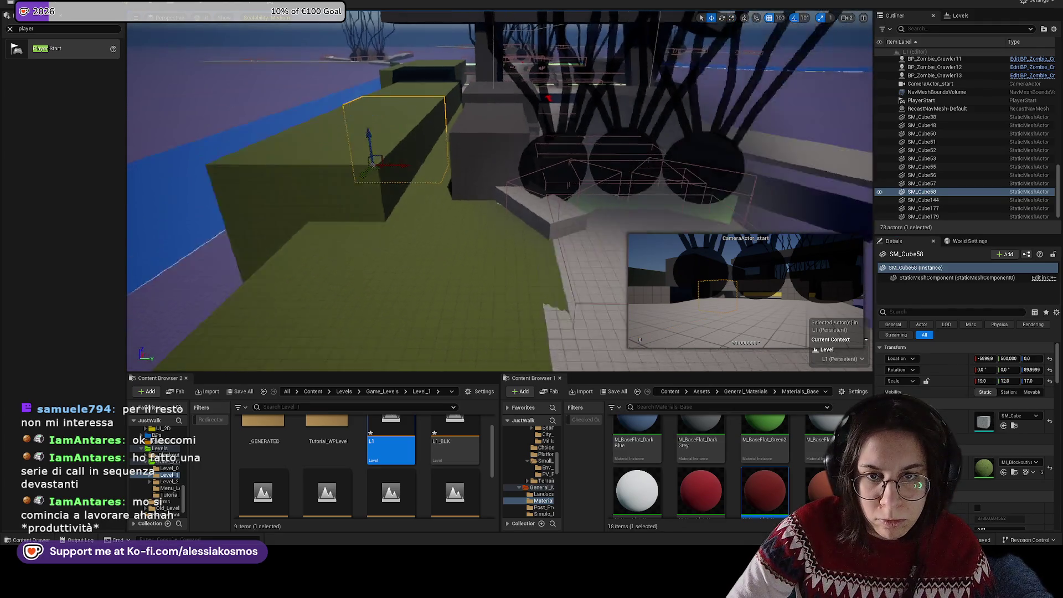
left_click_drag(463, 174, 389, 232)
key("r")
left_click_drag(456, 208, 380, 190)
Step: Raise the block to Z 1000, stretch it to Y scale 24, and set X scale 7
key("w")
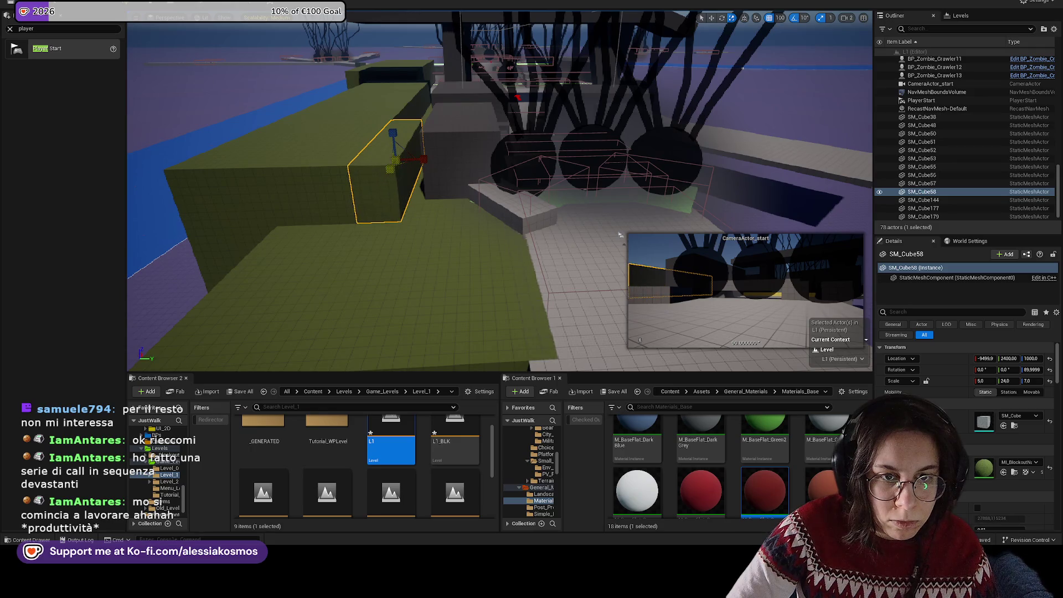
key("w")
key("r")
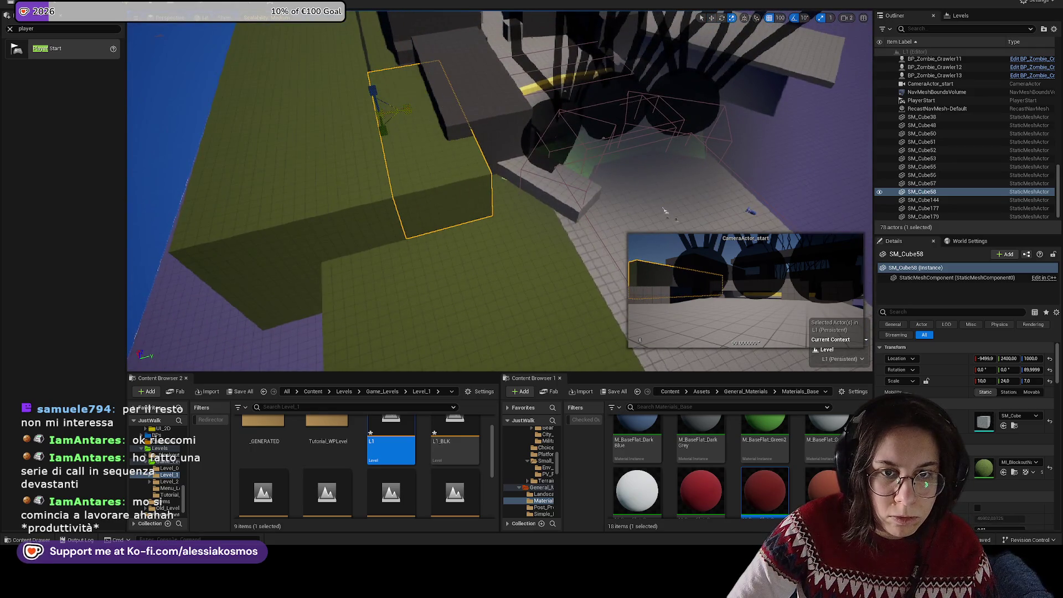
left_click_drag(381, 129, 455, 60)
left_click(465, 45)
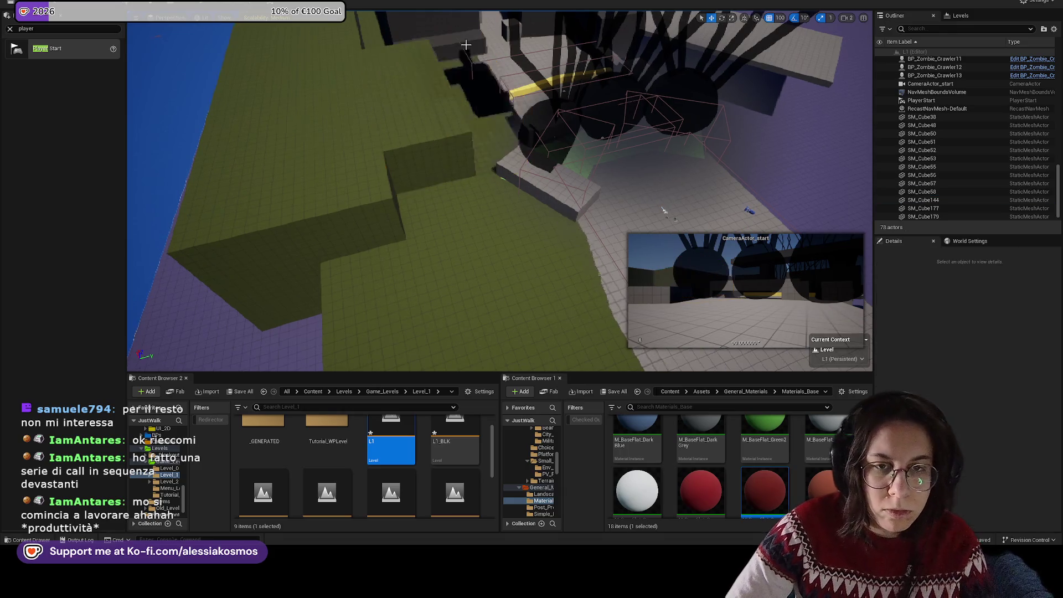
left_click(452, 32)
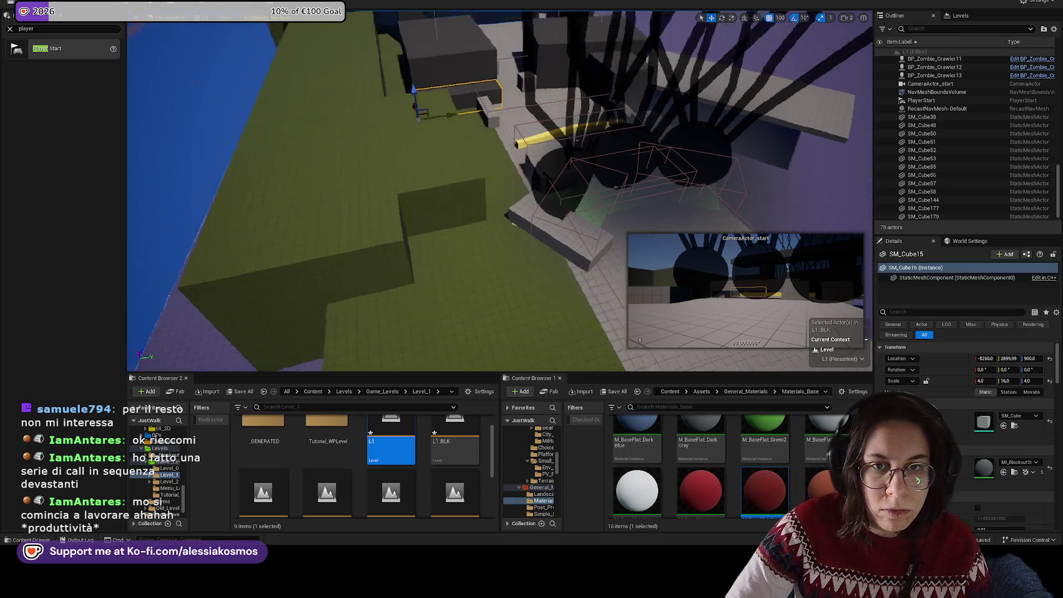
left_click(453, 123)
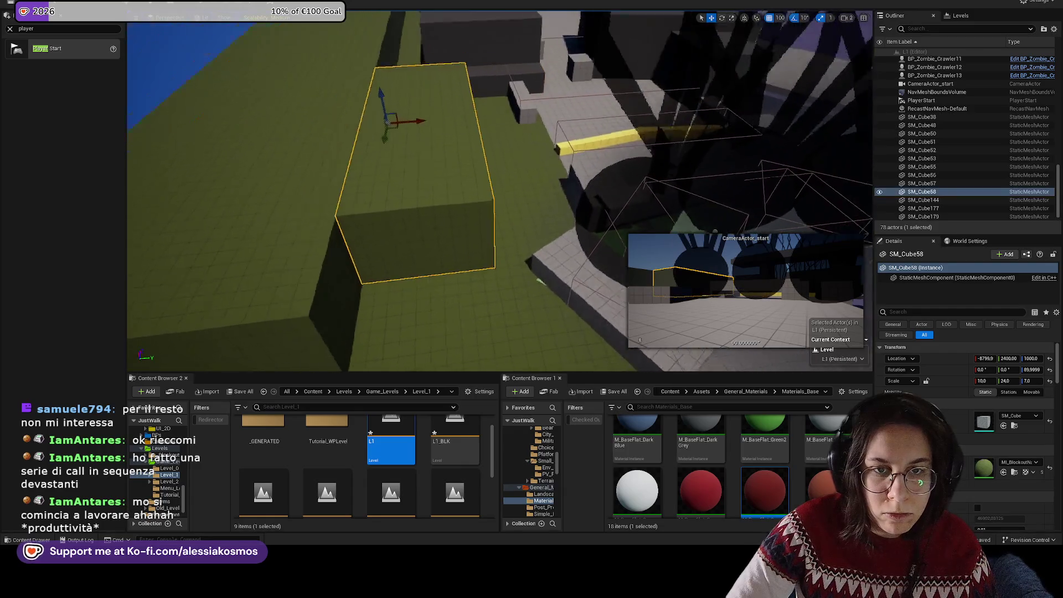
type("7")
key("Return")
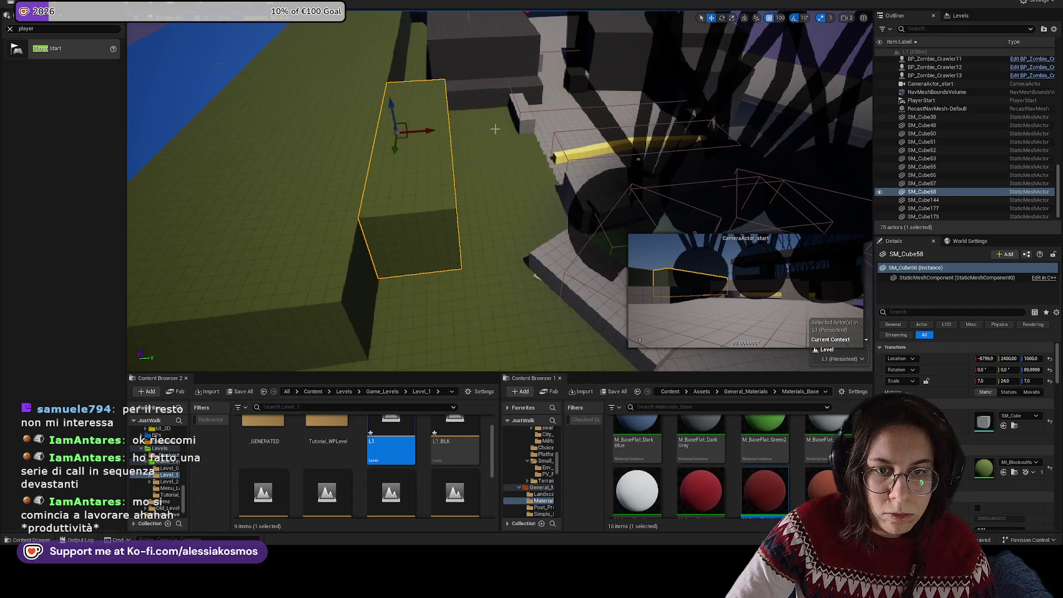
Step: Search the top content folder for 'ramp' and select the SM_Ramp mesh
left_click(308, 393)
left_click(287, 407)
type("ramp")
type("w")
scroll("up", 3)
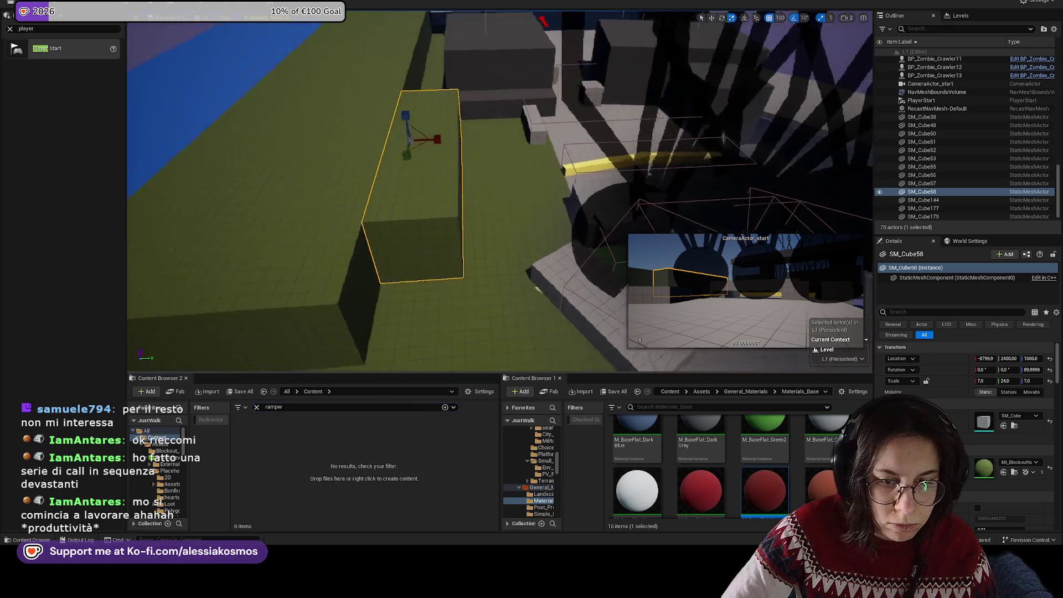
scroll("up", 3)
key("BackSpace")
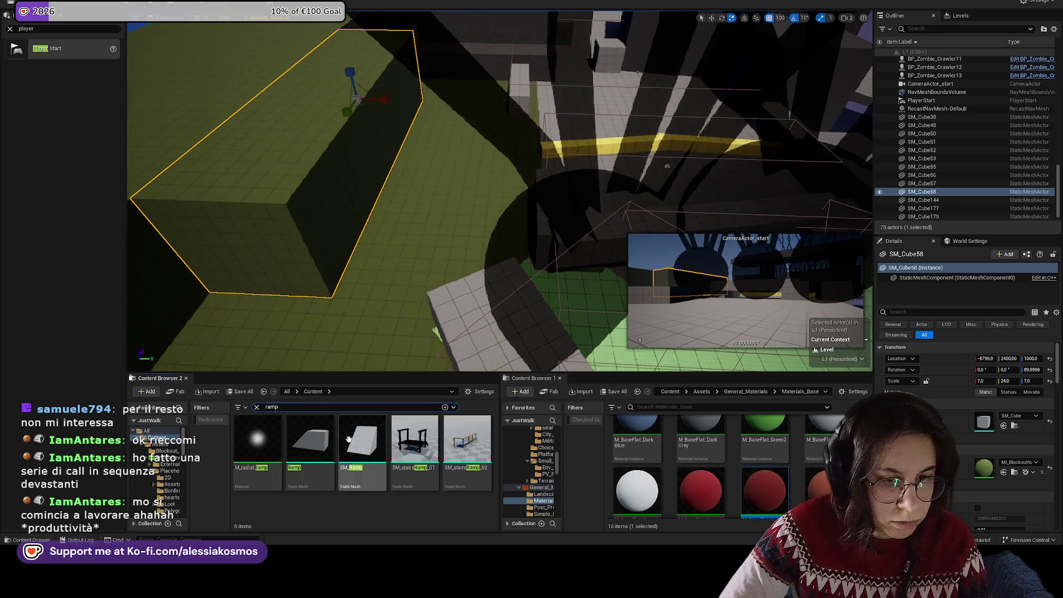
left_click(310, 443)
left_click(373, 435)
Step: Place a ramp beside the green block, widen it to X scale 8, and locate MI_BlockoutNature_Zone
left_click_drag(374, 426, 384, 260)
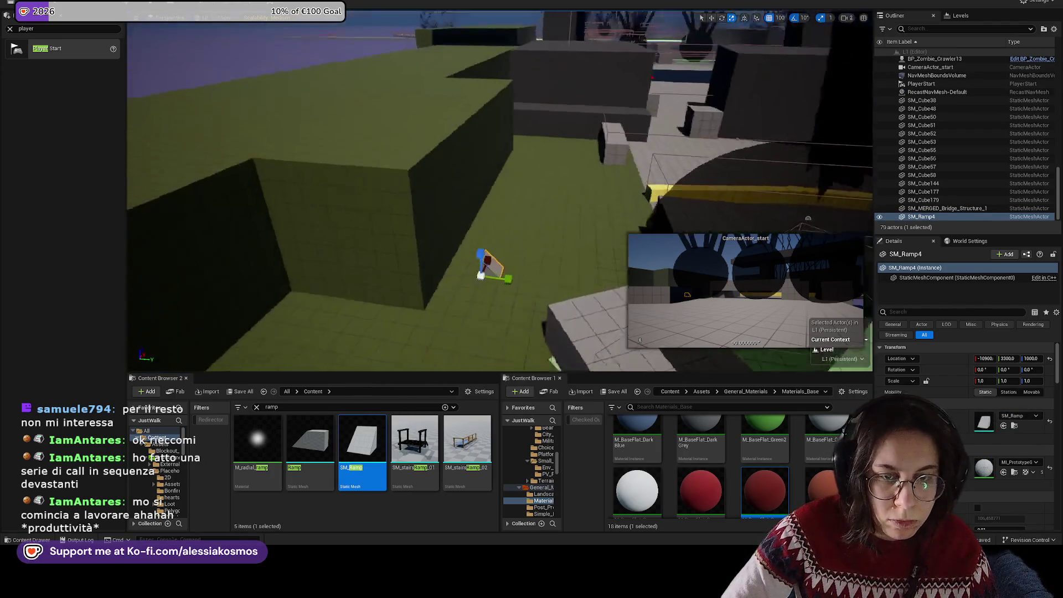
key("w")
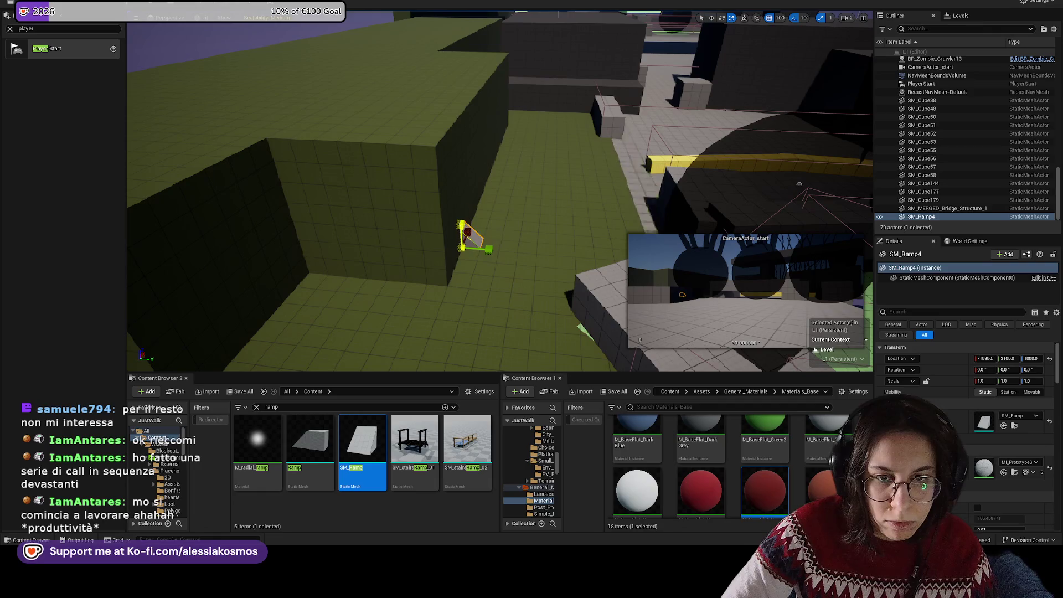
left_click_drag(468, 227, 448, 196)
key("w")
left_click_drag(457, 279, 477, 287)
left_click_drag(547, 242, 442, 282)
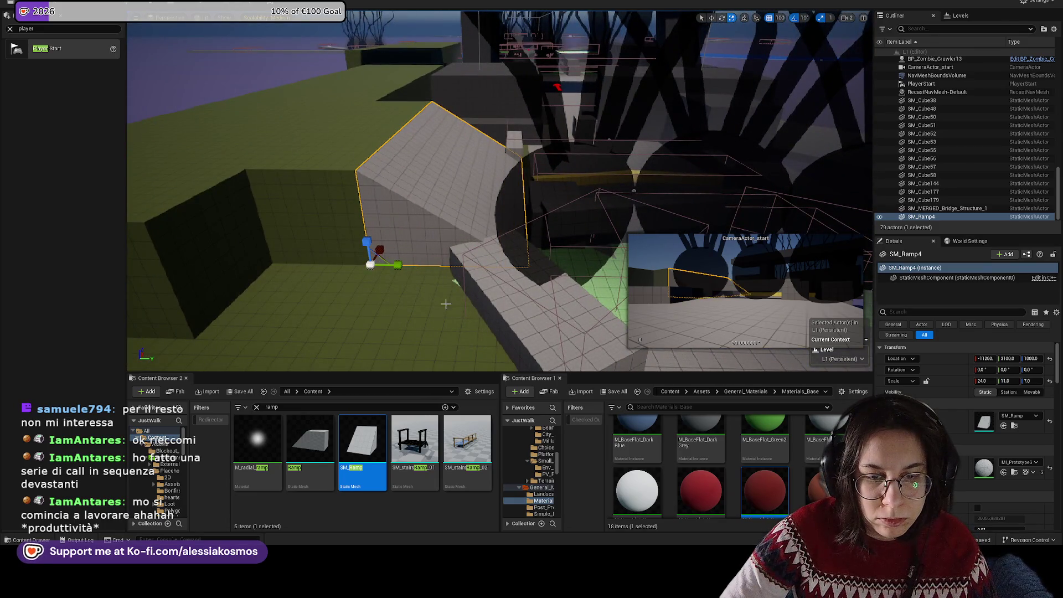
left_click(321, 197)
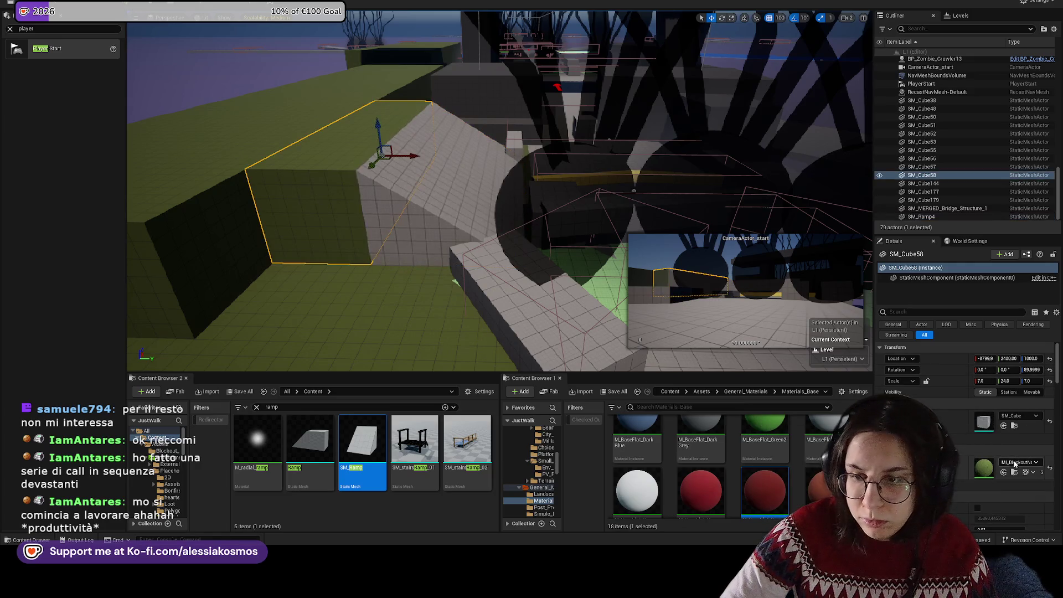
left_click(1016, 475)
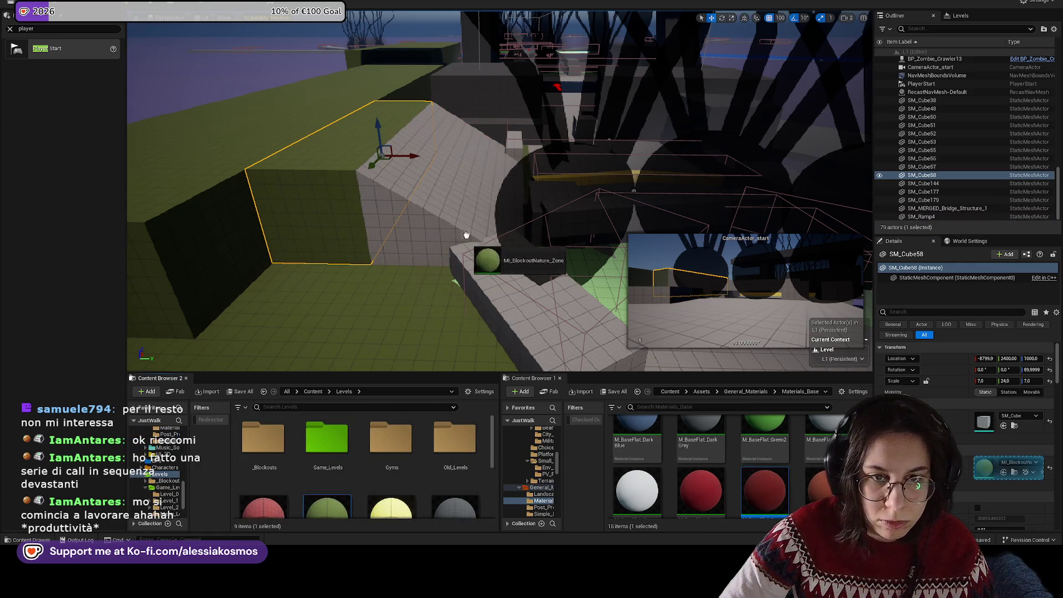